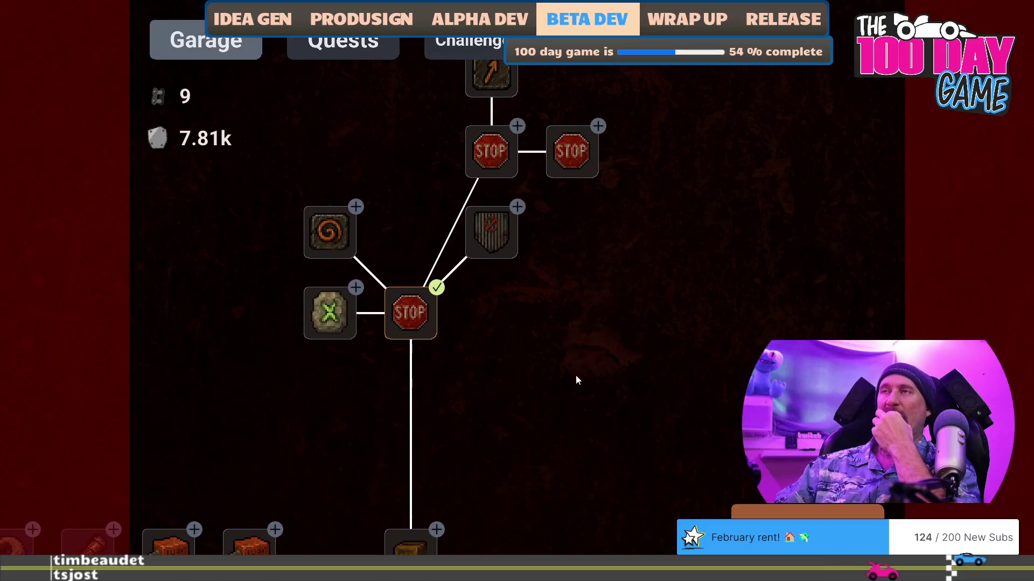
# Pan the Rushcremental upgrade tree to view its upper nodes, then quit the game.
pyautogui.moveTo(658, 225)
pyautogui.mouseDown()
pyautogui.moveTo(664, 253)
pyautogui.moveTo(646, 340)
pyautogui.mouseUp()
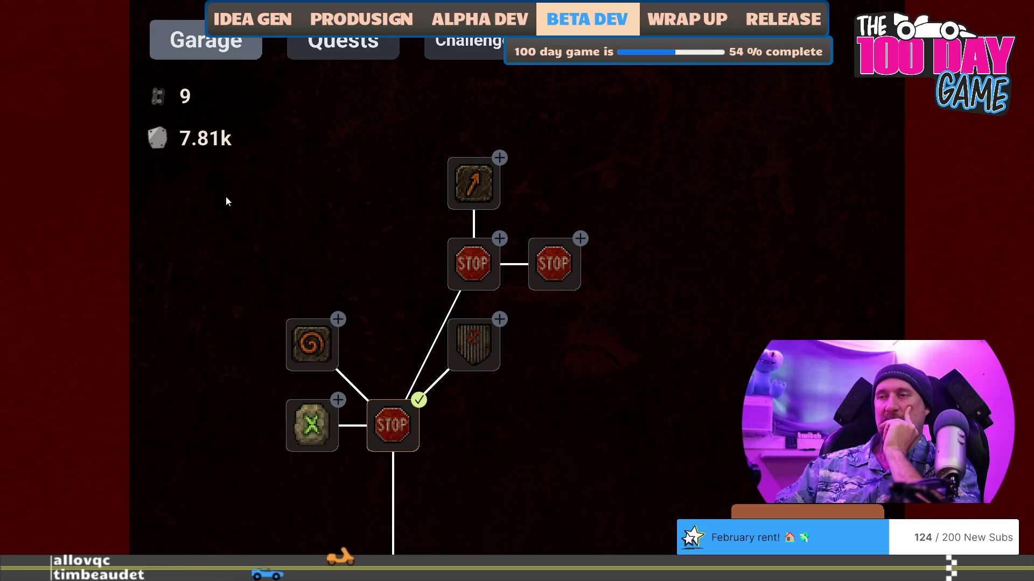
pyautogui.hotkey('alt', 'F4')
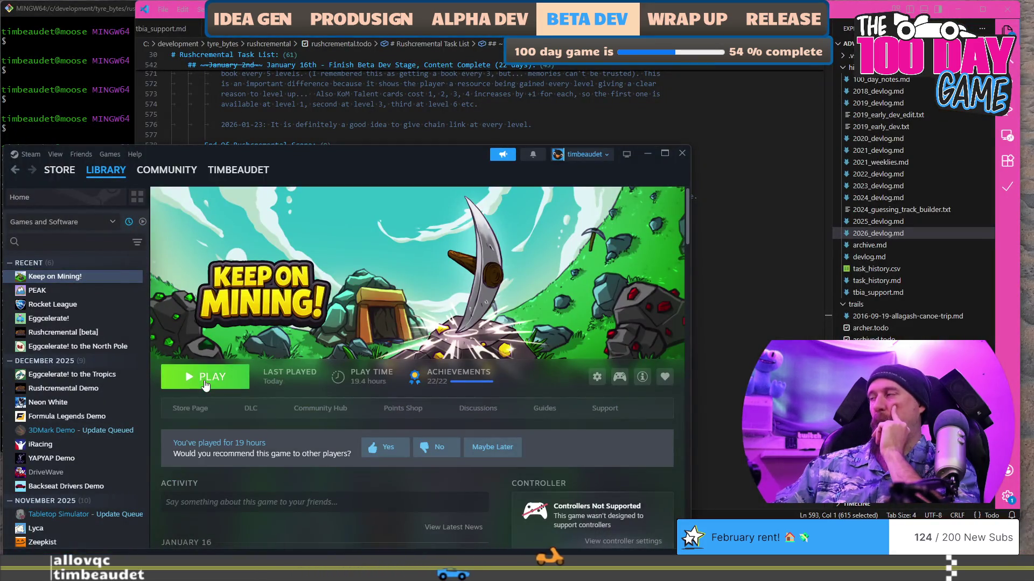
# Launch Keep on Mining! from the Steam library and start it from its main menu.
pyautogui.click(202, 378)
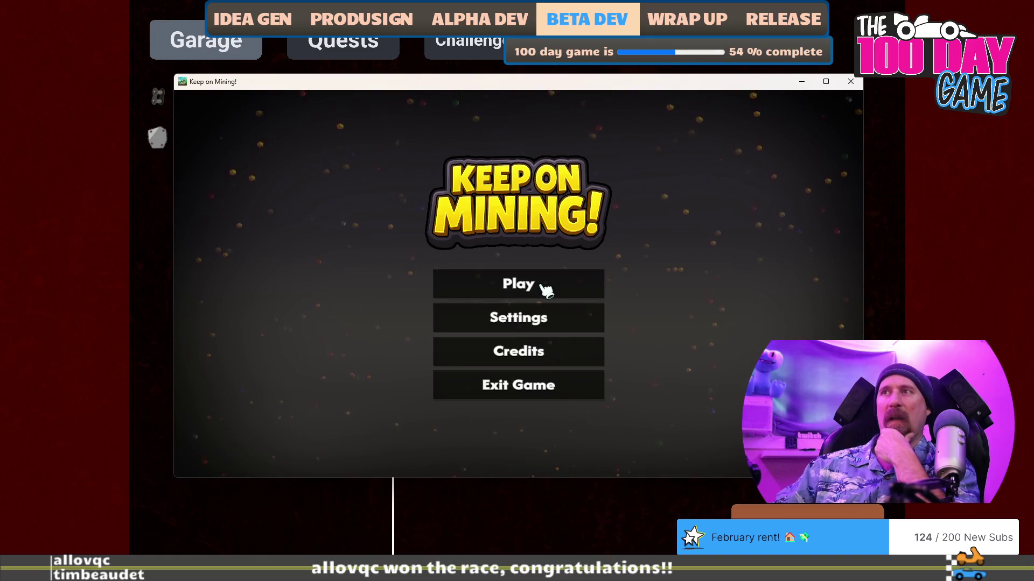
pyautogui.click(545, 289)
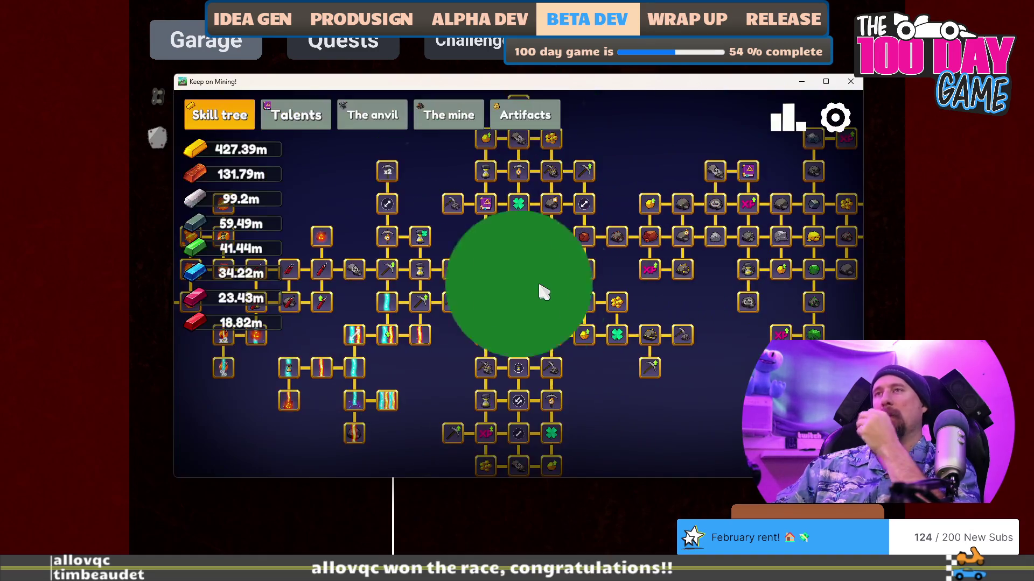
# On the anvil screen, step back through the pickaxes past Old Reliable and Sir. Goldy to Mr. Rusty.
pyautogui.click(372, 116)
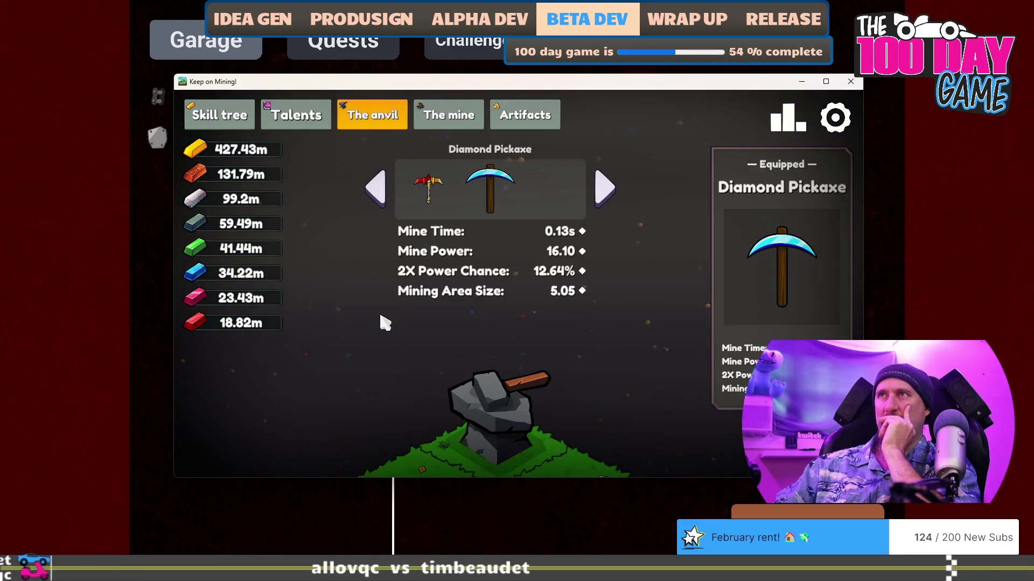
pyautogui.click(379, 192)
pyautogui.click(379, 191)
pyautogui.click(379, 192)
pyautogui.click(379, 191)
pyautogui.click(379, 192)
pyautogui.click(379, 191)
pyautogui.click(379, 191)
pyautogui.click(379, 191)
pyautogui.click(379, 191)
pyautogui.click(379, 191)
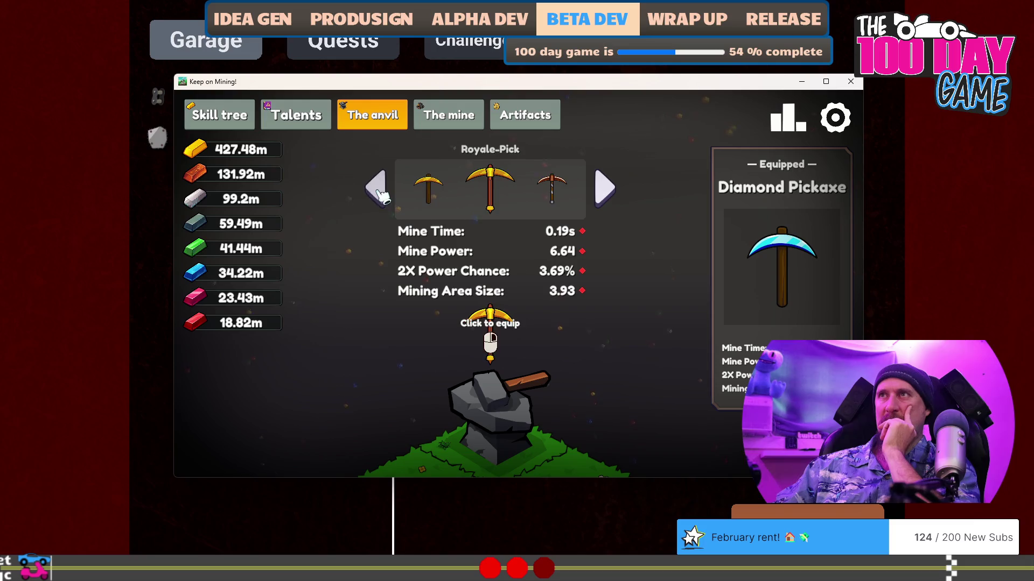
pyautogui.click(379, 191)
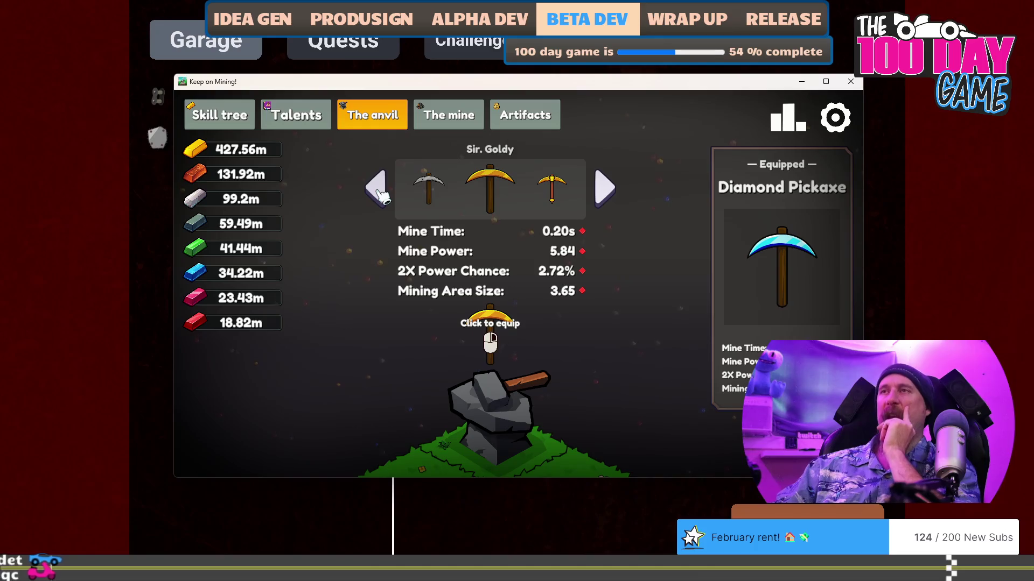
pyautogui.click(379, 192)
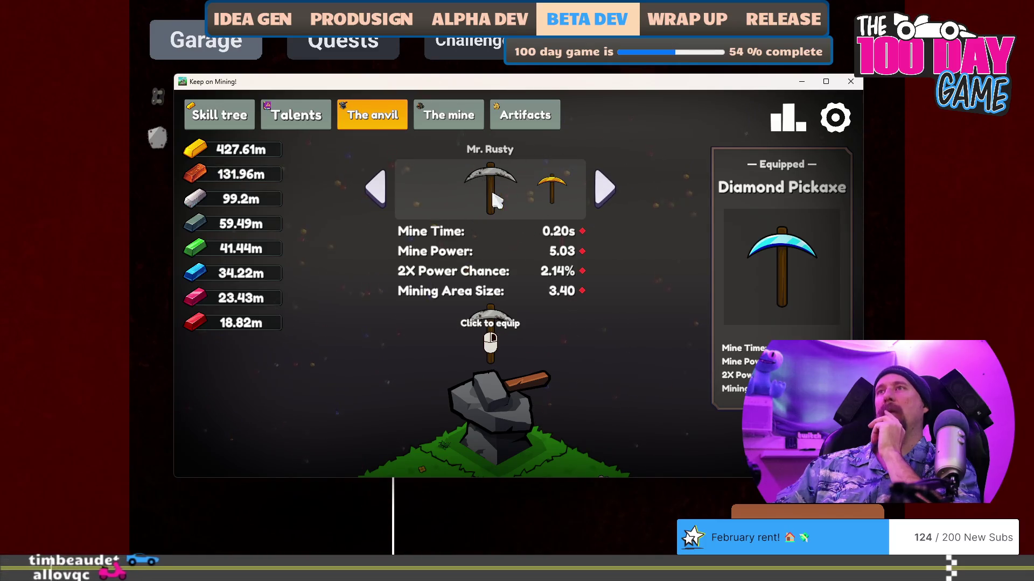
# Step forward through Old Reliable, The Opulaxe, Dagger-Pick and Forgeborn to The Gemcutter.
pyautogui.click(615, 188)
pyautogui.click(614, 189)
pyautogui.click(615, 189)
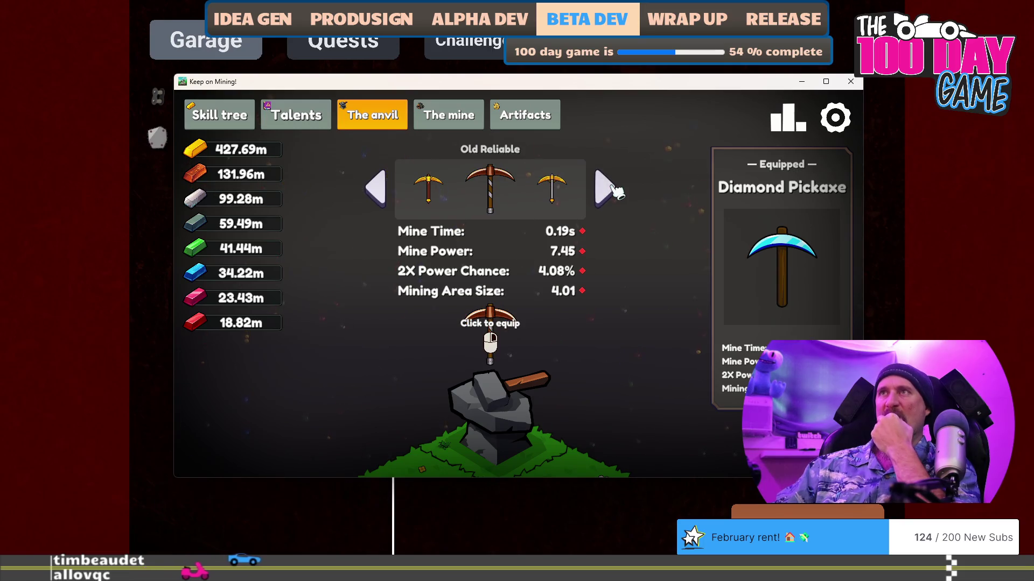
pyautogui.click(615, 188)
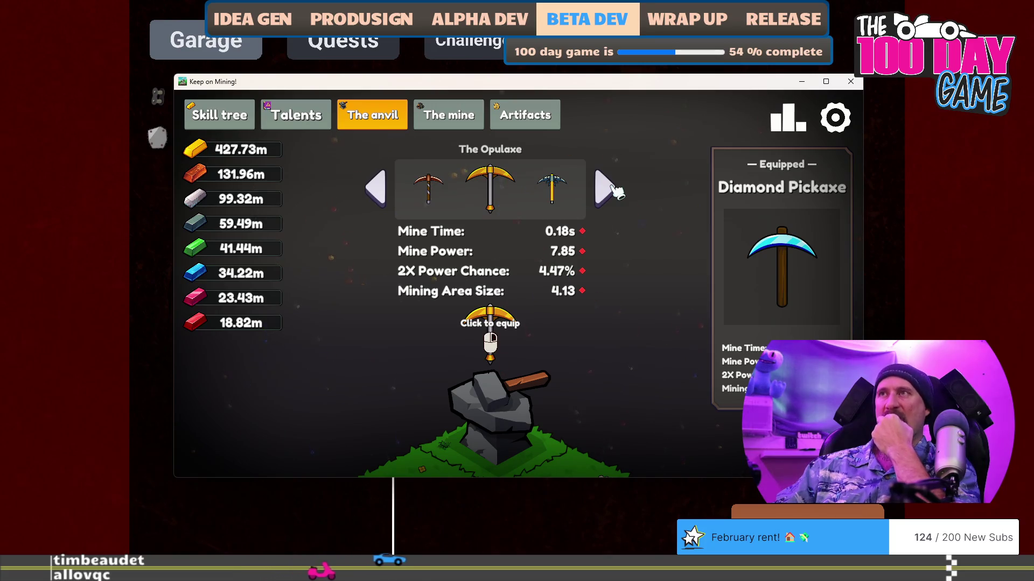
pyautogui.click(615, 189)
pyautogui.click(614, 188)
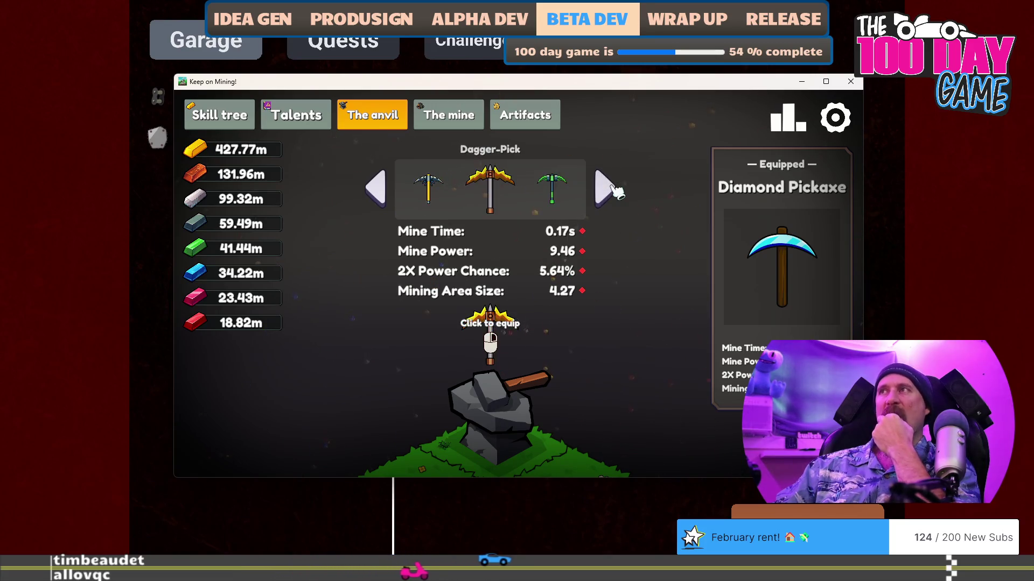
pyautogui.click(614, 189)
pyautogui.click(615, 188)
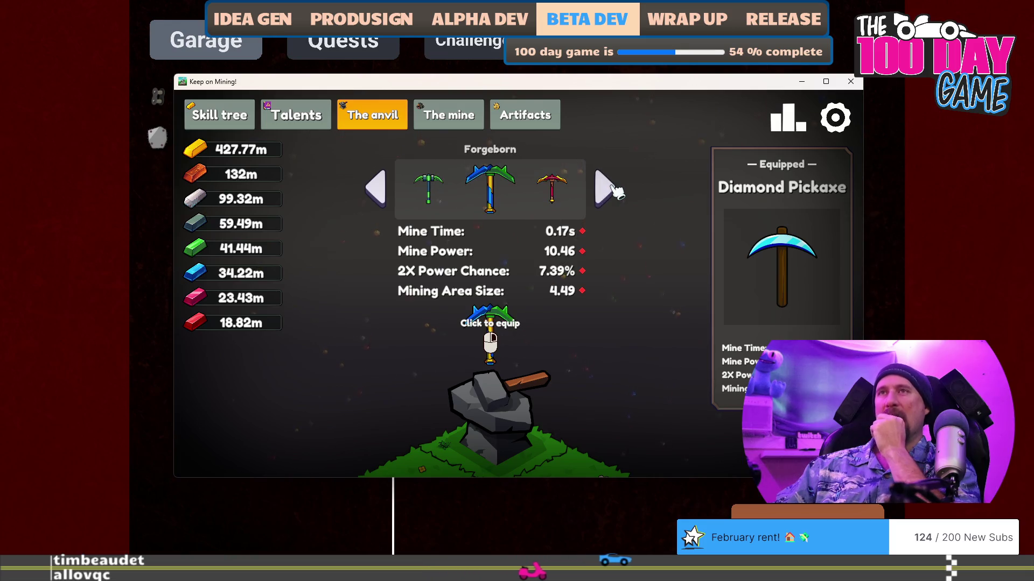
pyautogui.click(614, 188)
pyautogui.click(614, 189)
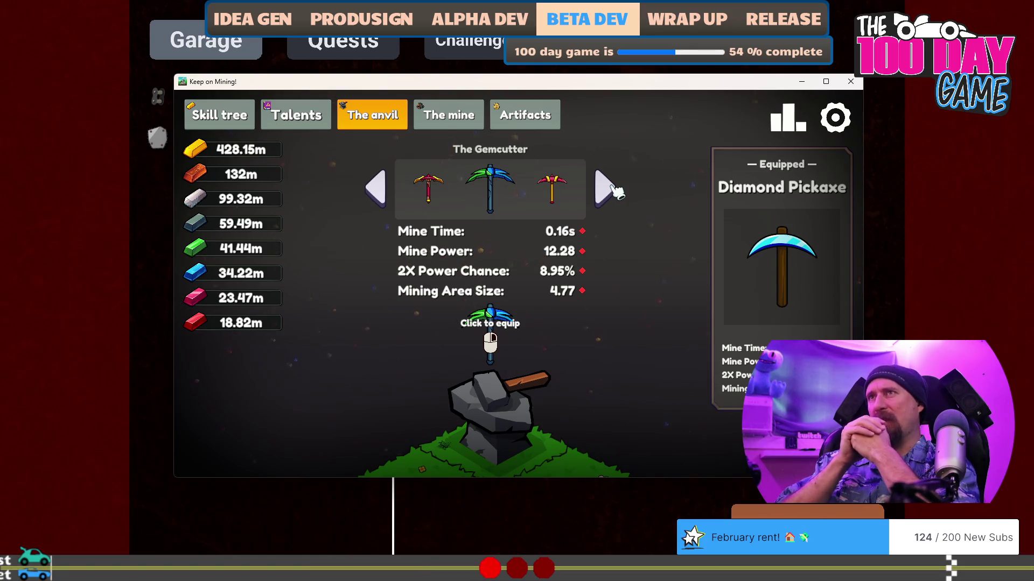
# Equip The Gemcutter, switch back to the Diamond Pickaxe, and close Keep on Mining!
pyautogui.click(565, 318)
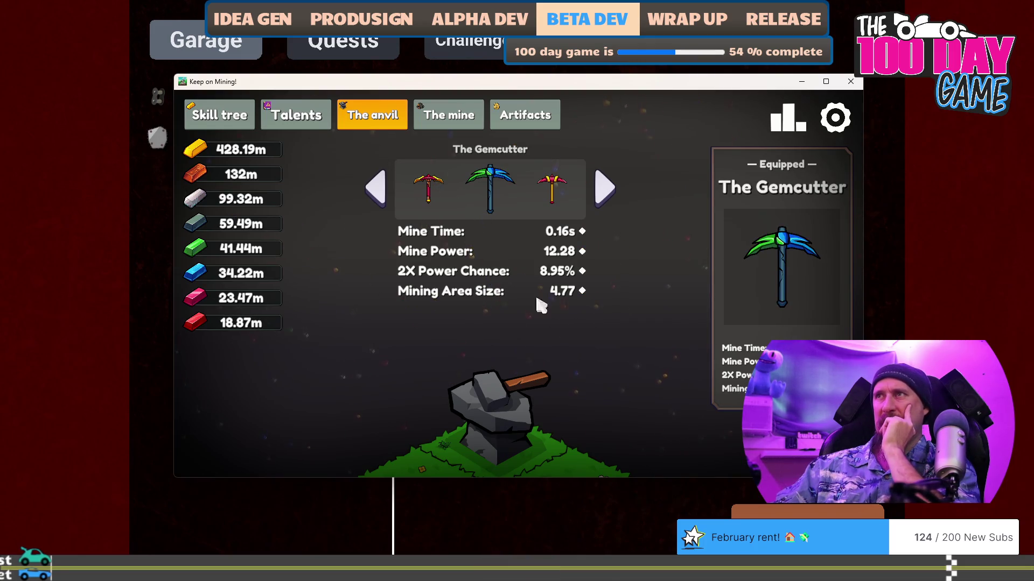
pyautogui.click(605, 188)
pyautogui.click(541, 326)
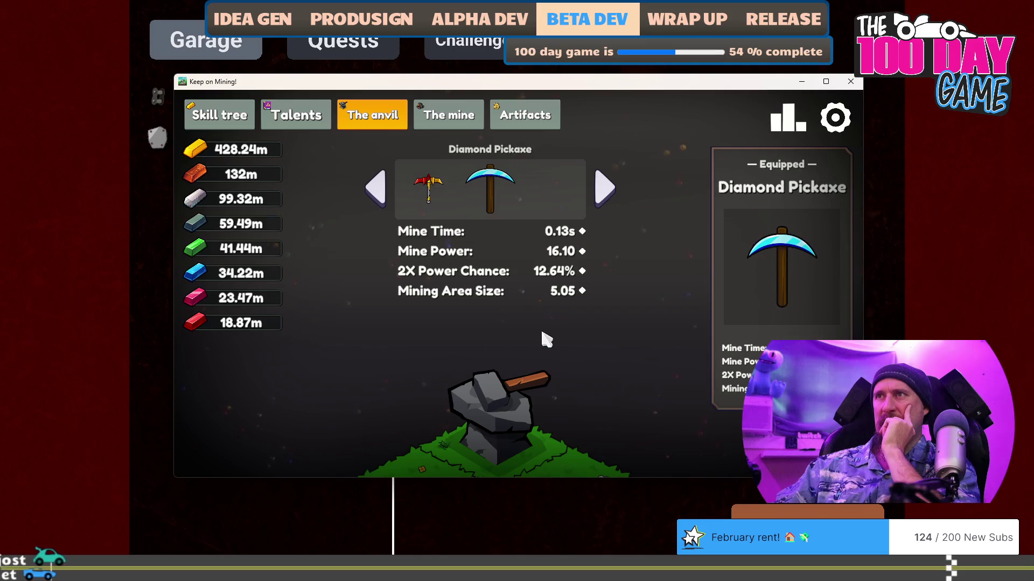
pyautogui.click(381, 191)
pyautogui.click(380, 192)
pyautogui.click(380, 191)
pyautogui.click(380, 191)
pyautogui.click(381, 192)
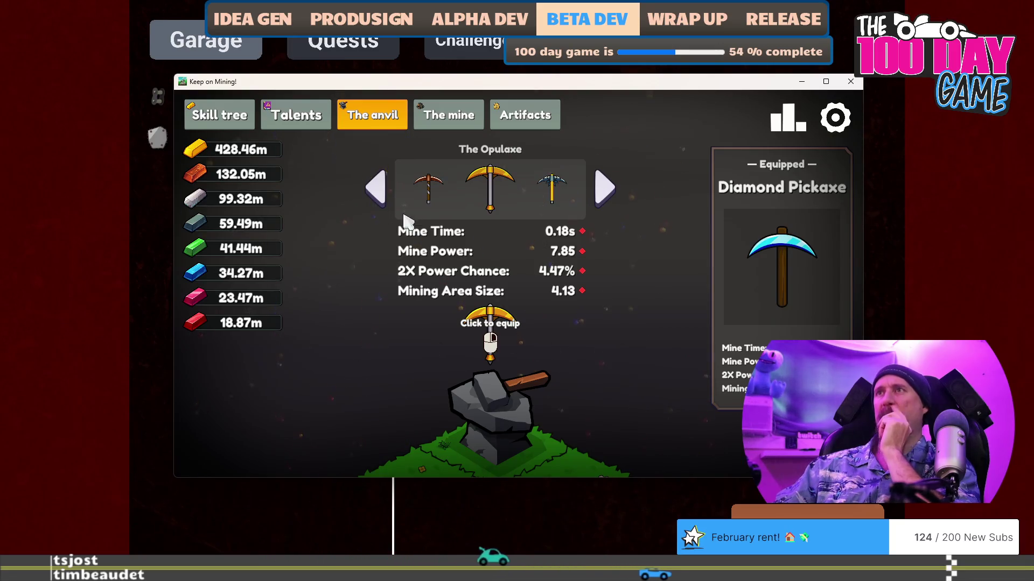
pyautogui.click(802, 81)
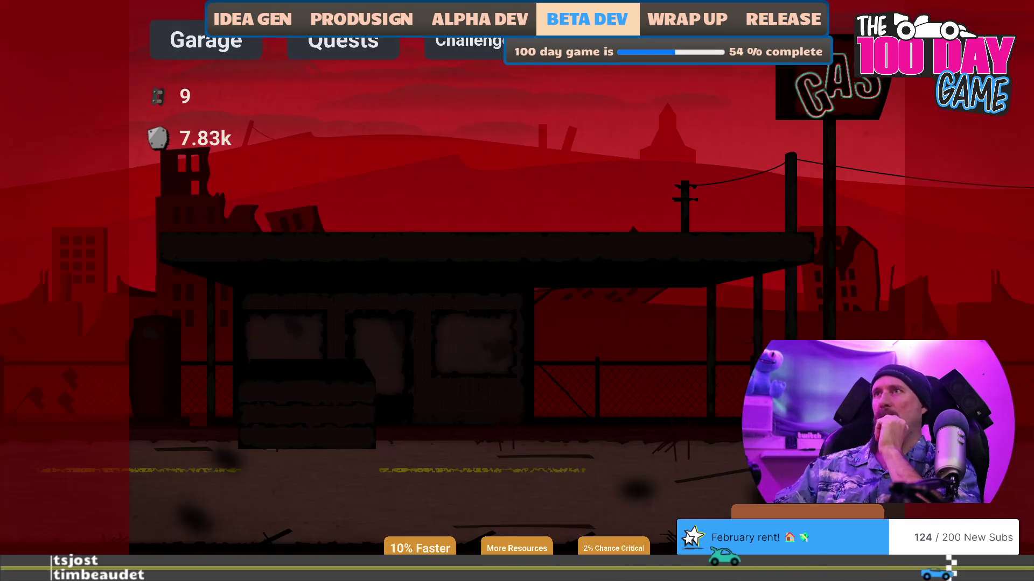
pyautogui.click(632, 169)
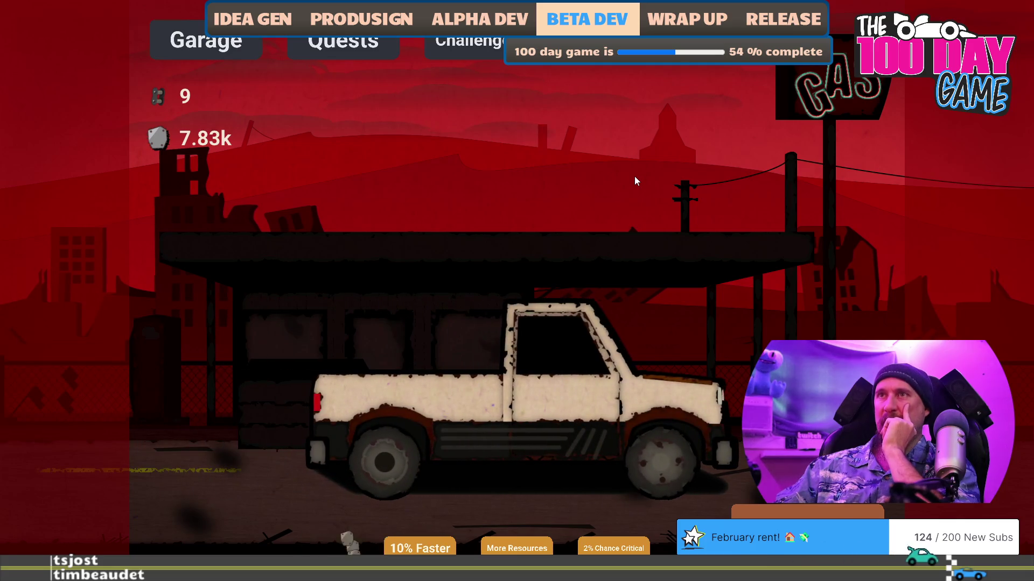
# Compare the Race Wars entry and quest unlock costs, ending on the 3 Chain Links Unlock Quests panel.
pyautogui.click(440, 50)
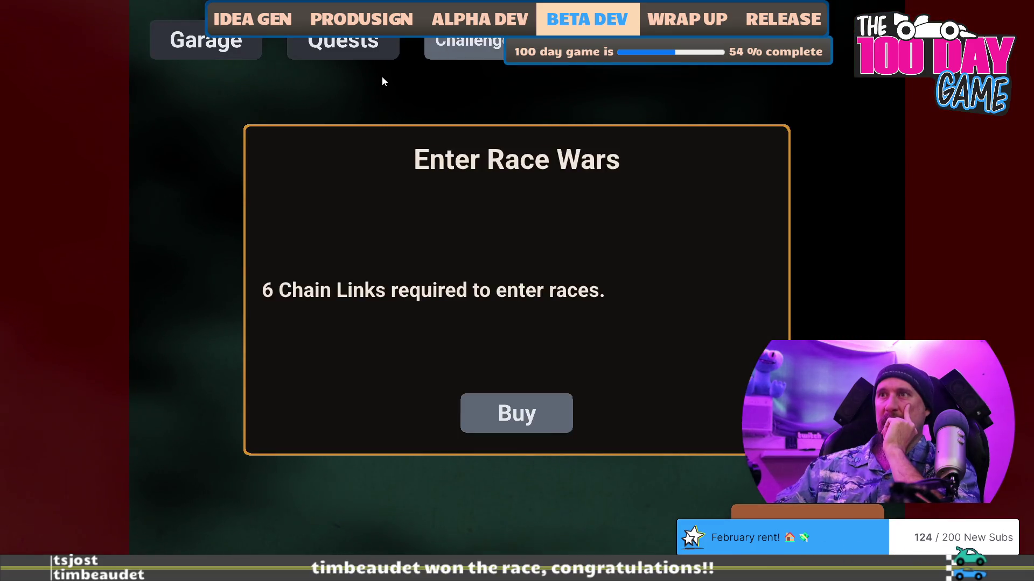
pyautogui.click(359, 60)
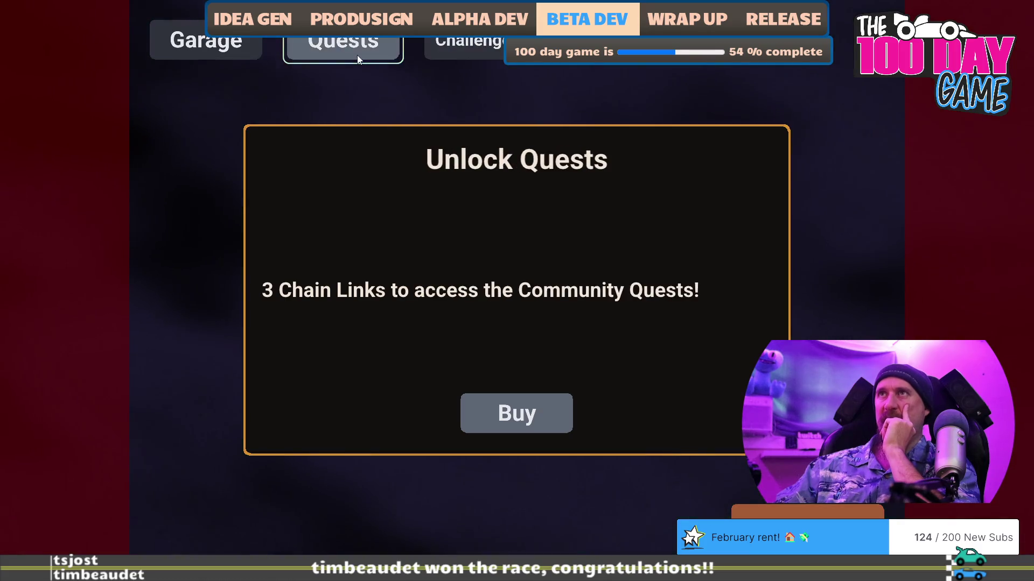
pyautogui.click(226, 55)
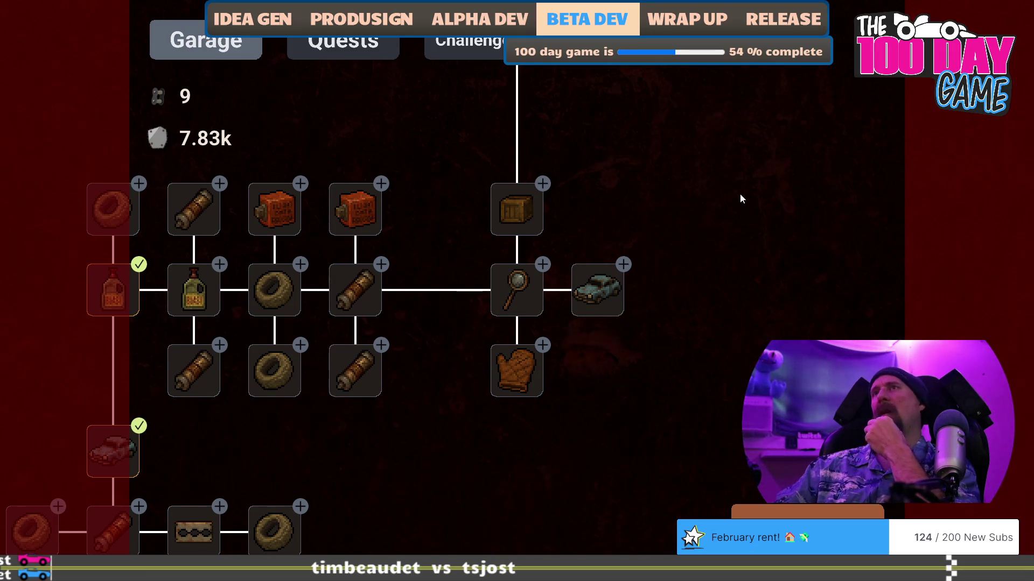
pyautogui.click(342, 46)
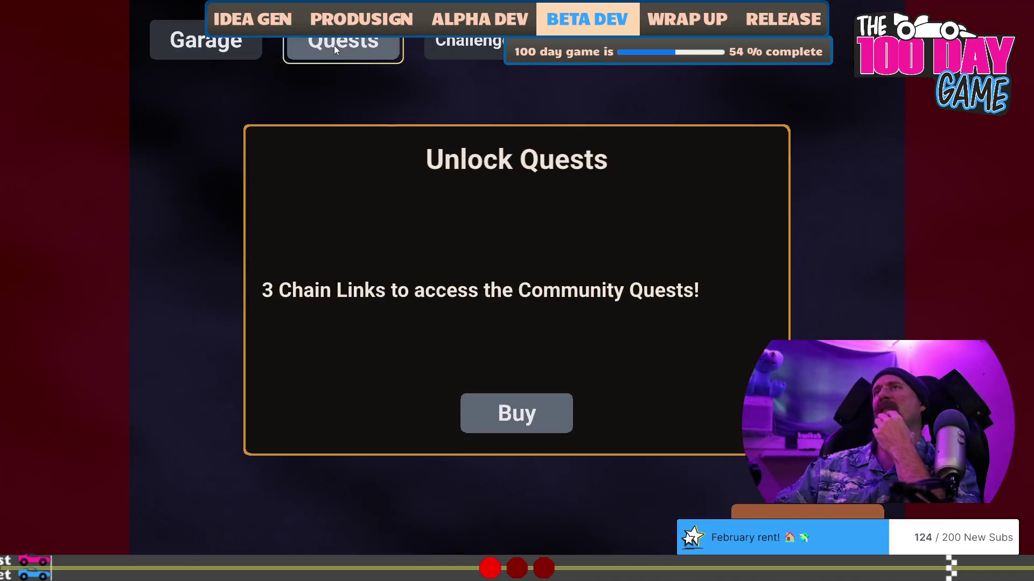
pyautogui.click(446, 47)
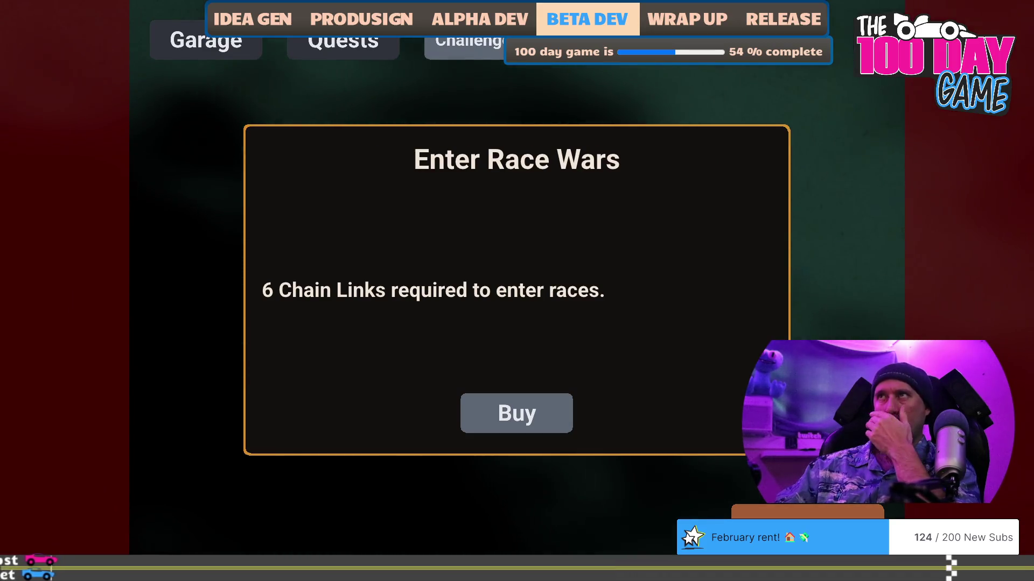
pyautogui.press('Escape')
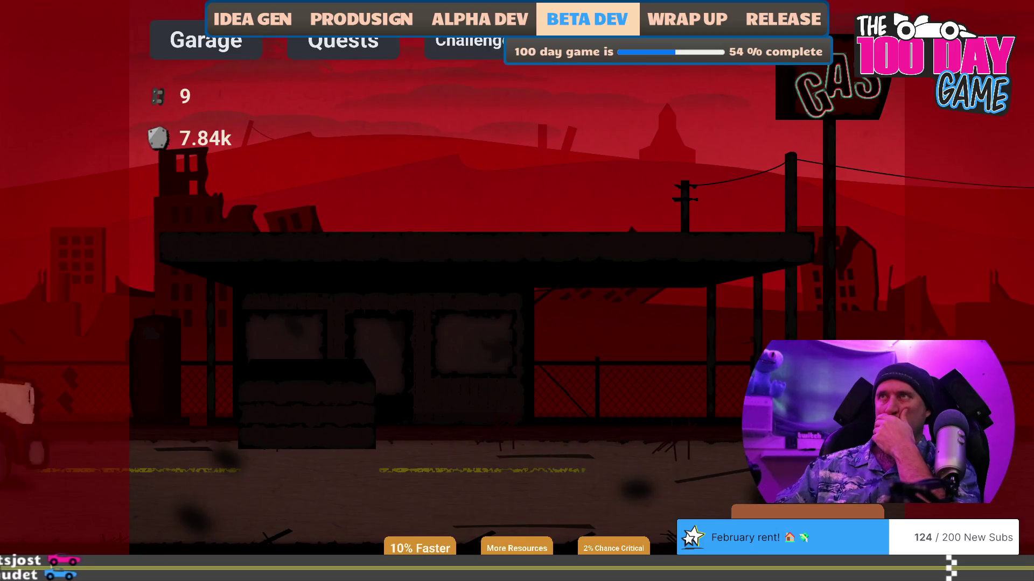
pyautogui.click(493, 59)
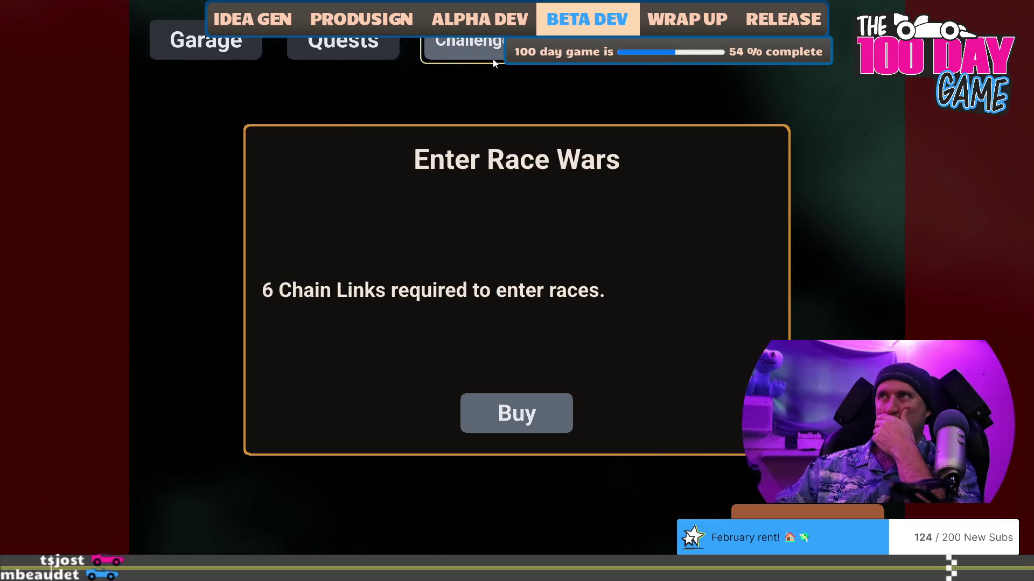
pyautogui.click(376, 54)
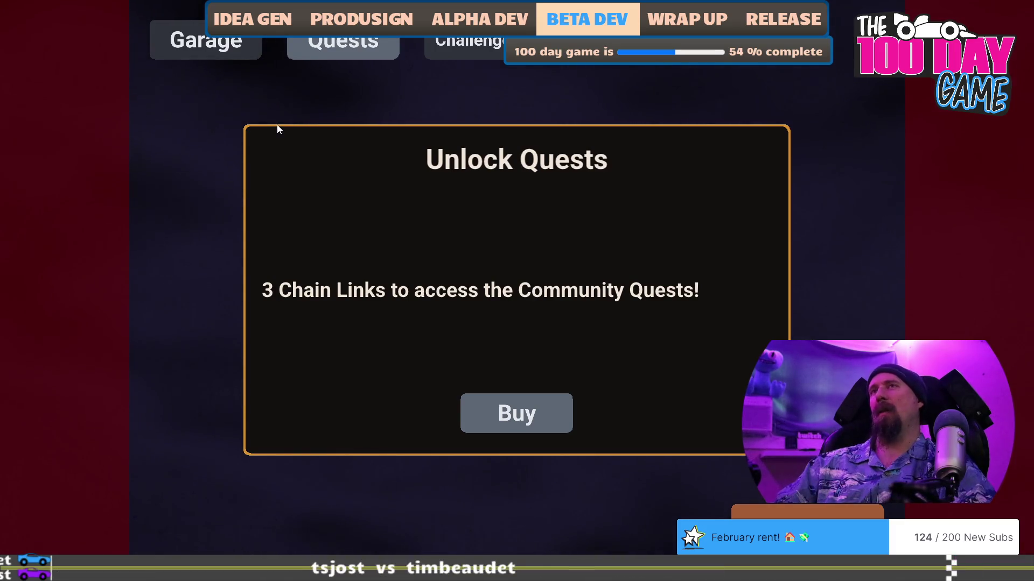
# Close the game, rebuild and run it with F5, and load a profile into the garage.
pyautogui.press('Escape')
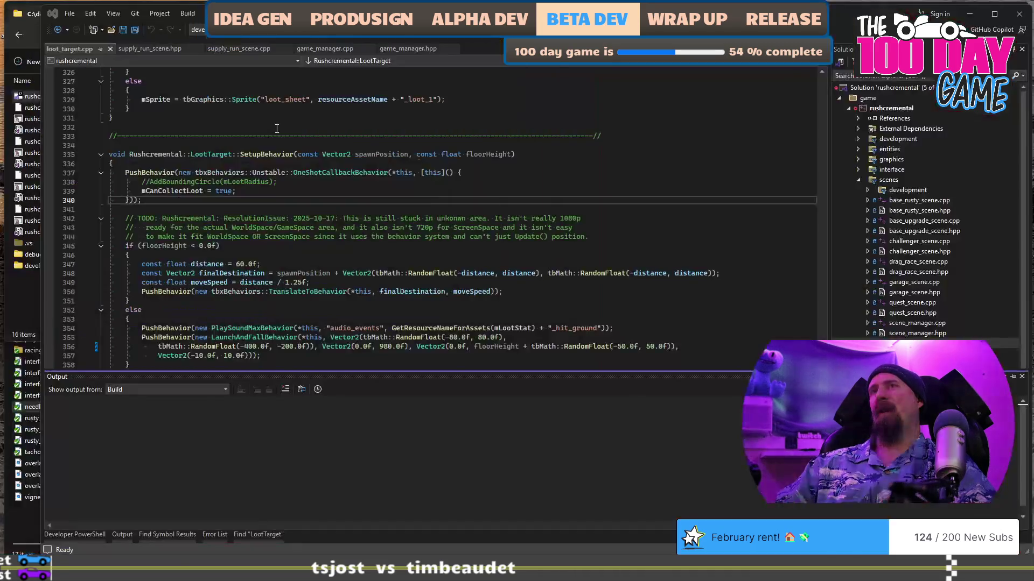
pyautogui.press('F5')
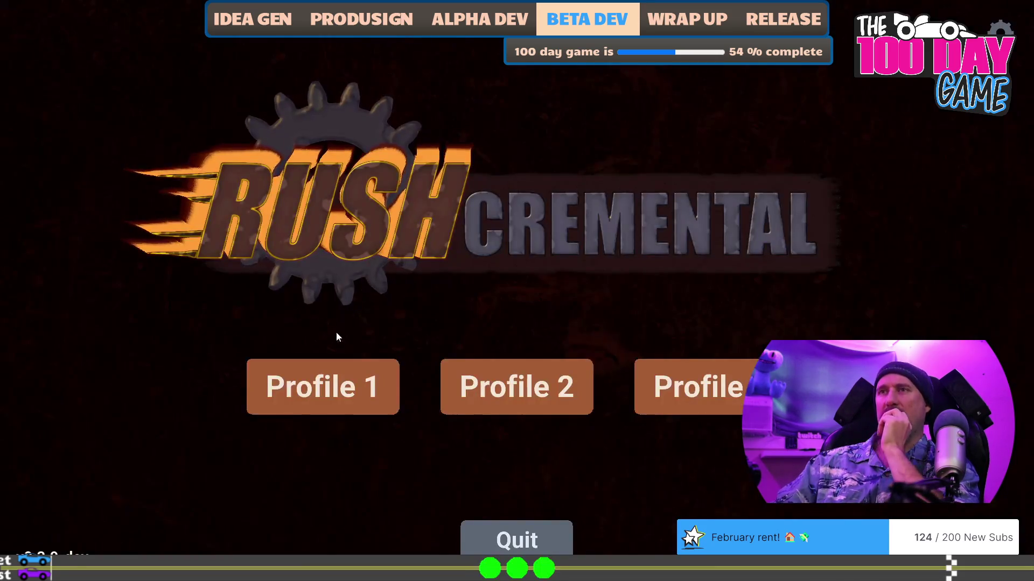
pyautogui.click(321, 401)
# Pan around the garage upgrade tree to inspect the branches near the Crate Engine.
pyautogui.moveTo(380, 499); pyautogui.dragTo(645, 188)
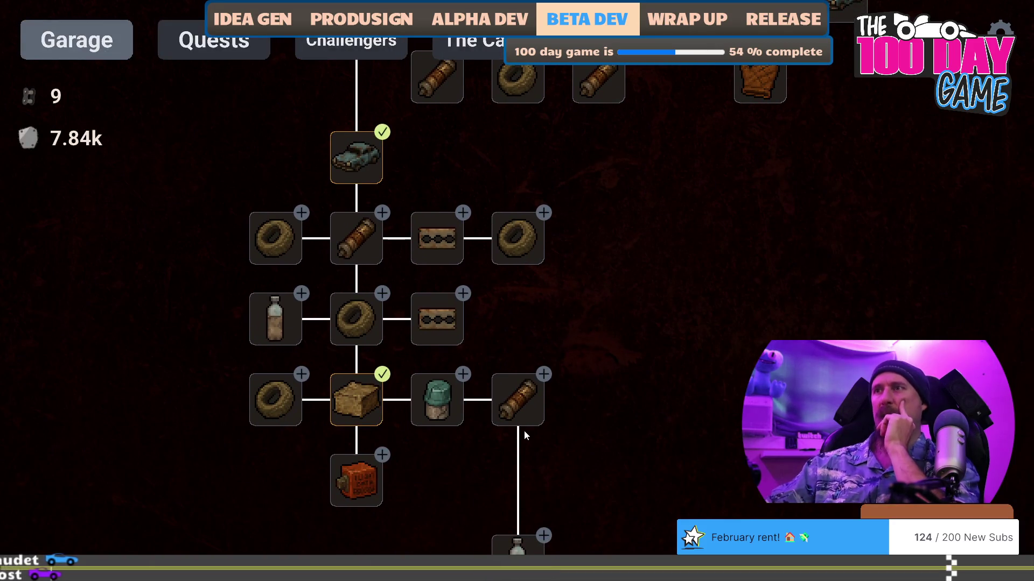
pyautogui.moveTo(611, 351); pyautogui.dragTo(628, 205)
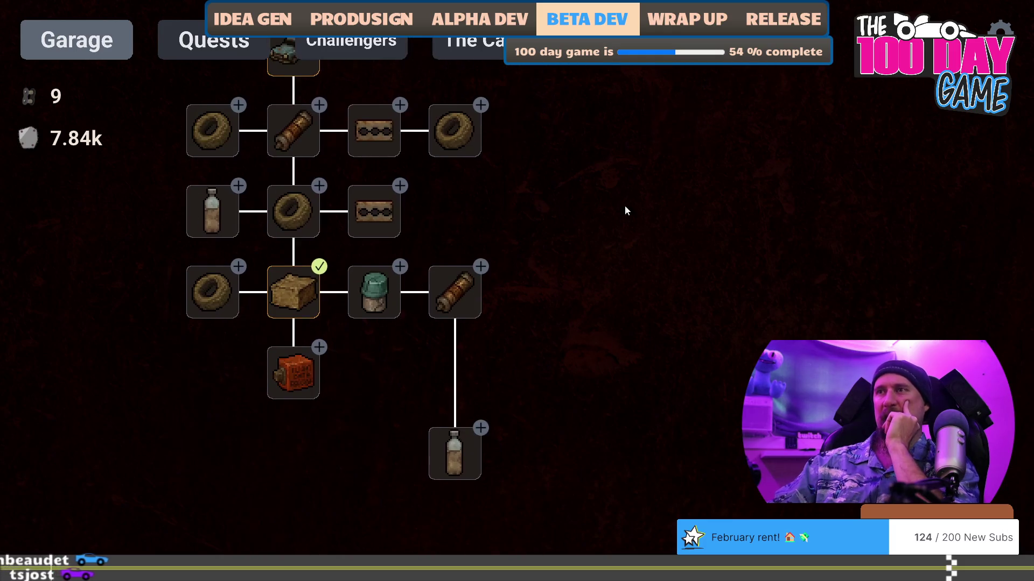
pyautogui.moveTo(572, 230)
pyautogui.mouseDown()
pyautogui.moveTo(575, 422)
pyautogui.moveTo(588, 385)
pyautogui.moveTo(583, 459)
pyautogui.moveTo(599, 227)
pyautogui.mouseUp()
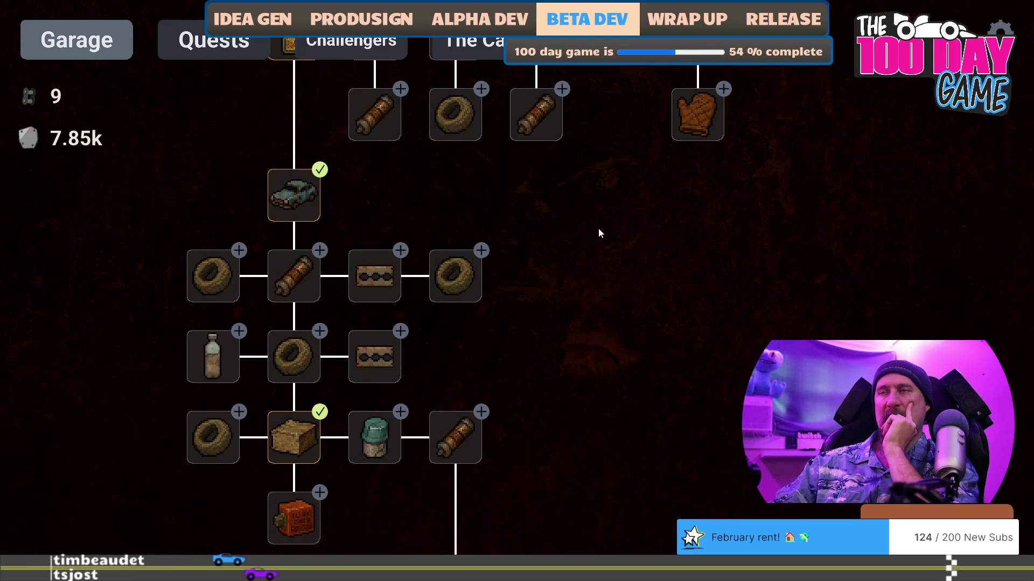
pyautogui.moveTo(586, 306); pyautogui.dragTo(521, 186)
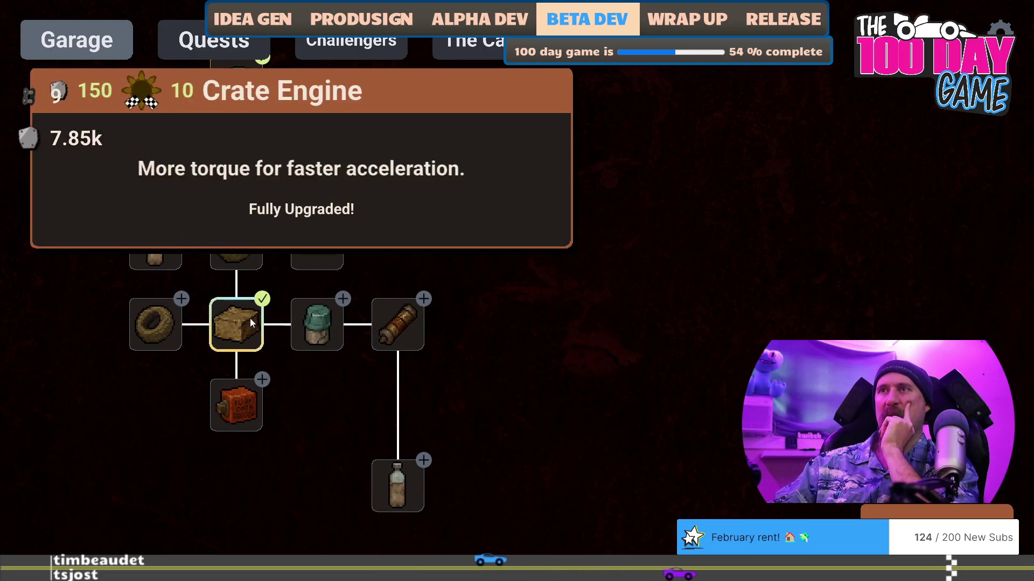
pyautogui.moveTo(485, 286)
pyautogui.mouseDown()
pyautogui.moveTo(540, 328)
pyautogui.moveTo(512, 480)
pyautogui.mouseUp()
pyautogui.moveTo(585, 303); pyautogui.dragTo(580, 383)
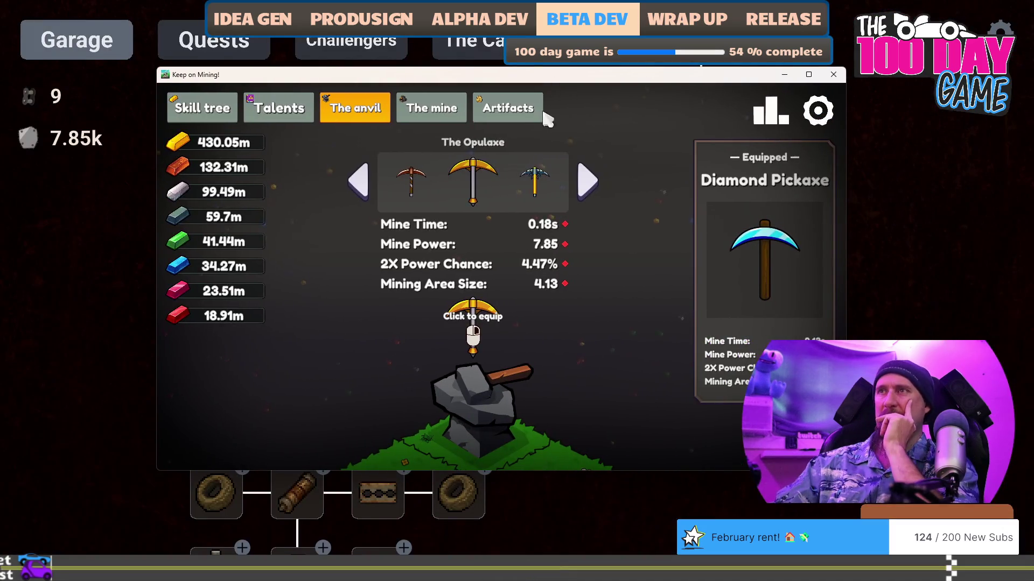
# Advance the anvil to Uranium Fever, close Keep on Mining!, and open the Race Wars entry panel.
pyautogui.click(587, 185)
pyautogui.click(587, 184)
pyautogui.click(587, 184)
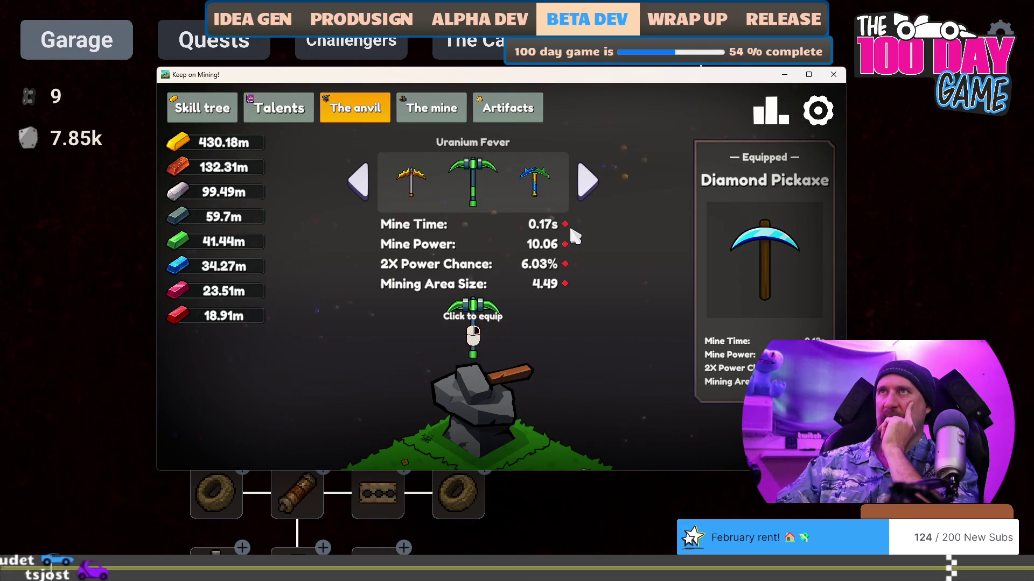
pyautogui.hotkey('alt', 'F4')
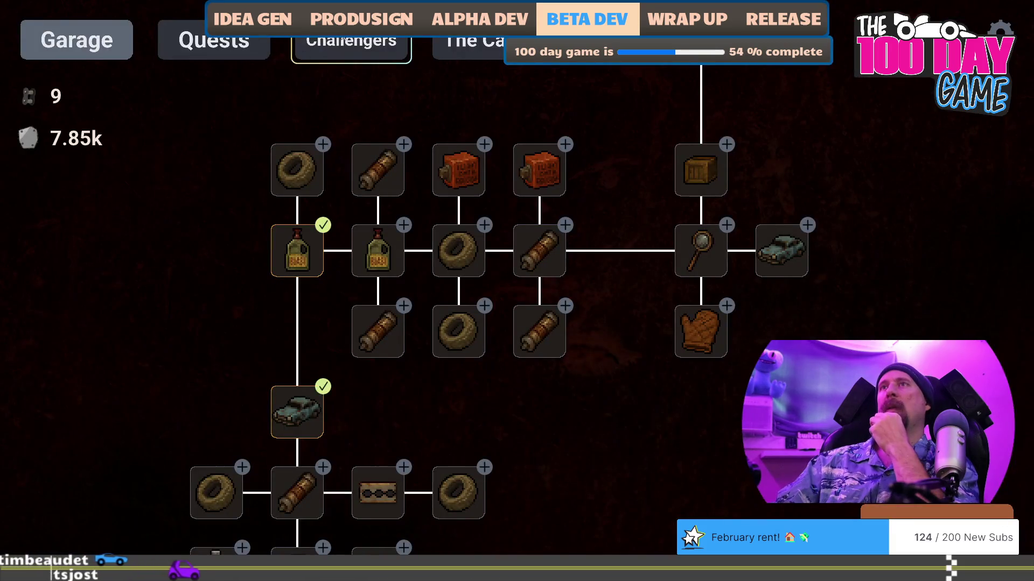
pyautogui.click(344, 36)
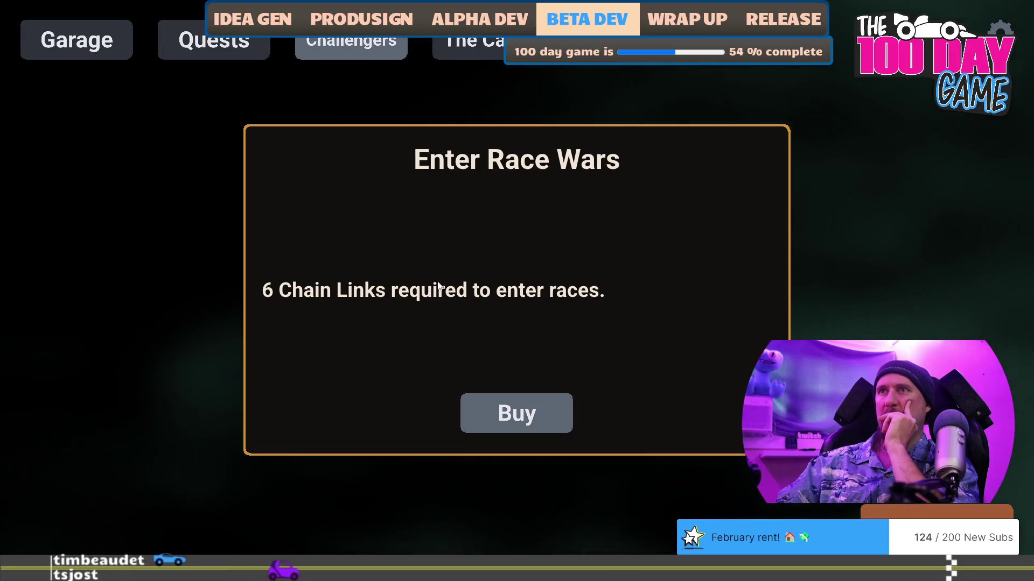
# Pay the Race Wars entry and race Jax Minion 1.
pyautogui.click(517, 415)
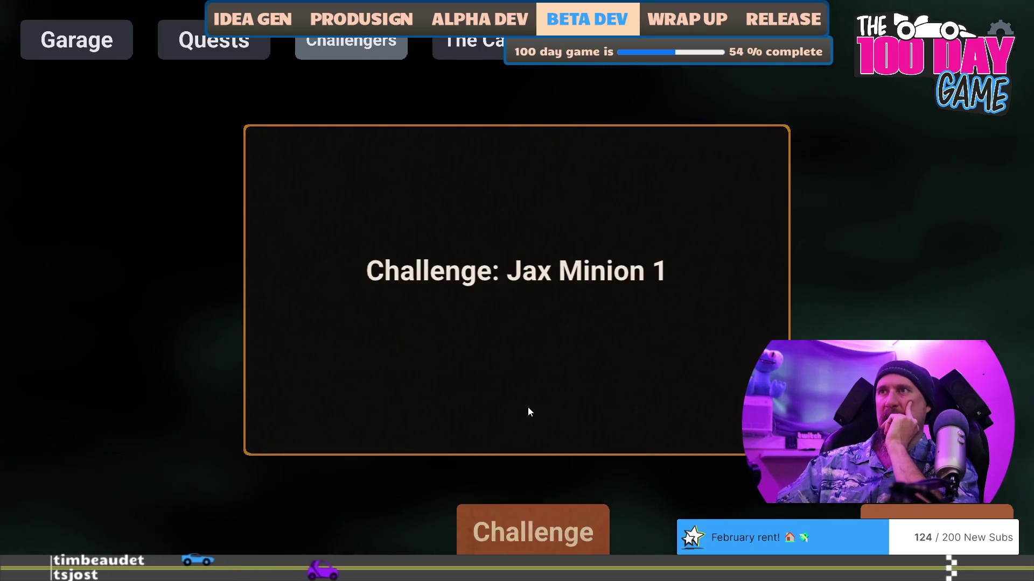
pyautogui.click(540, 518)
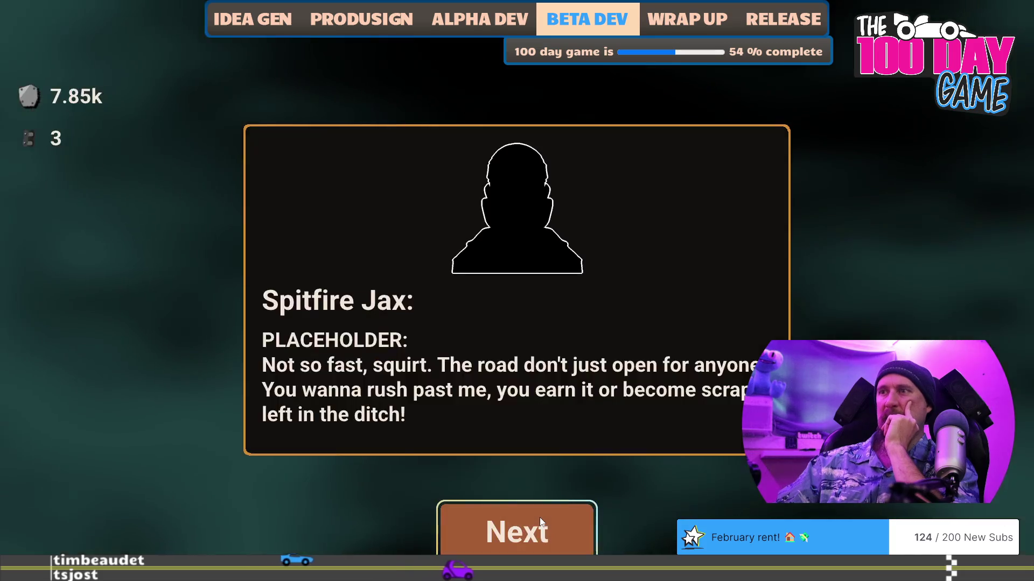
pyautogui.click(540, 518)
pyautogui.click(540, 518)
pyautogui.press('Up')
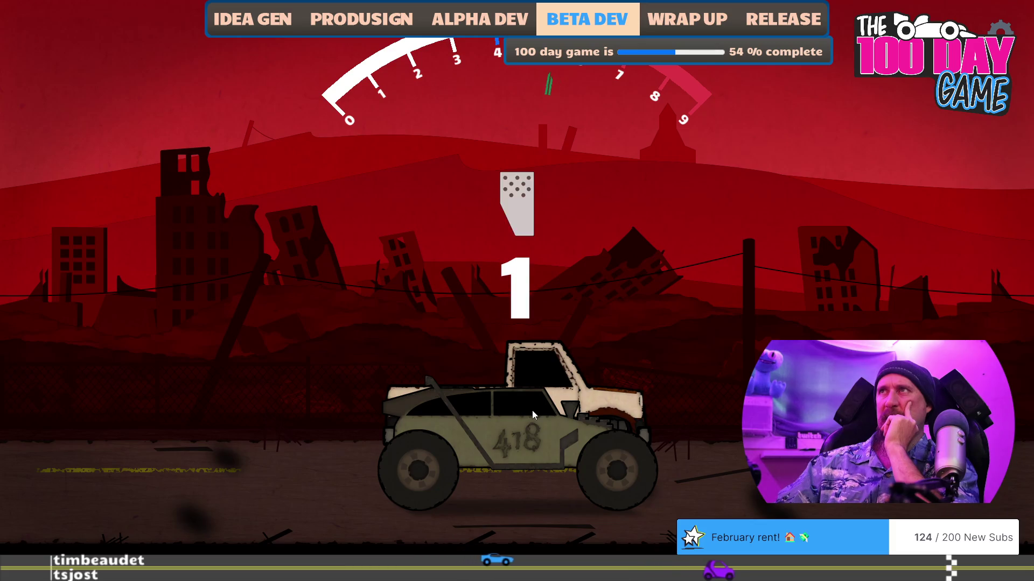
pyautogui.press('Up')
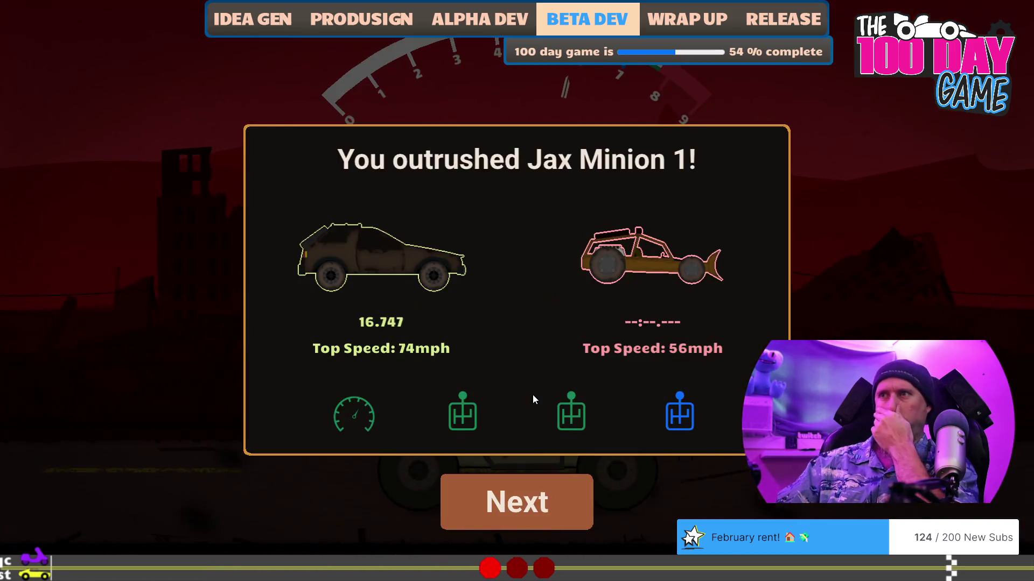
# Accept the 100 Metal reward, finish the dialogue, and unlock the Community Quests.
pyautogui.click(529, 496)
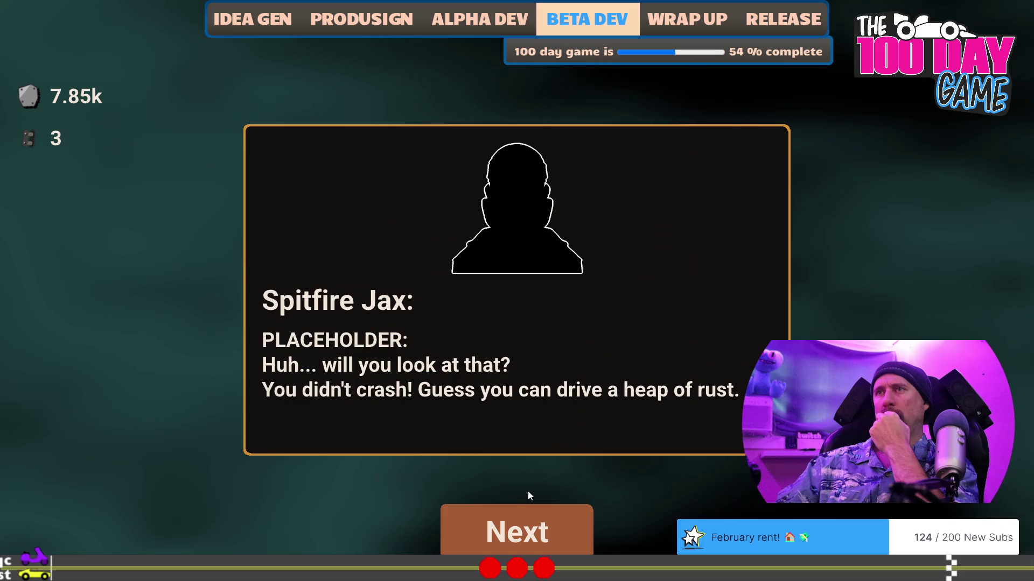
pyautogui.click(501, 516)
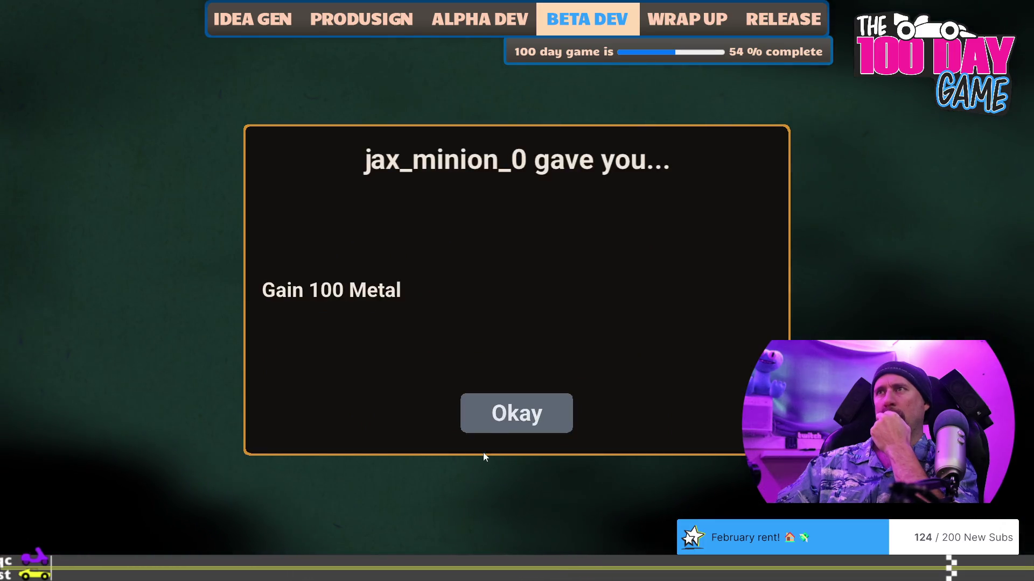
pyautogui.click(510, 428)
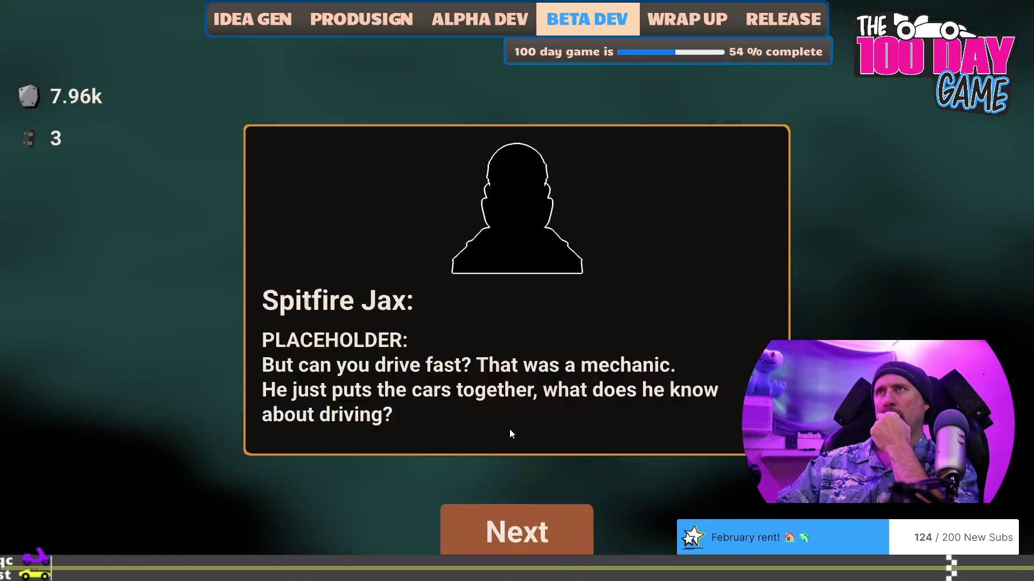
pyautogui.click(511, 513)
pyautogui.click(500, 516)
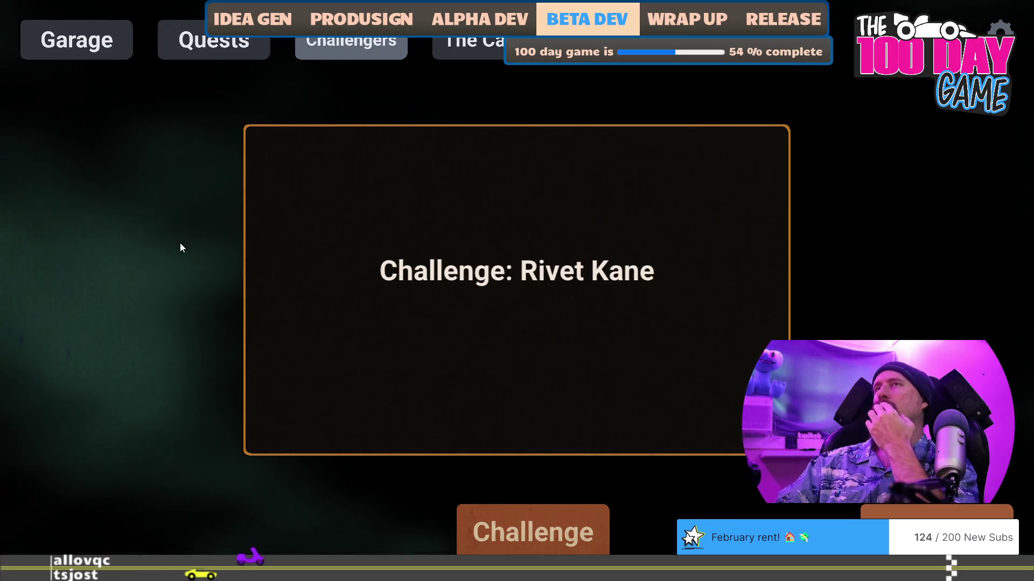
pyautogui.click(193, 51)
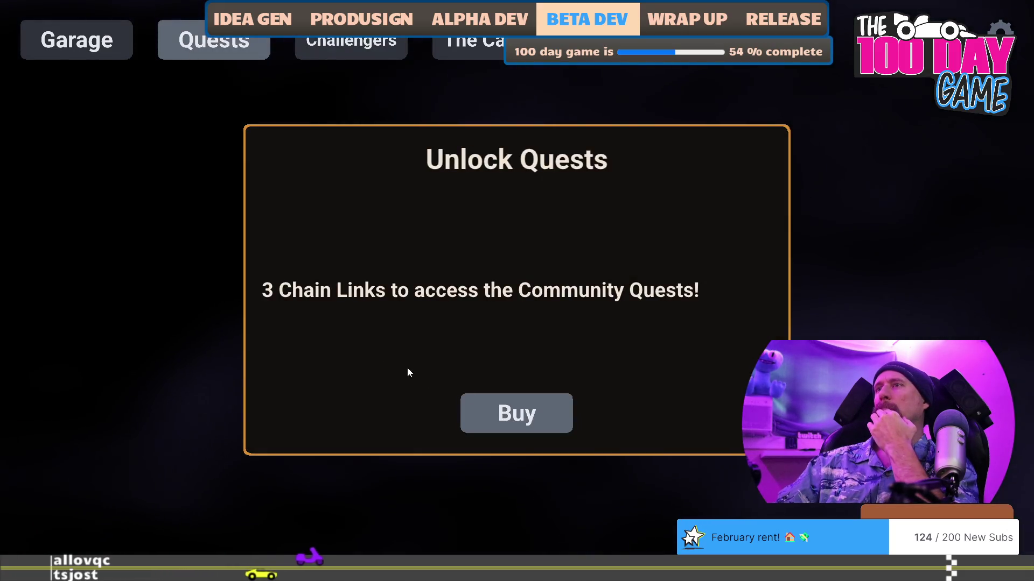
pyautogui.click(500, 403)
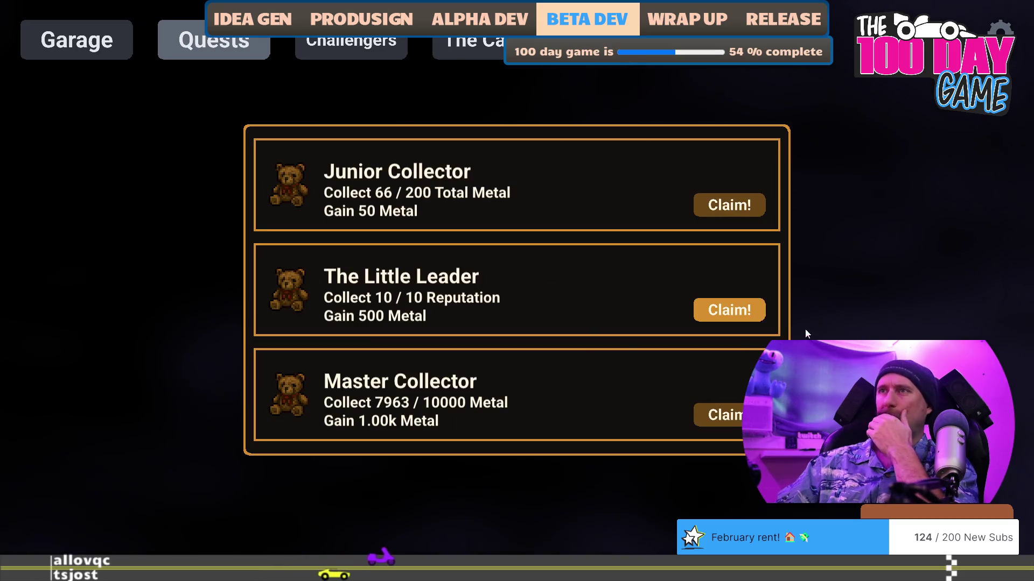
# Claim The Little Leader's 500 Metal reward and return to the garage upgrade tree.
pyautogui.click(729, 310)
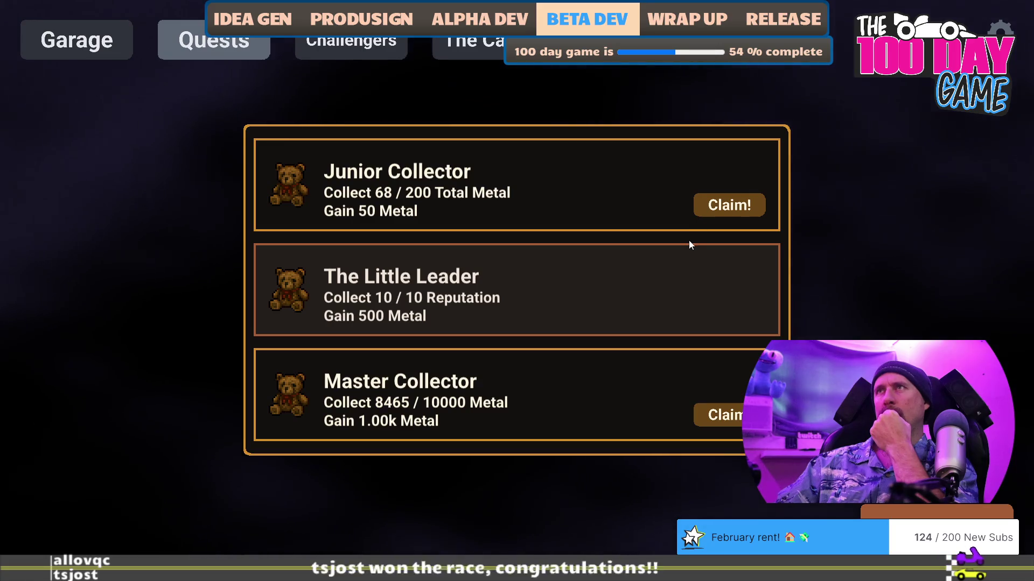
pyautogui.click(118, 48)
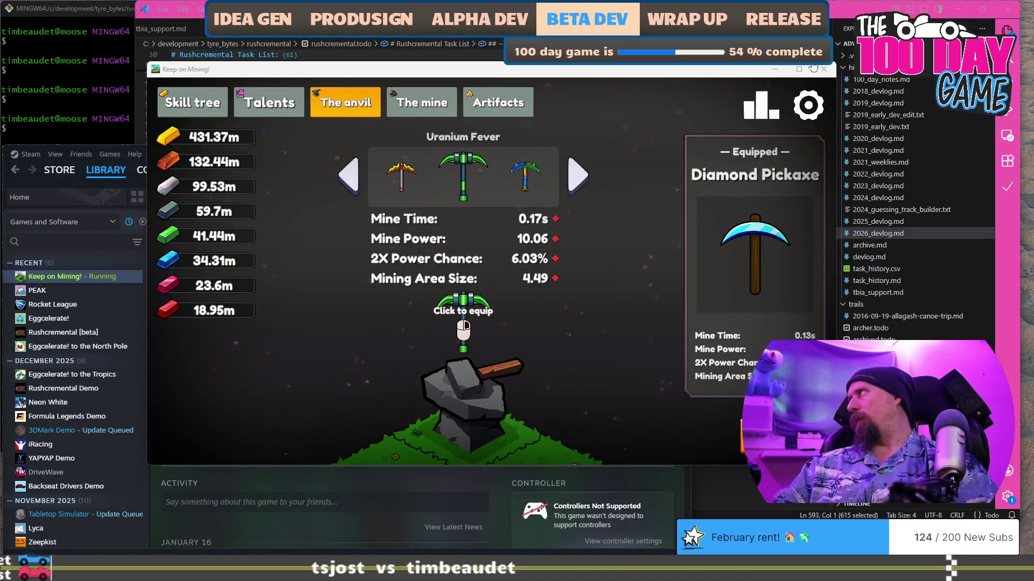
# Close Keep on Mining! and scroll down the rushcremental.todo task list.
pyautogui.click(823, 70)
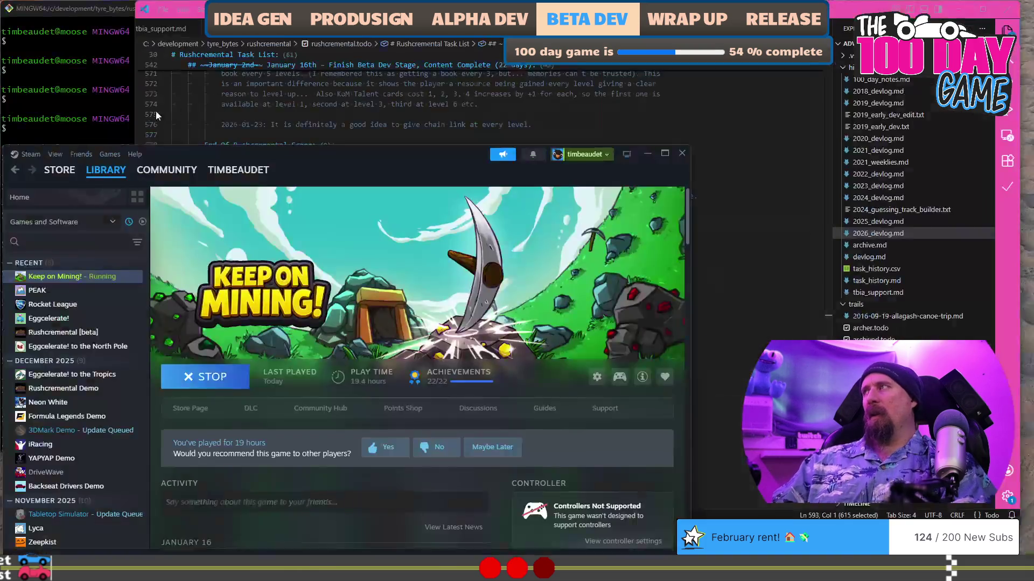
pyautogui.scroll(-4, 474, 282)
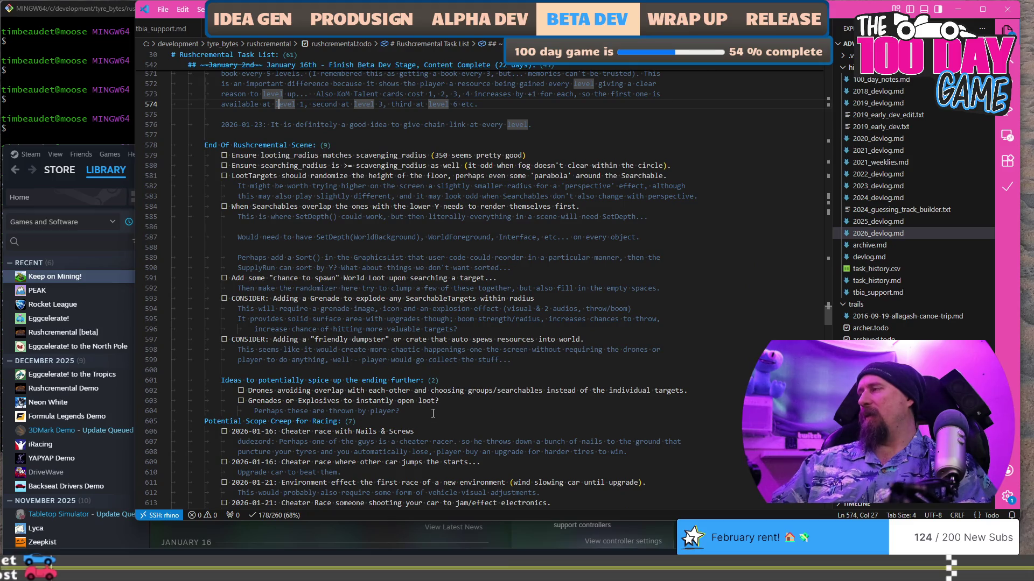
# Add a to-do below the Potential Scope Creep for Racing heading: 'CONSIDER: Mechanic Shop to upgrade the racecar'.
pyautogui.scroll(-3, 431, 412)
pyautogui.click(436, 336)
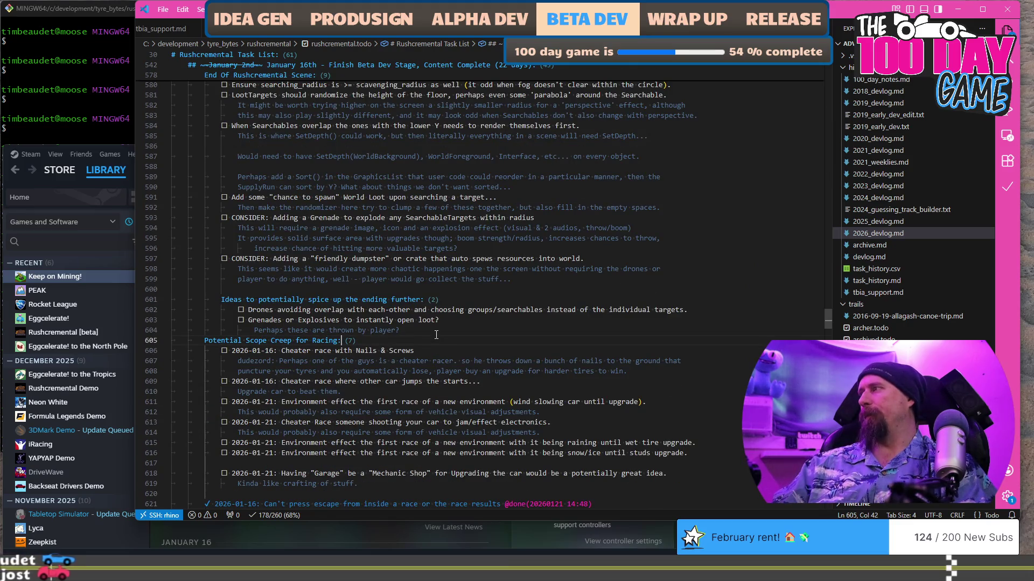
pyautogui.press('Return')
pyautogui.press('Return')
pyautogui.press('Up')
pyautogui.hotkey('ctrl', 'Return')
pyautogui.write('CONSIDER: Adding a "Shop')
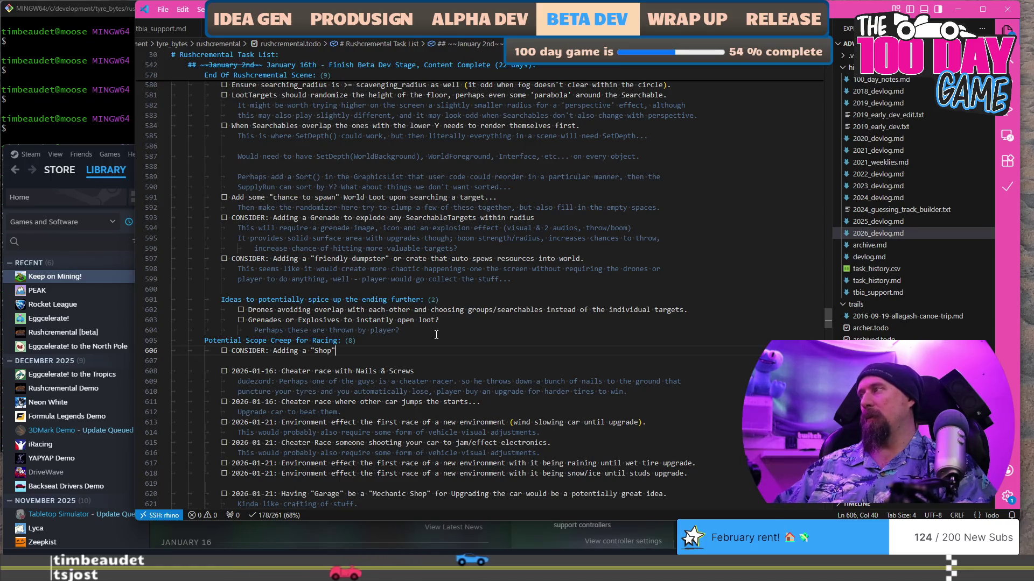
pyautogui.write('Mechanic')
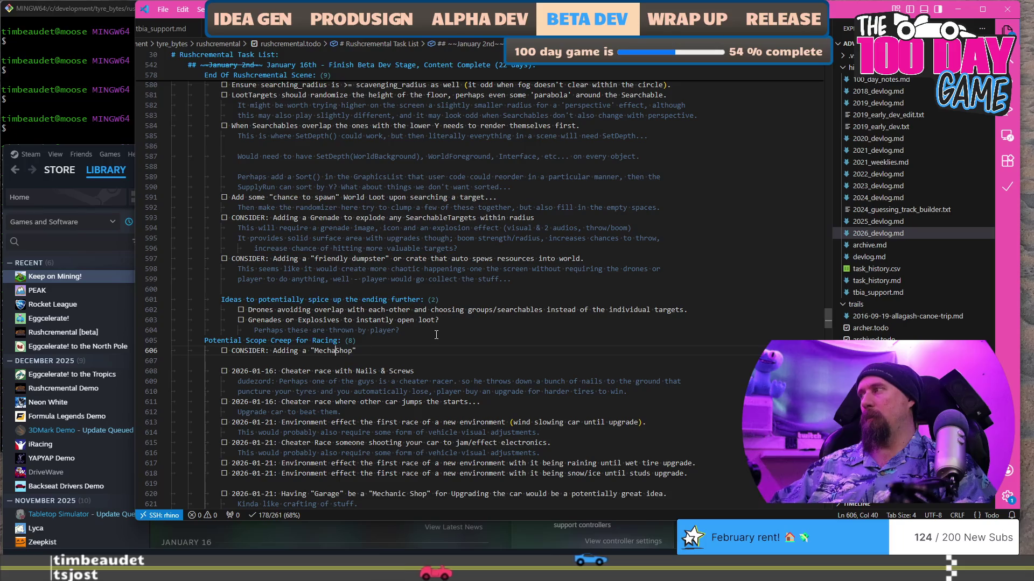
pyautogui.press('End')
pyautogui.write('to ')
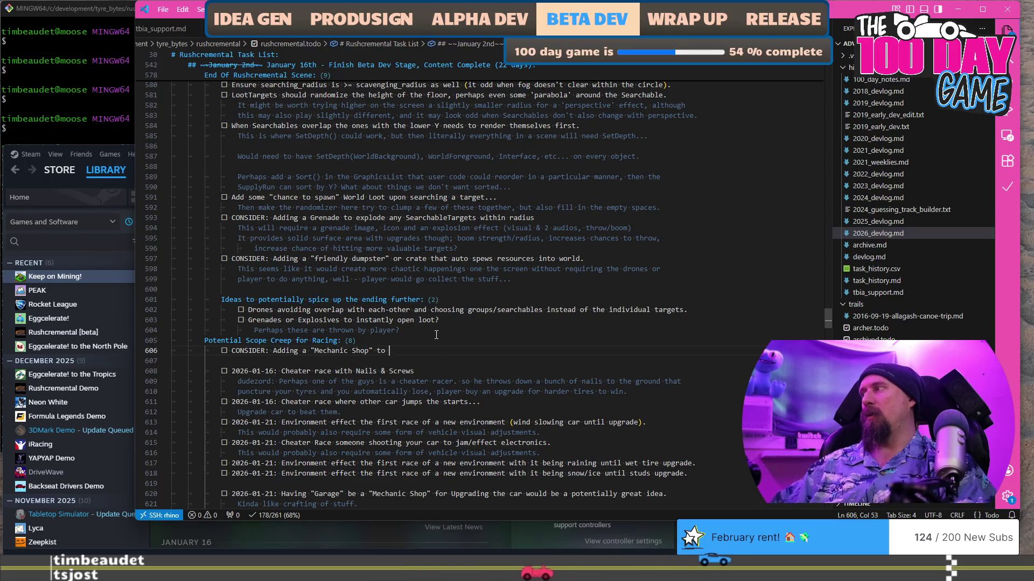
pyautogui.write('Upgrad')
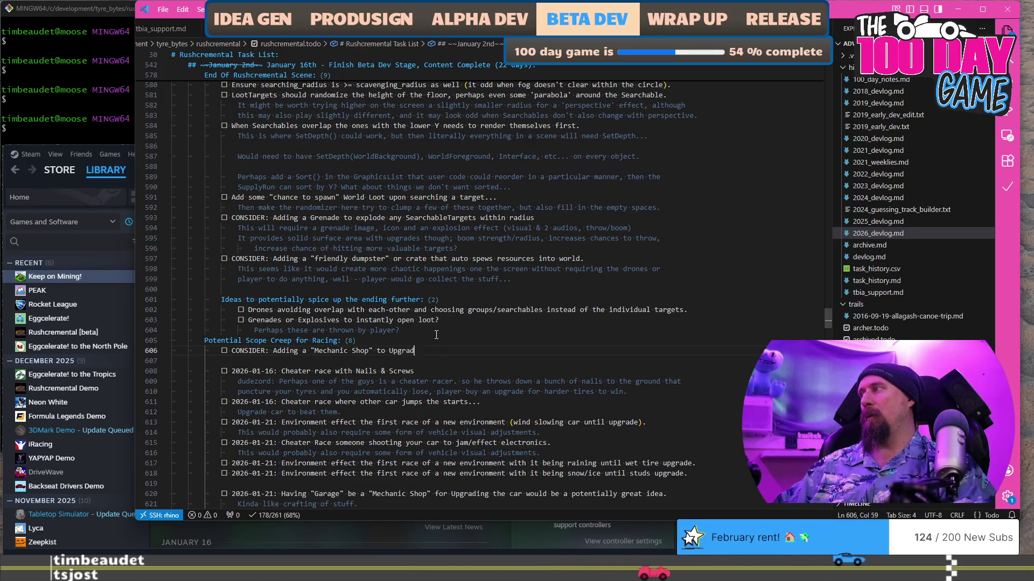
pyautogui.write('e the racecar, ')
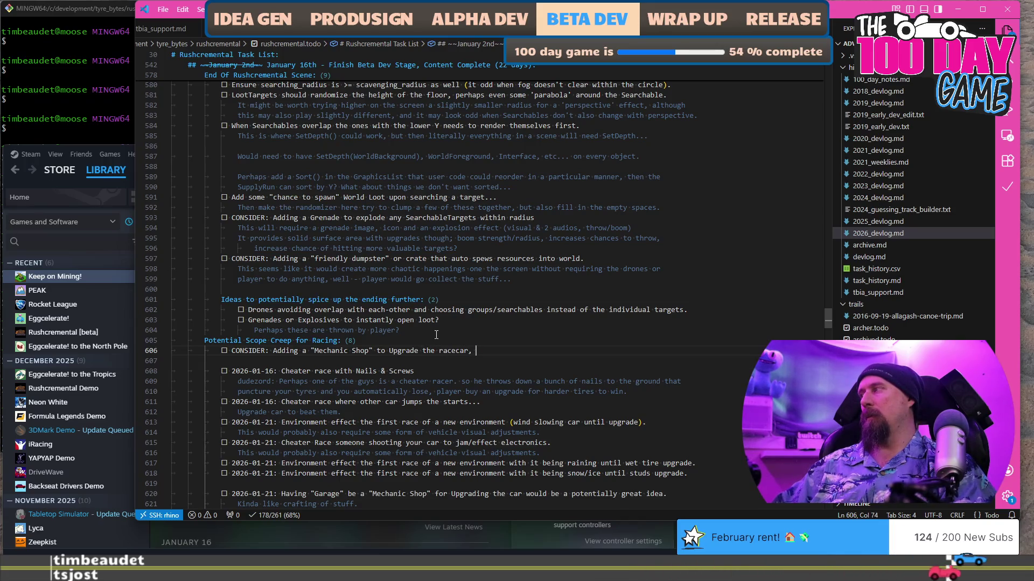
pyautogui.write('this would be the Anvil in KoM')
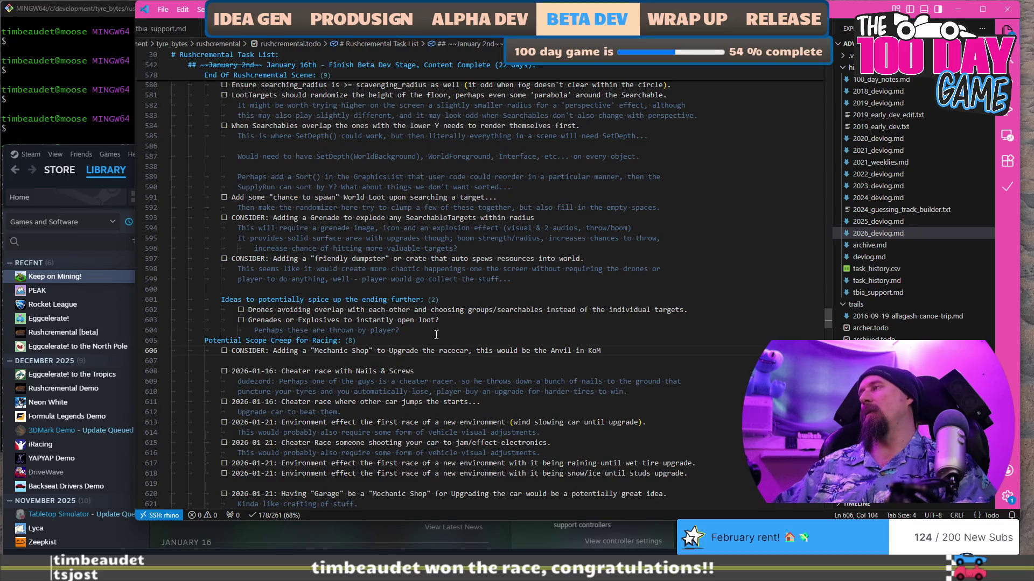
pyautogui.press('Return')
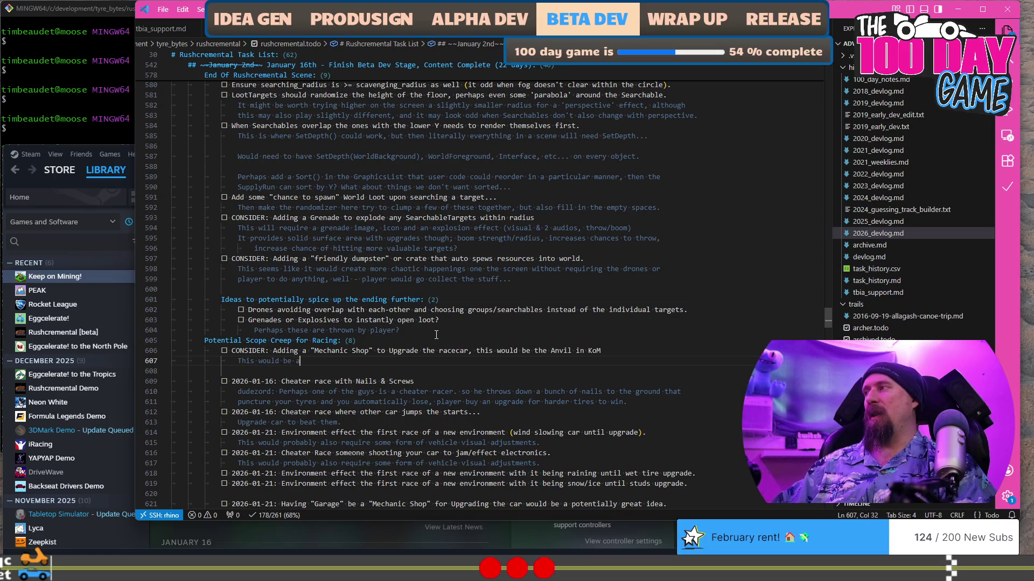
# Write the Mechanic Shop note on balancing upgrades, one upgrade per race win, and choosing to race and lose.
pyautogui.write('a significantly better ')
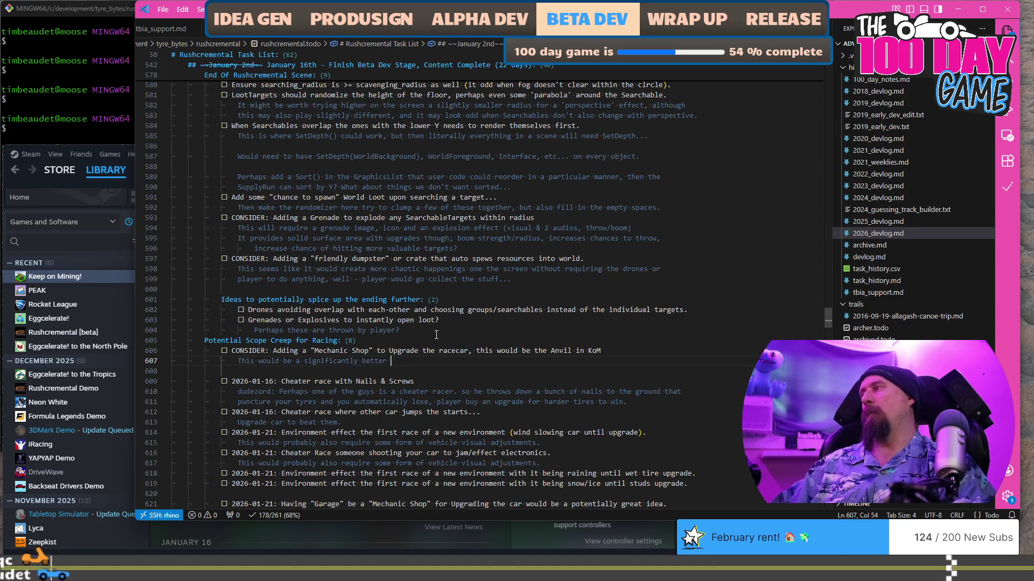
pyautogui.write('way to ba')
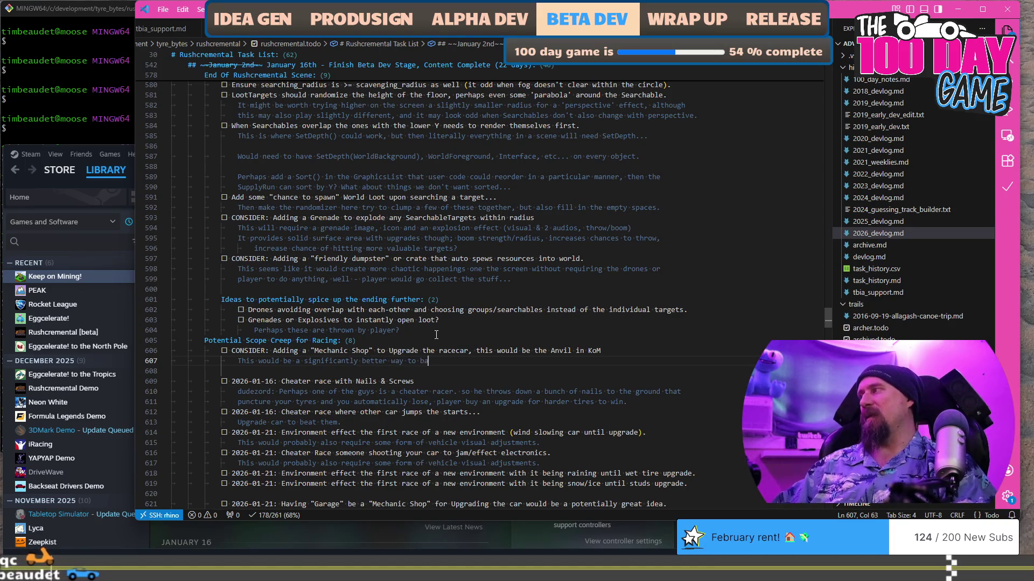
pyautogui.write('lance the upgrade')
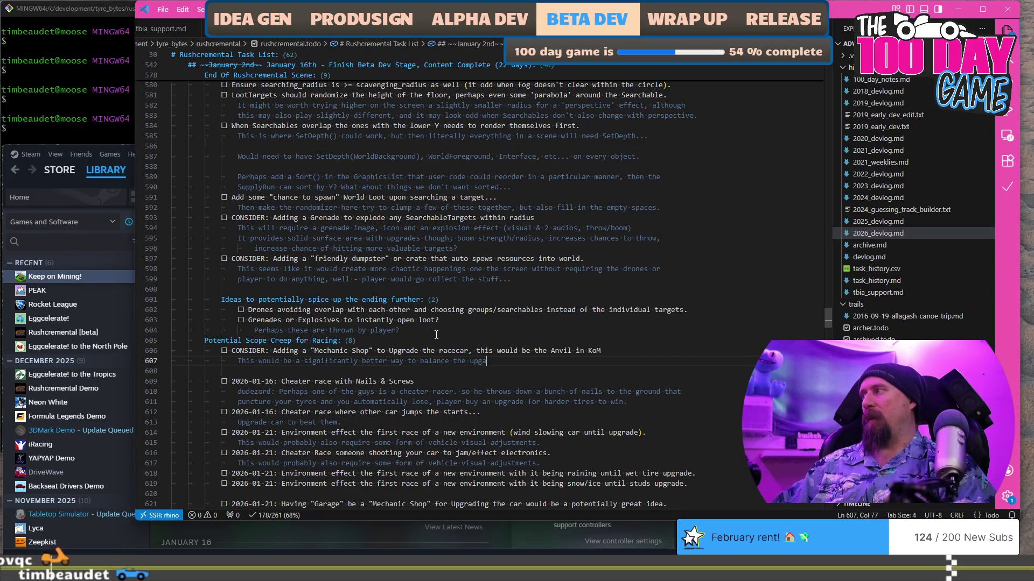
pyautogui.write('s for the pl')
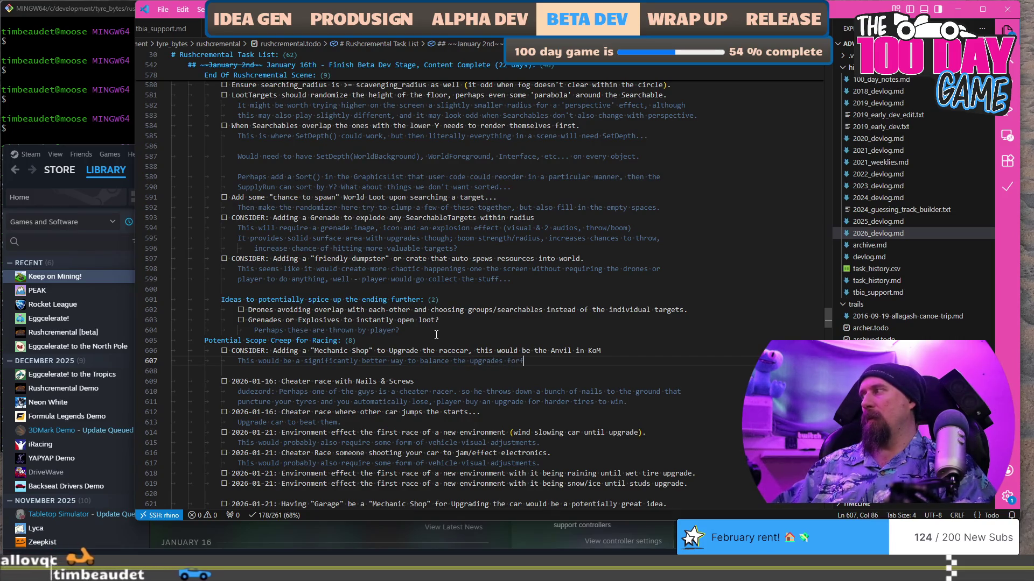
pyautogui.write('ayer since it is')
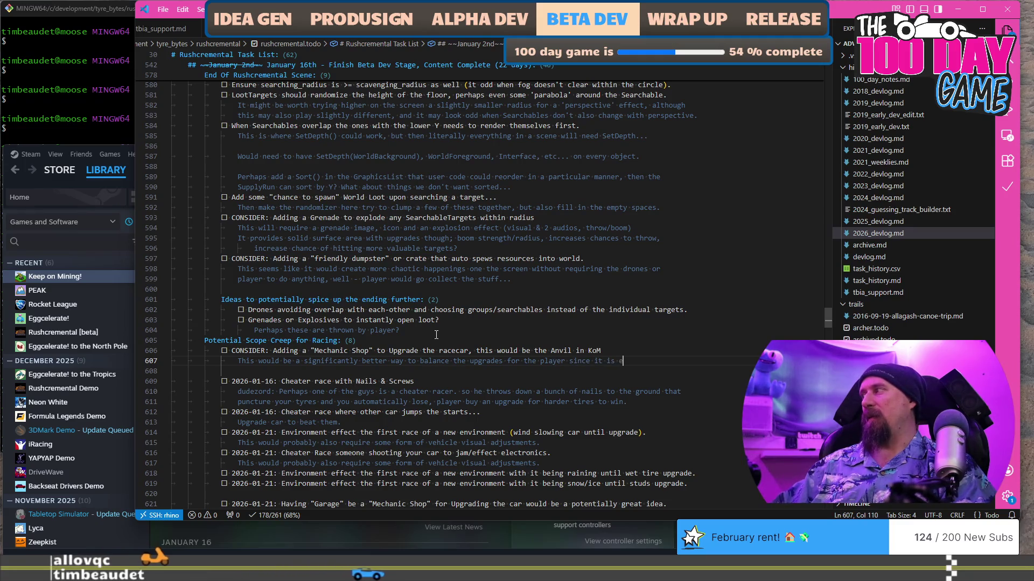
pyautogui.write(' ectively')
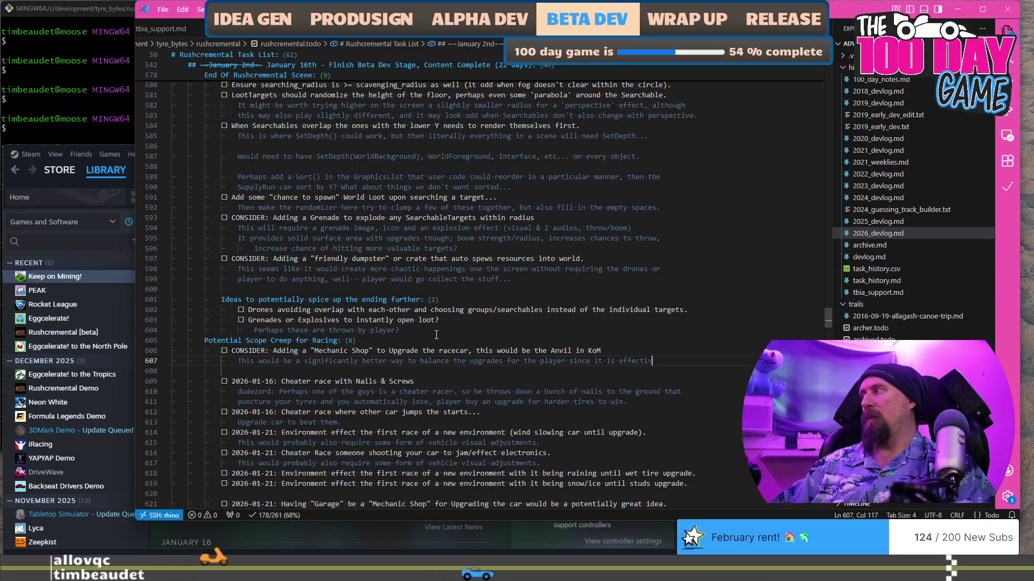
pyautogui.press('Return')
pyautogui.write('1 ')
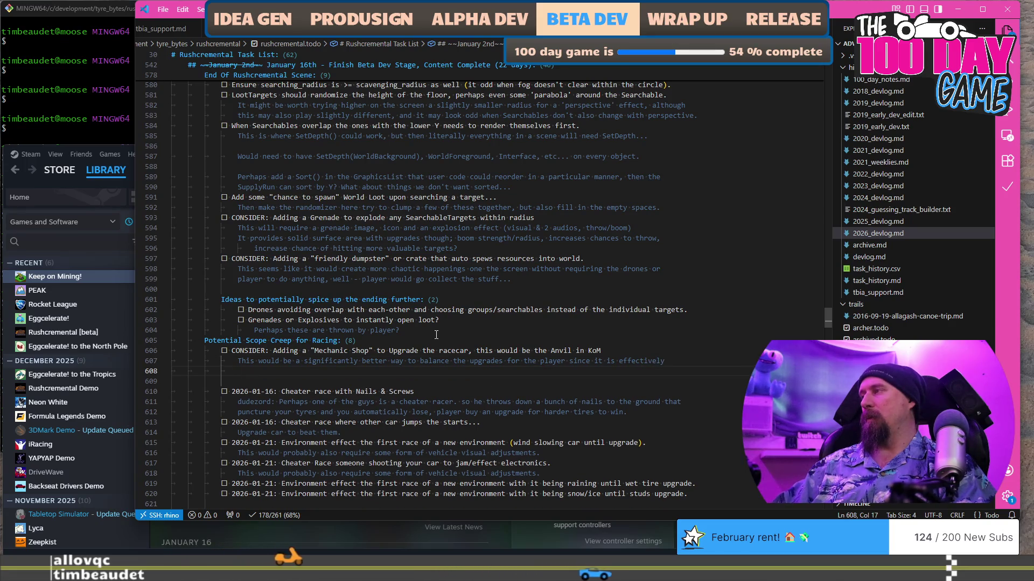
pyautogui.write('upg')
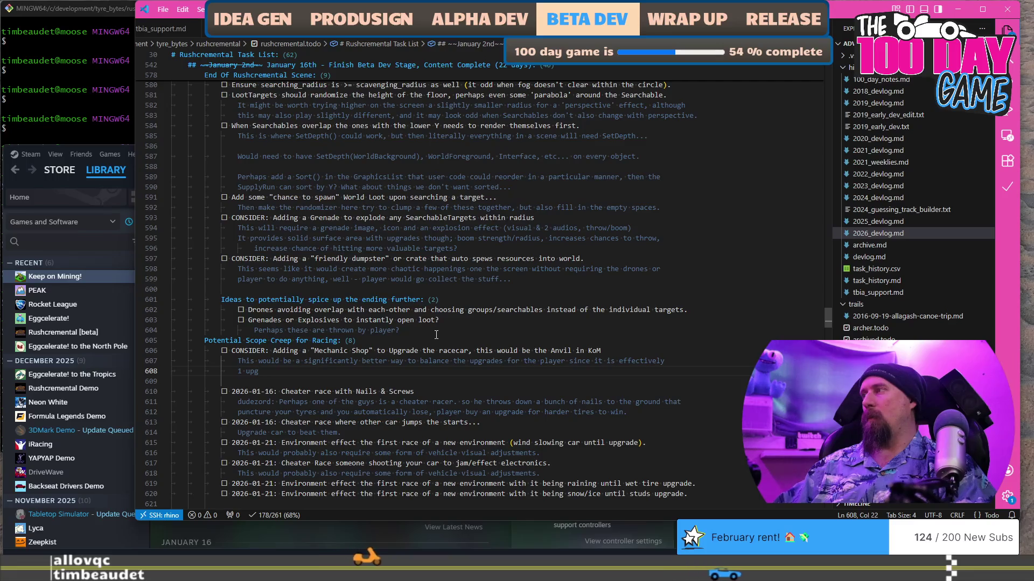
pyautogui.write('rade to ')
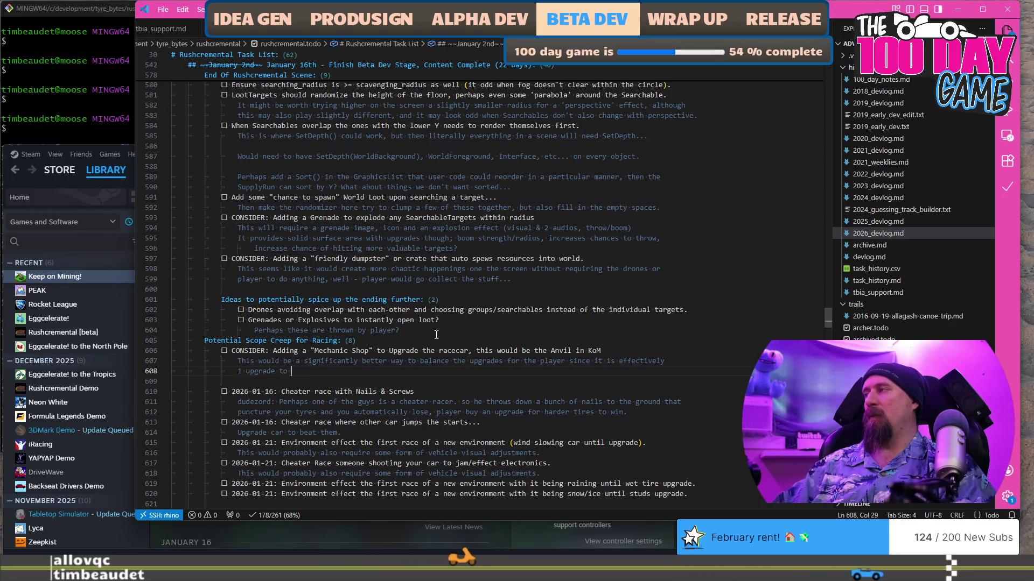
pyautogui.write('win 1 race, an')
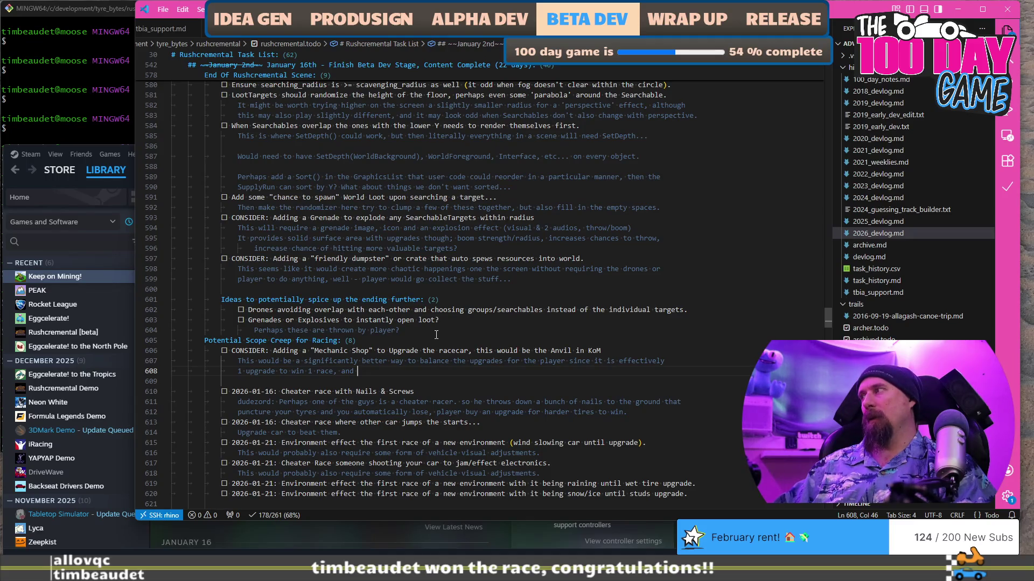
pyautogui.write('don')
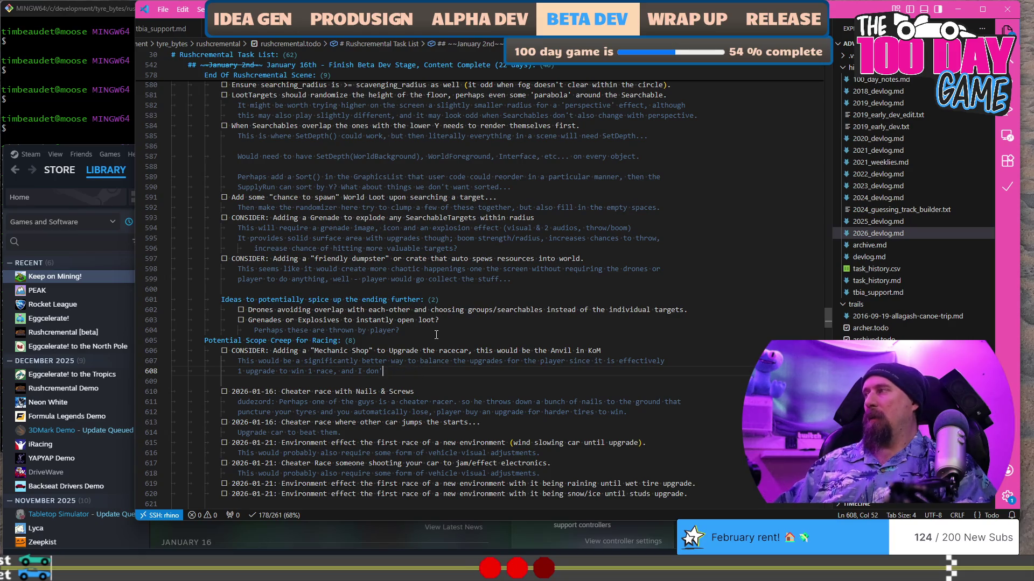
pyautogui.write('al')
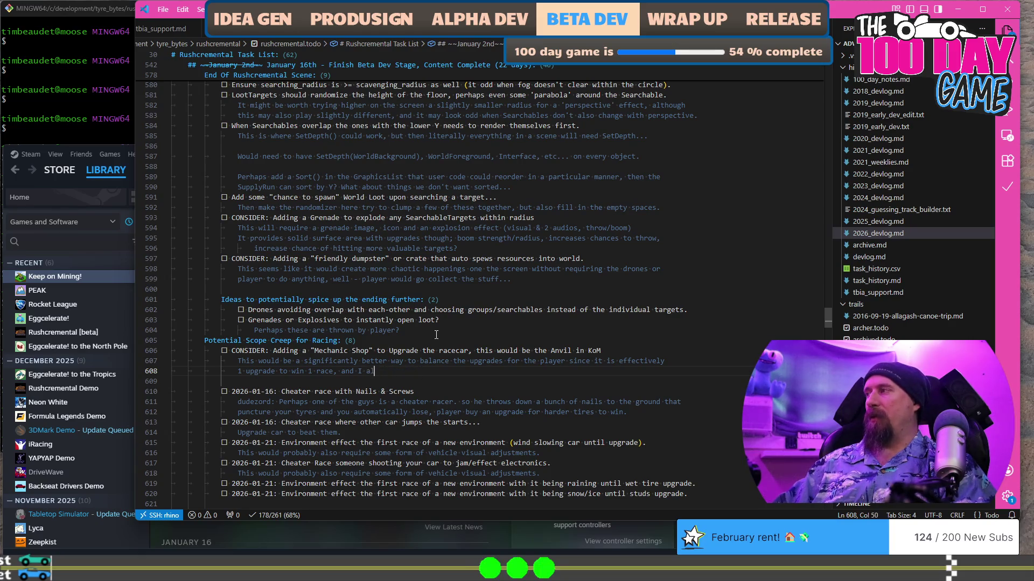
pyautogui.write('so want the ')
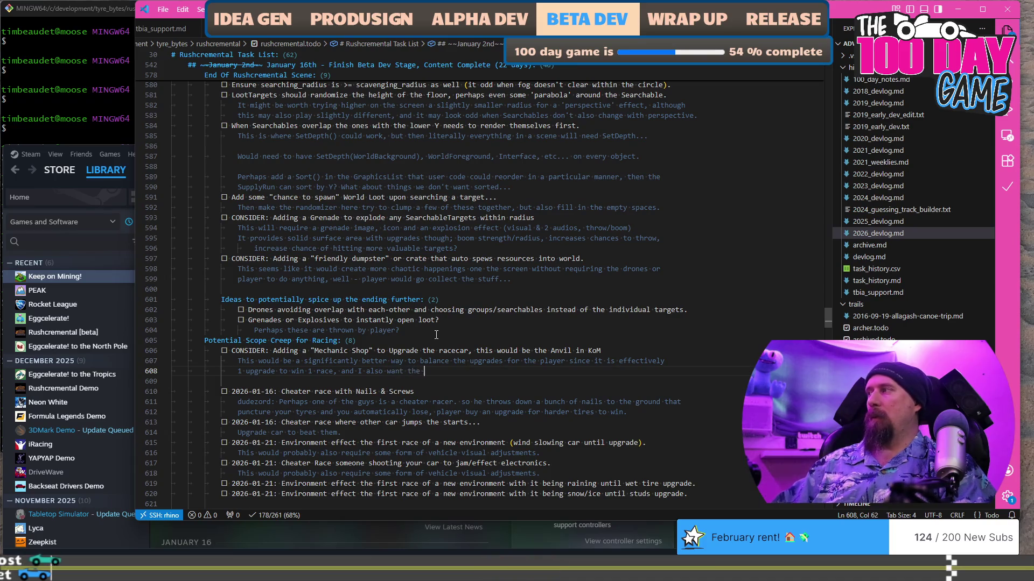
pyautogui.write('player to be ba')
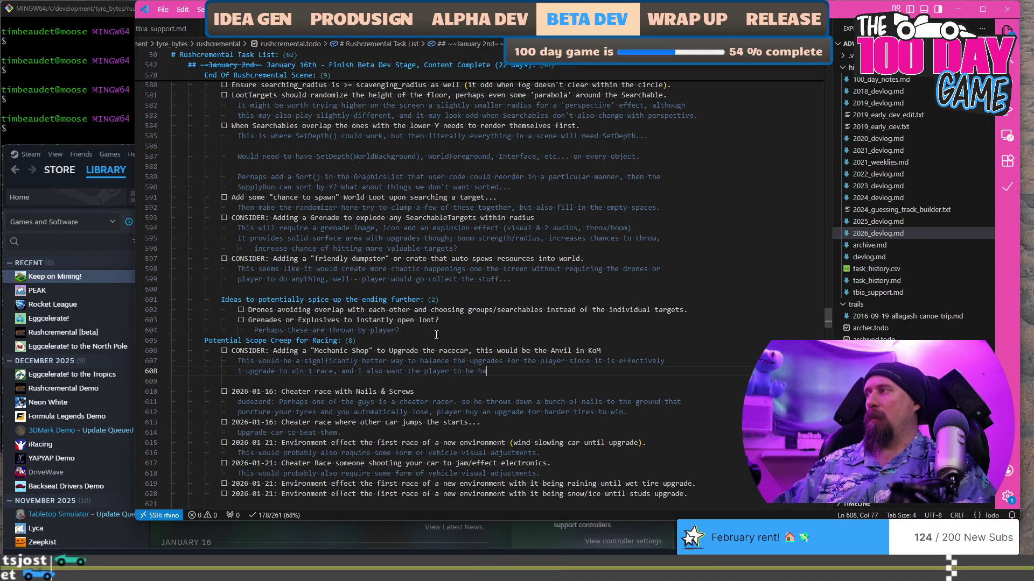
pyautogui.press('BackSpace')
pyautogui.press('BackSpace')
pyautogui.write('able to choose ')
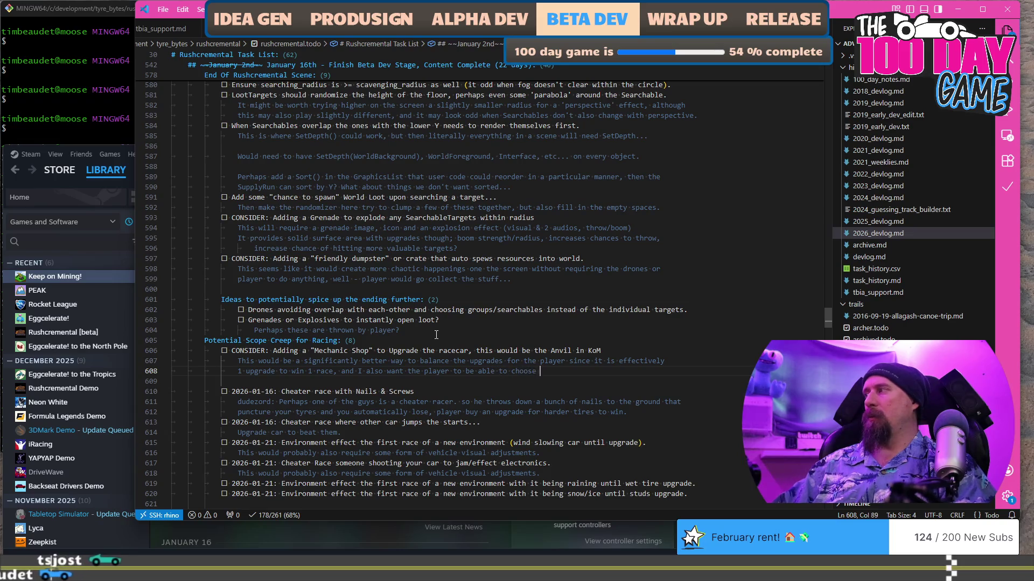
pyautogui.write('to race and potentiall')
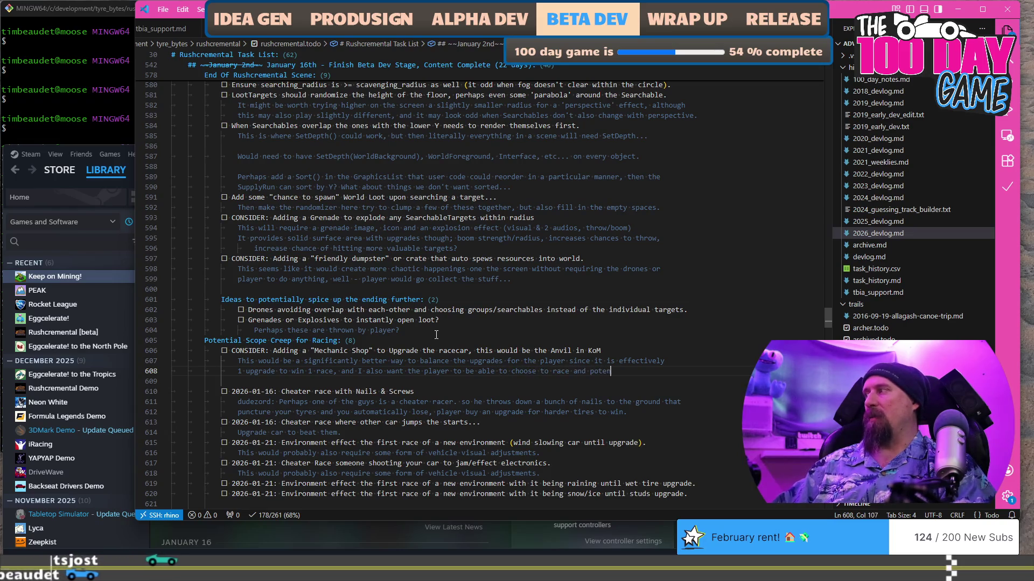
pyautogui.write('y lose;')
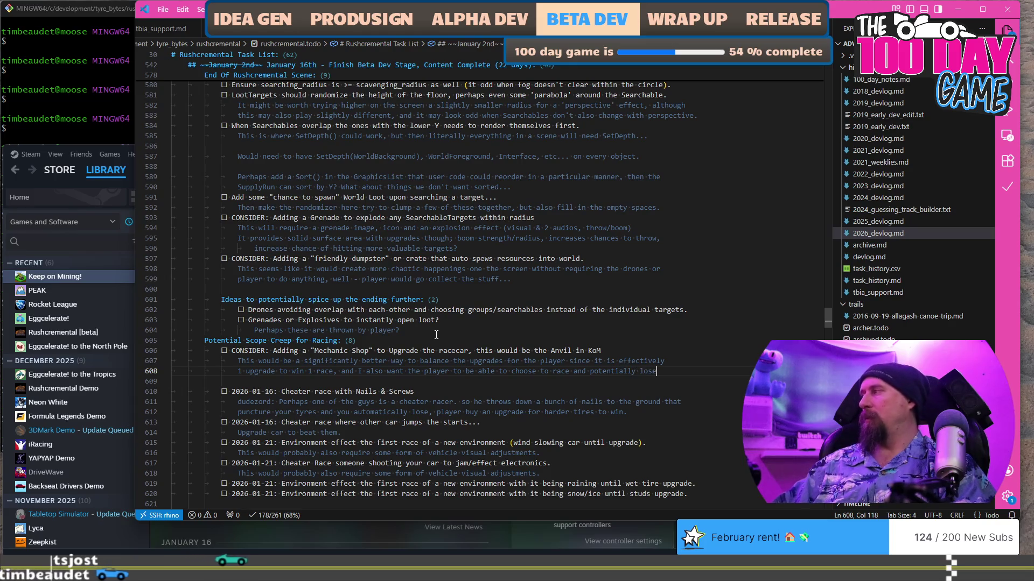
pyautogui.press('Return')
pyautogui.write("ie don't j")
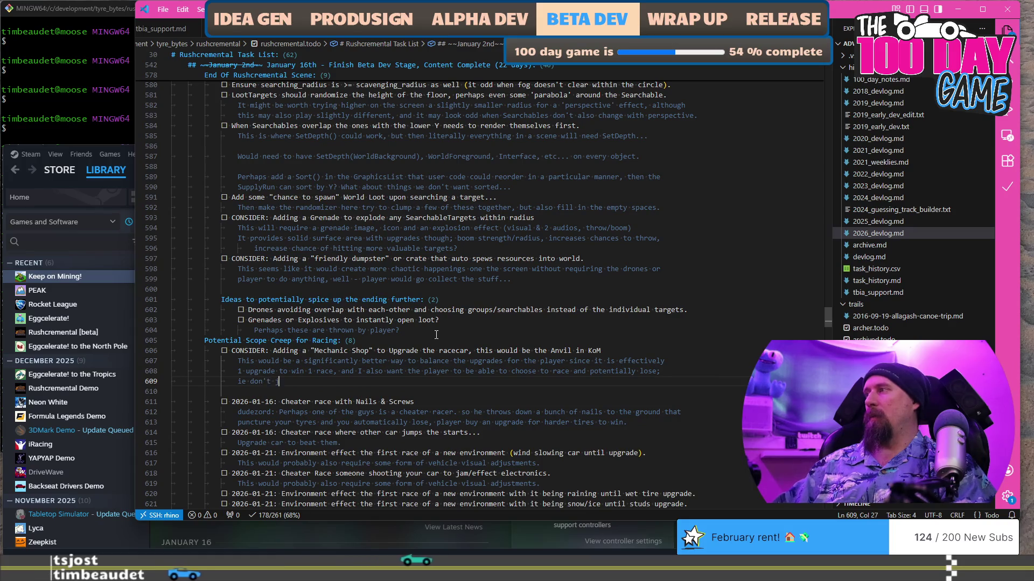
pyautogui.write('ust race imm')
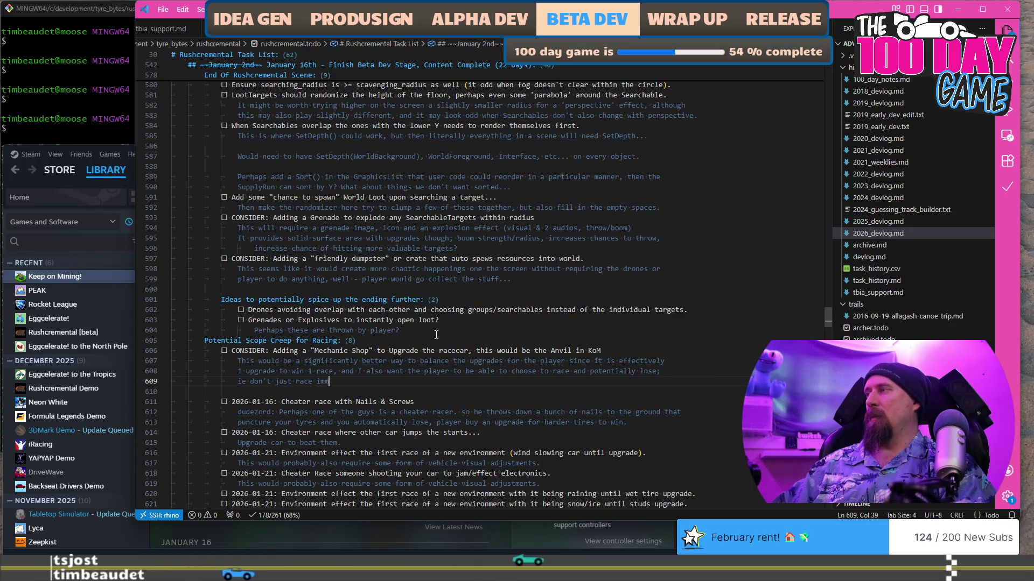
pyautogui.write('ediately after ')
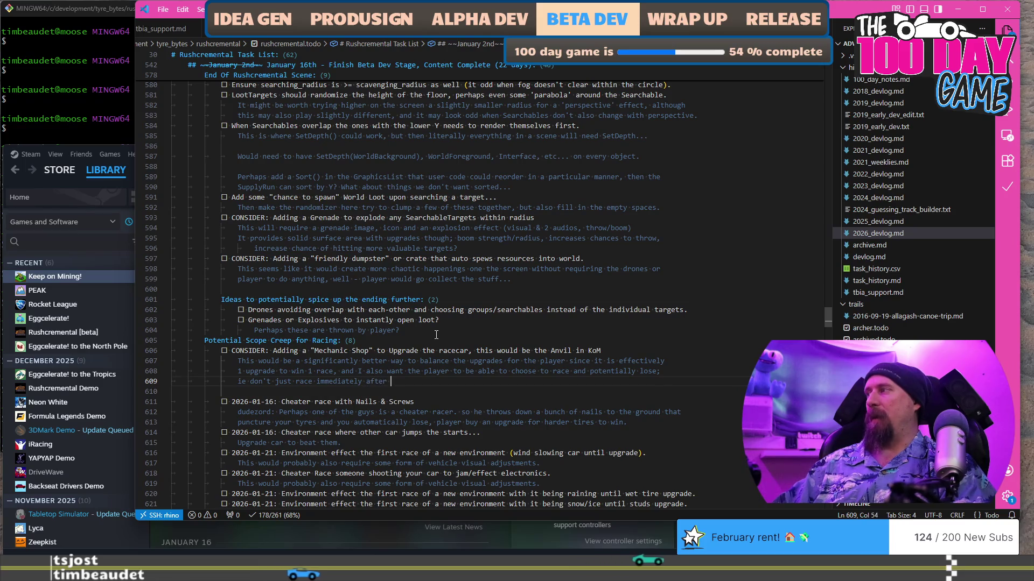
pyautogui.write("buying an upgrade (it can't just be added to challenger flow")
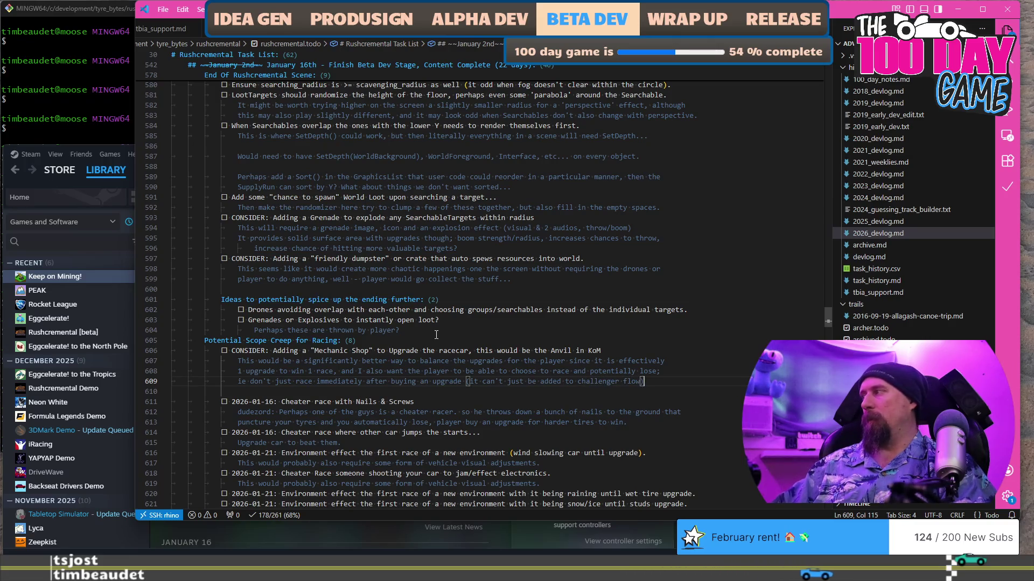
# End the 'don't just race immediately after buying an upgrade' line with a period and begin a new paragraph.
pyautogui.write('.')
pyautogui.press('Return')
pyautogui.press('Return')
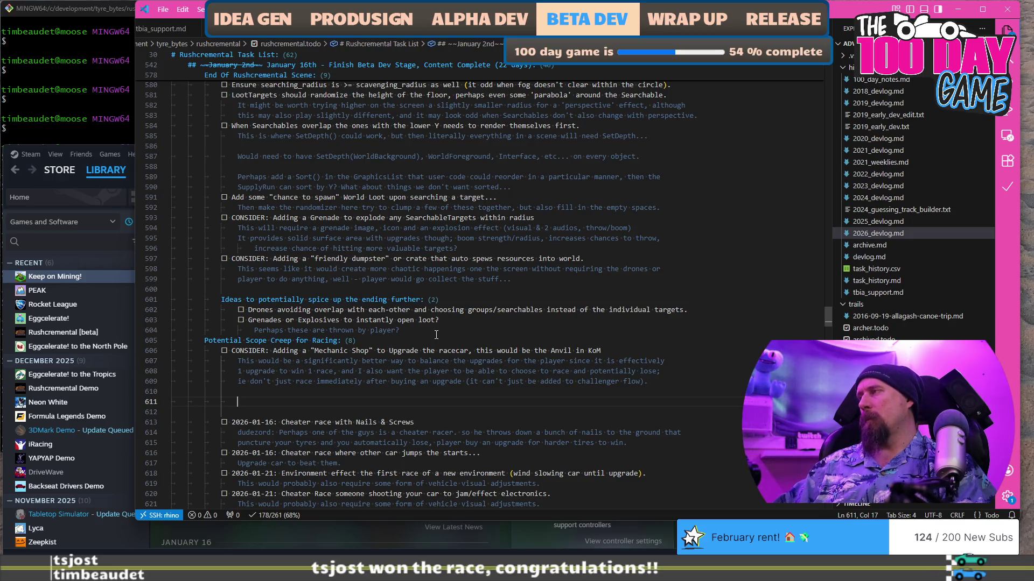
pyautogui.write('This makes more')
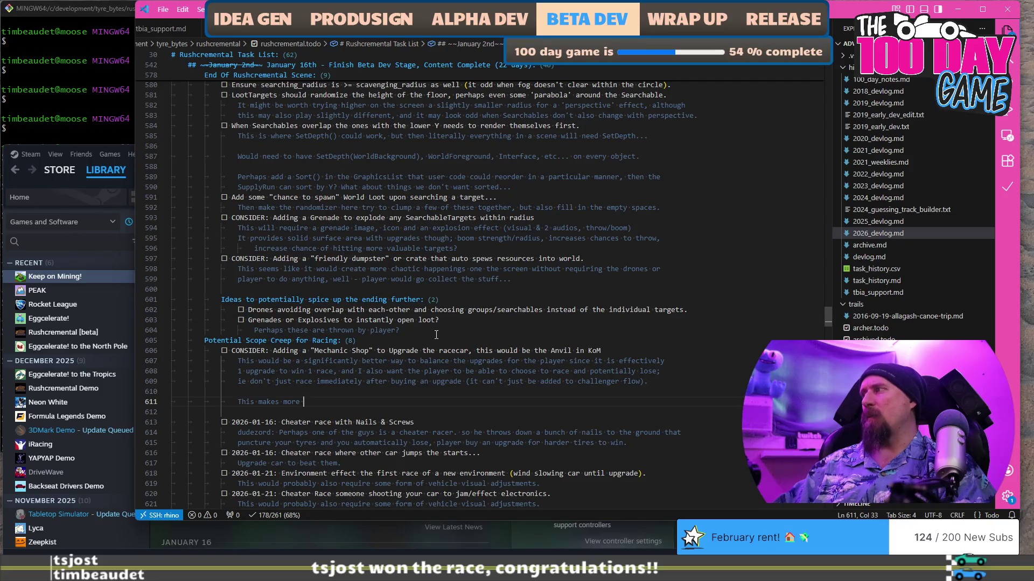
# Write the paragraph contrasting randomly sprawled tech-tree upgrades, ending 'it simply doesn't work.'.
pyautogui.write('sense than having')
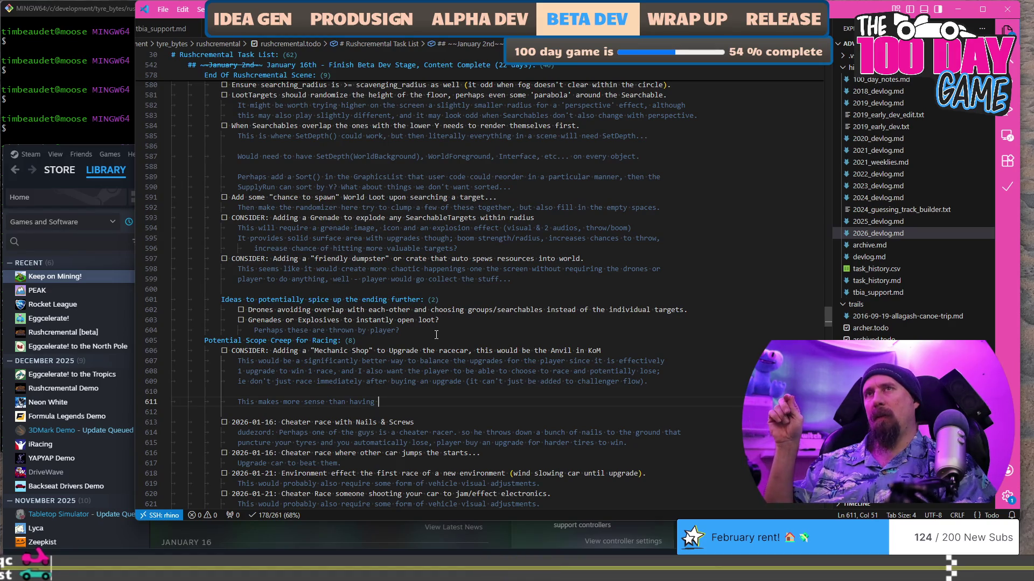
pyautogui.write('the up')
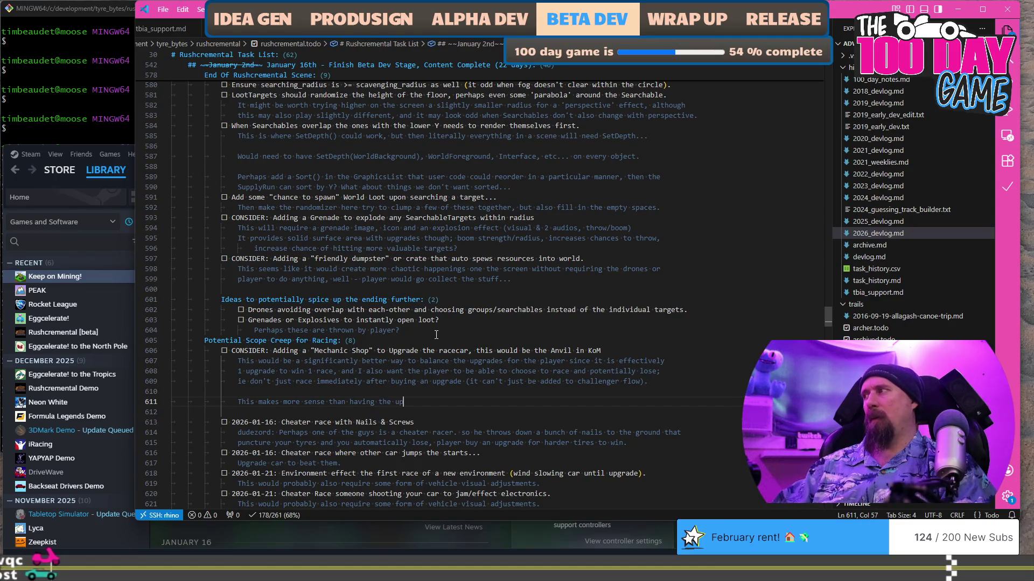
pyautogui.write('grades b')
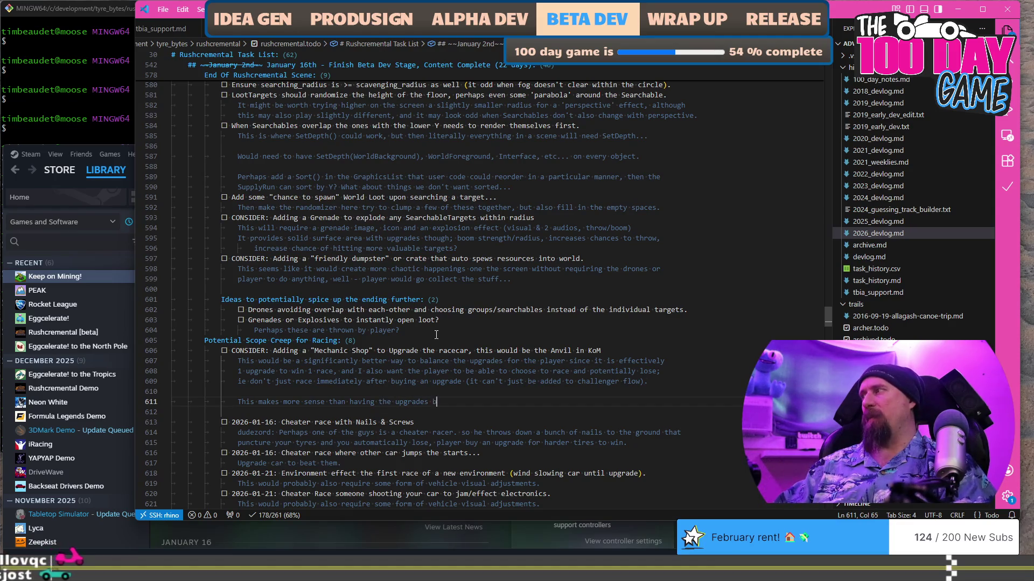
pyautogui.write('e sprwa')
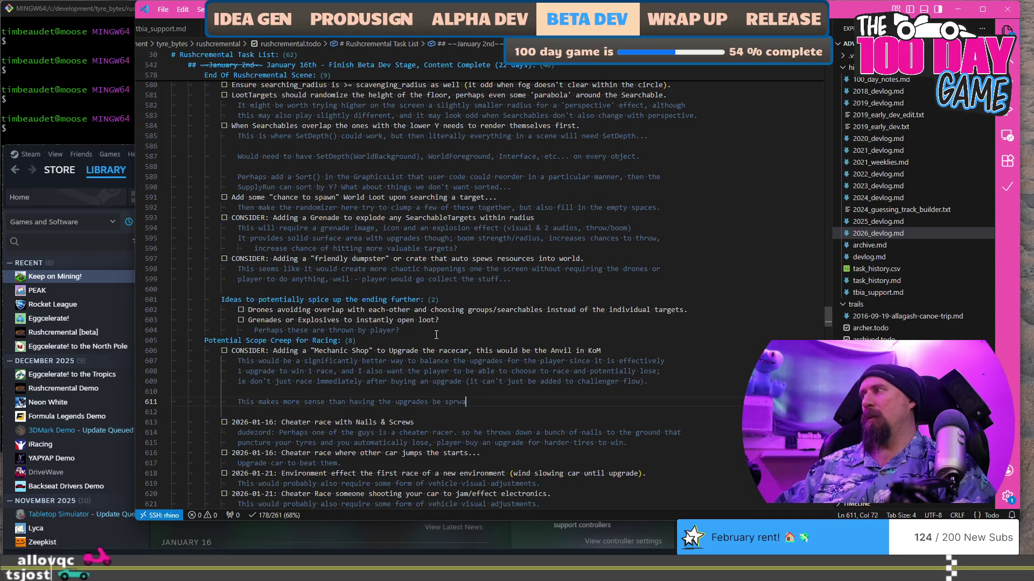
pyautogui.press('BackSpace')
pyautogui.press('BackSpace')
pyautogui.write('awled rando')
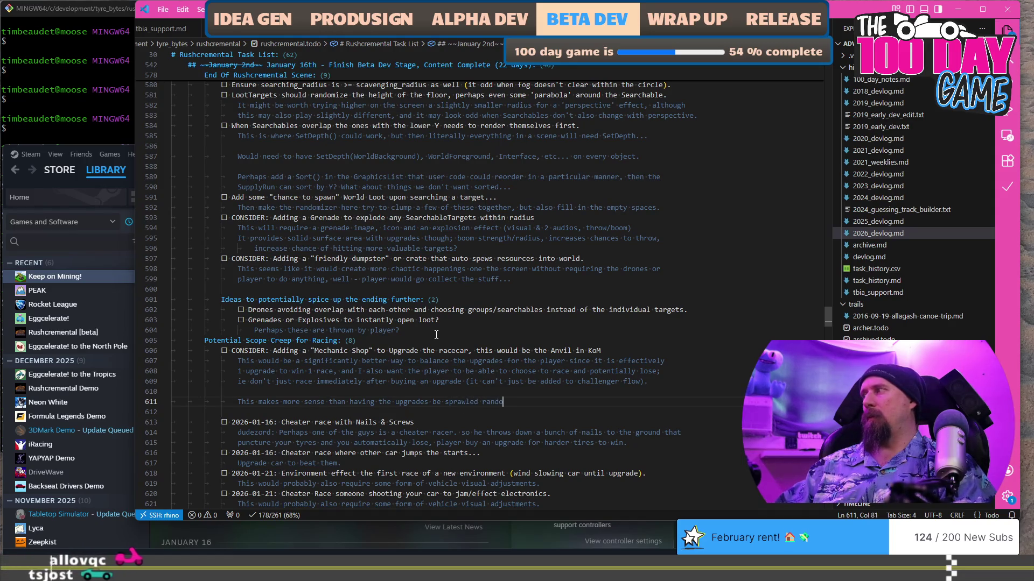
pyautogui.write('mly i')
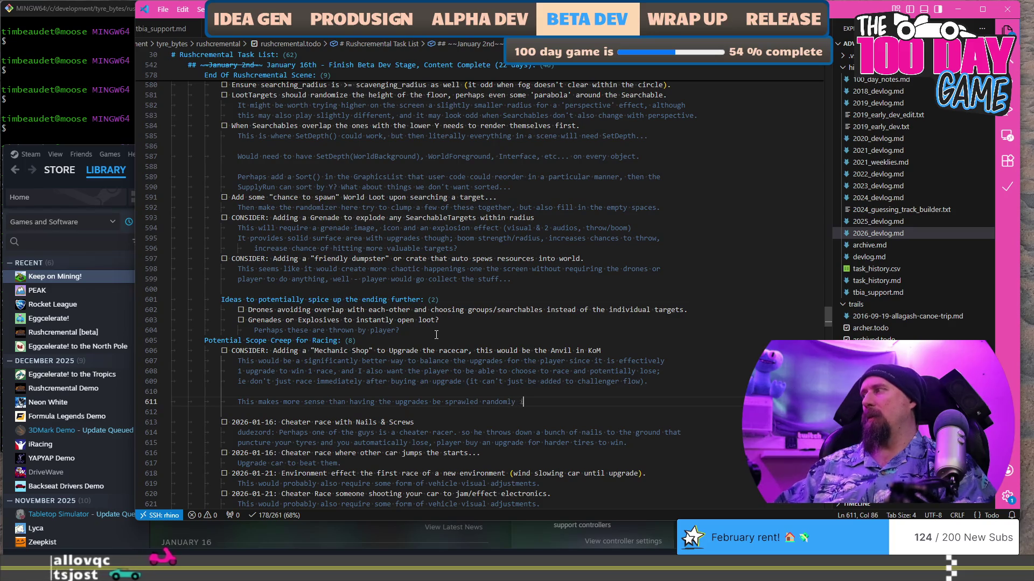
pyautogui.write('n the tech tr')
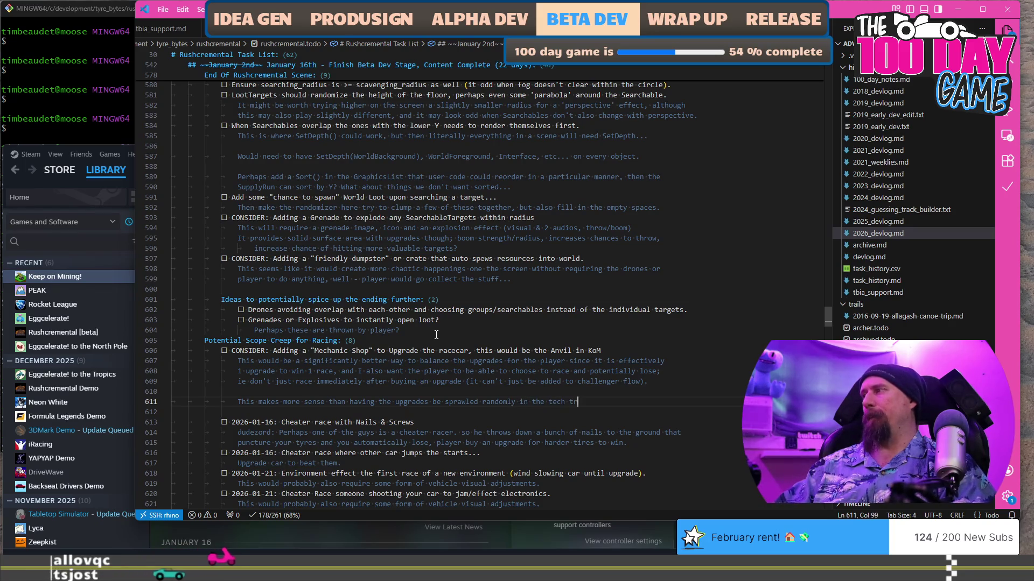
pyautogui.write('ee, though')
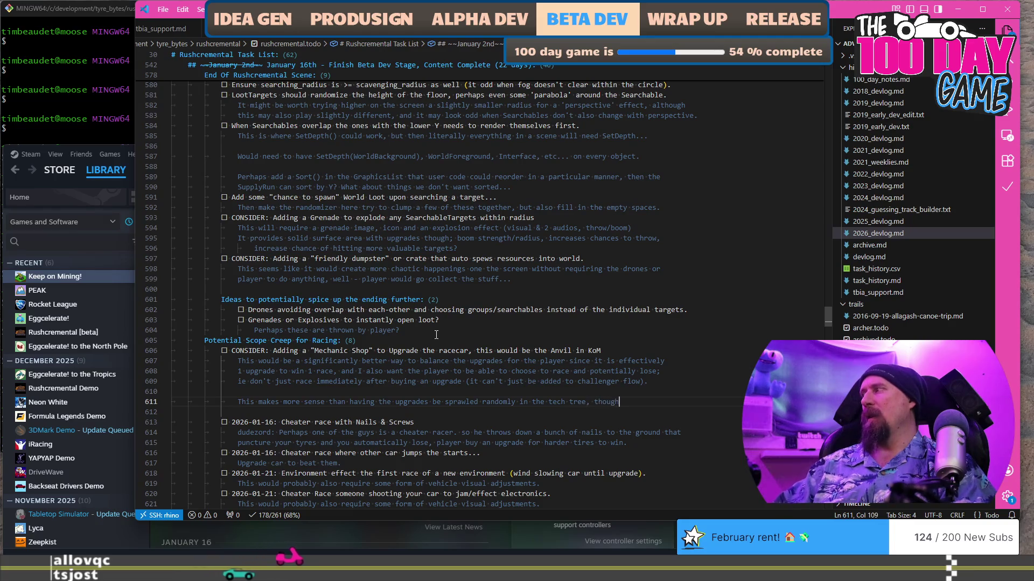
pyautogui.write(' that would')
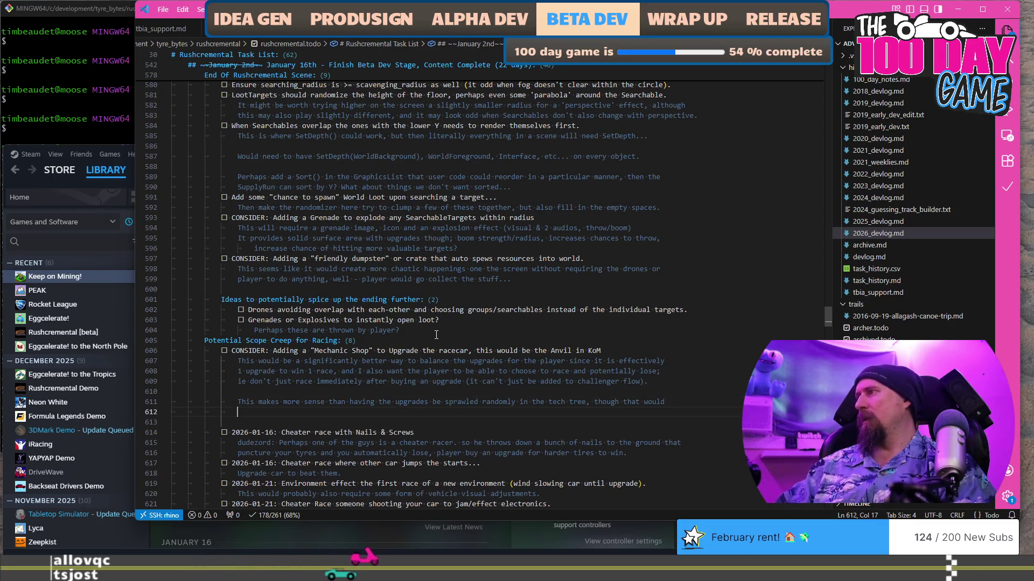
pyautogui.write(' be the backup')
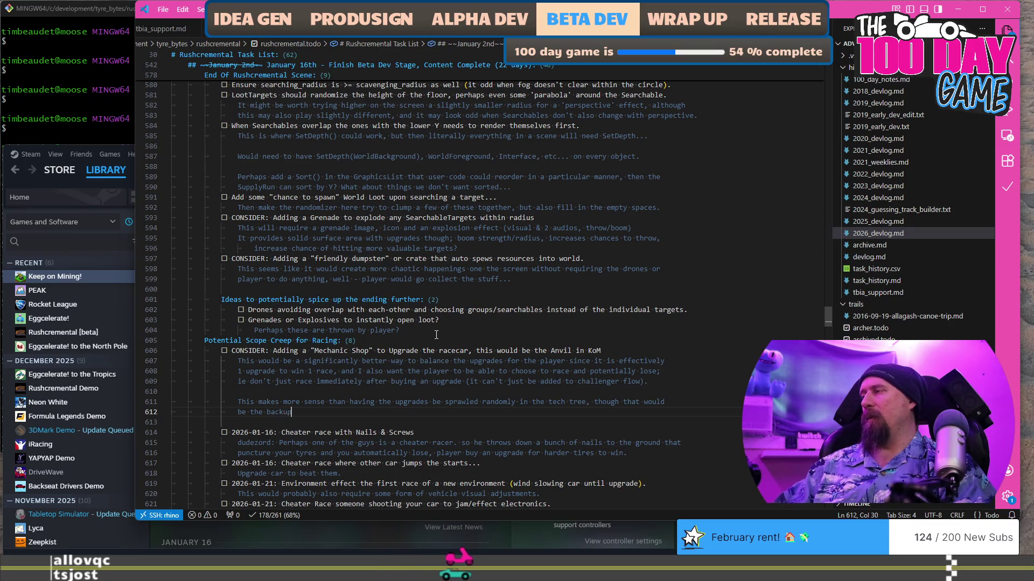
pyautogui.write(' plan to this. We absolutely canN')
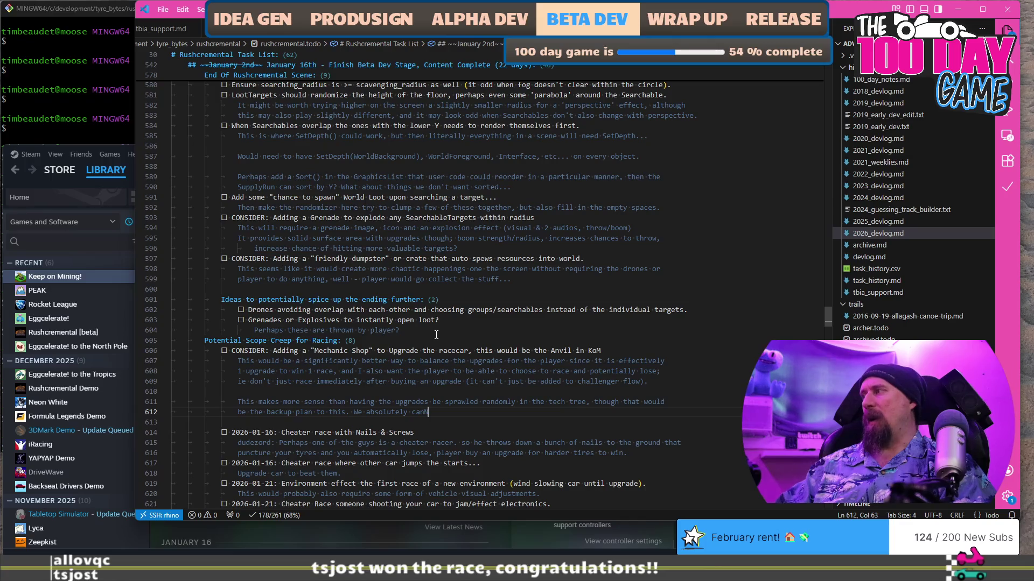
pyautogui.press('BackSpace')
pyautogui.write(' NOT leave the nu')
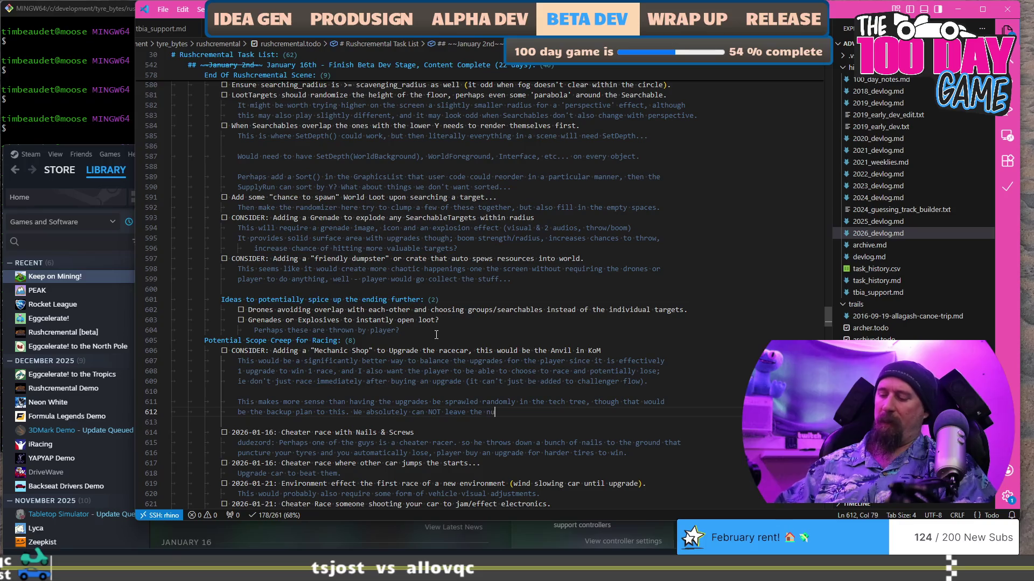
pyautogui.write('mber of racing upgrades we have on')
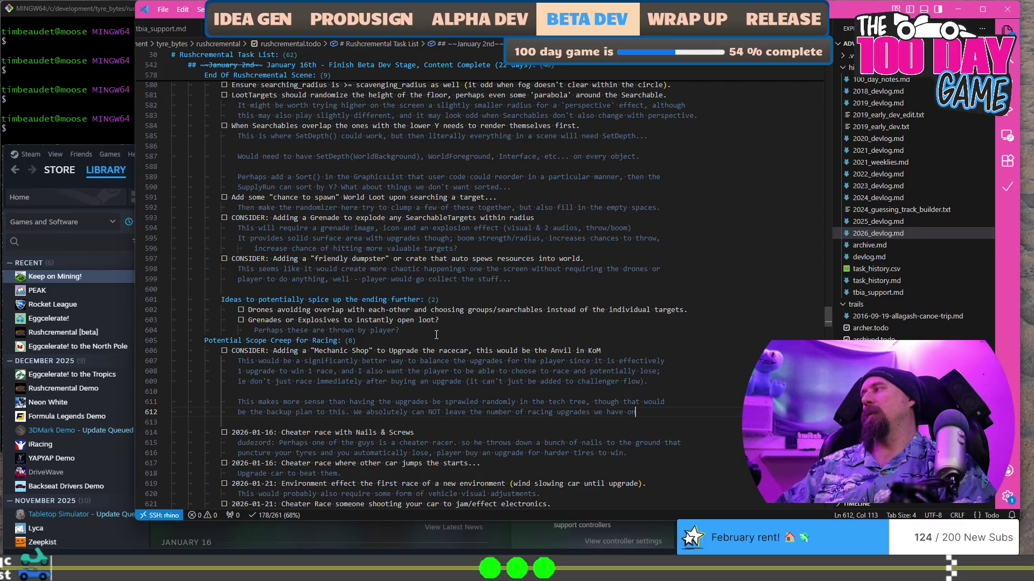
pyautogui.press('BackSpace')
pyautogui.press('BackSpace')
pyautogui.write('f')
pyautogui.press('Return')
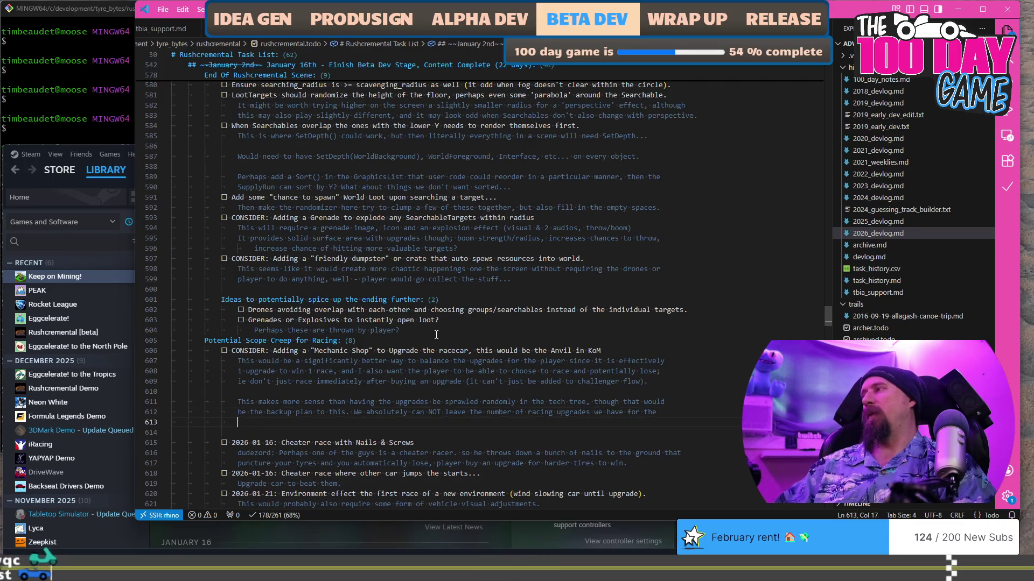
pyautogui.write('performance of the car, ')
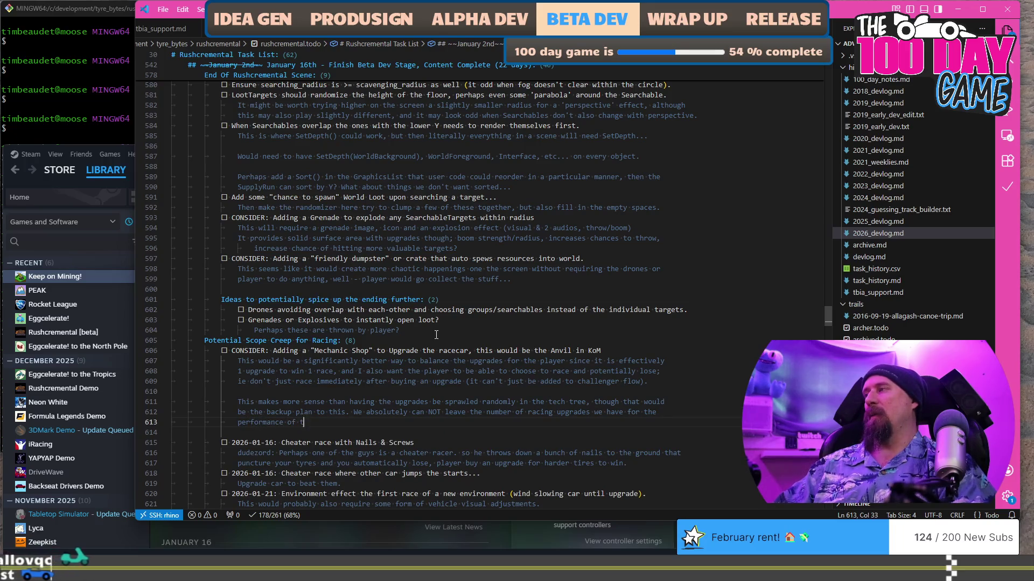
pyautogui.write('it simply')
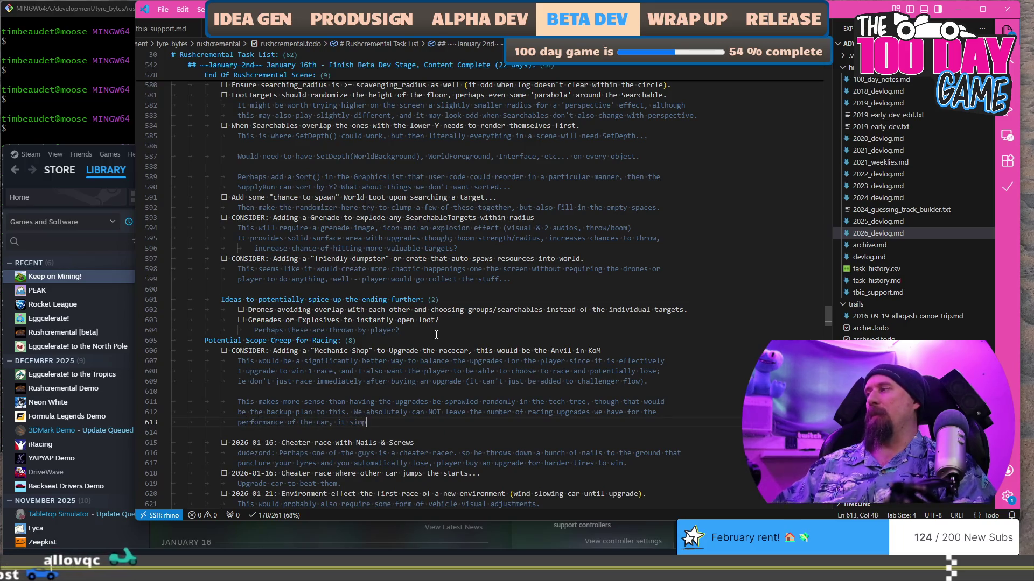
pyautogui.press('BackSpace')
pyautogui.press('BackSpace')
pyautogui.write("doesn't work.")
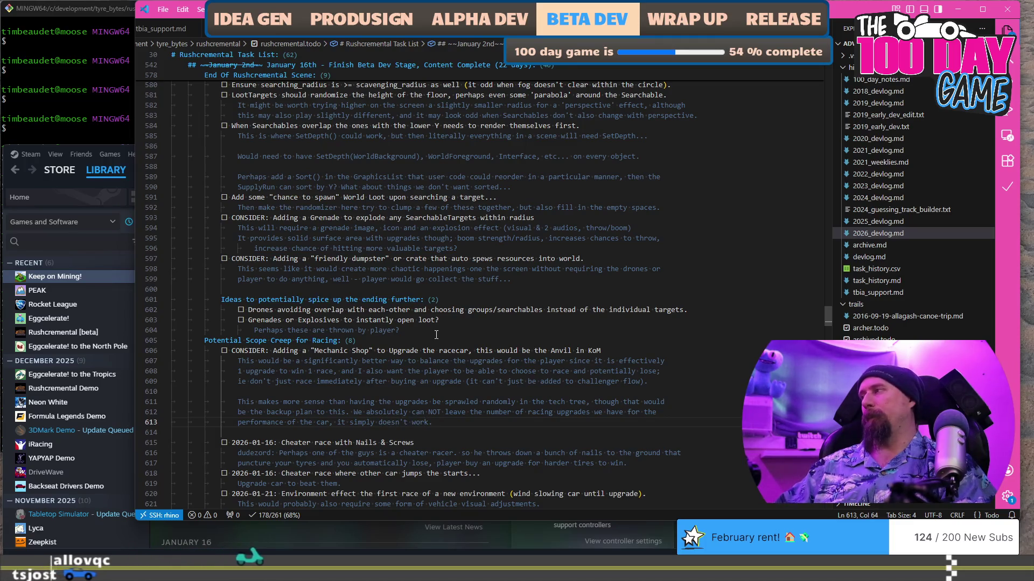
pyautogui.press('Return')
pyautogui.press('Return')
# Type and reword the line to read 'I would be willing to cut The Camp in order' to make this happen.
pyautogui.write('I would')
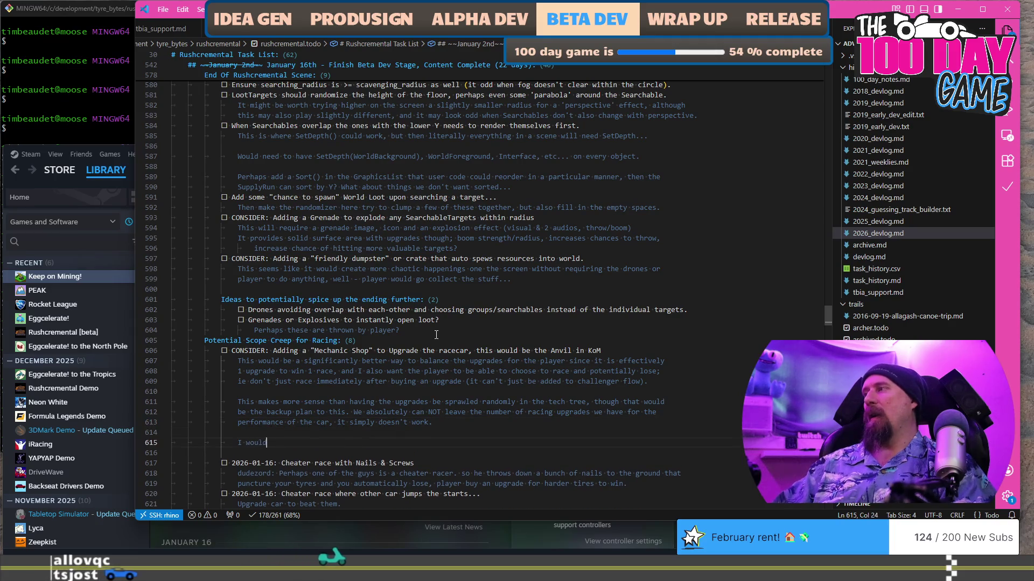
pyautogui.write(' give up the camp')
pyautogui.press('BackSpace')
pyautogui.press('BackSpace')
pyautogui.press('BackSpace')
pyautogui.write('any work on the ')
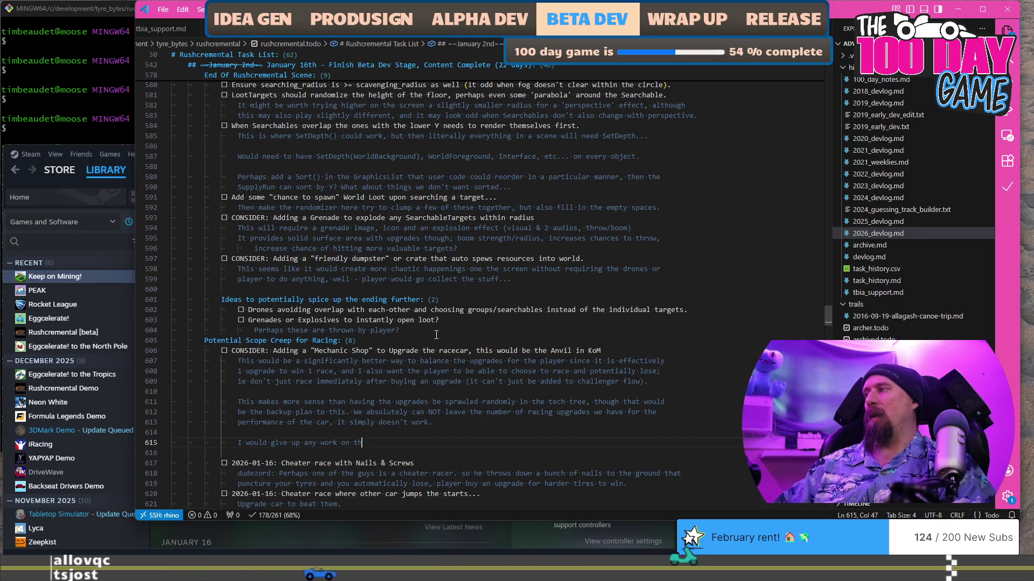
pyautogui.write('Camp')
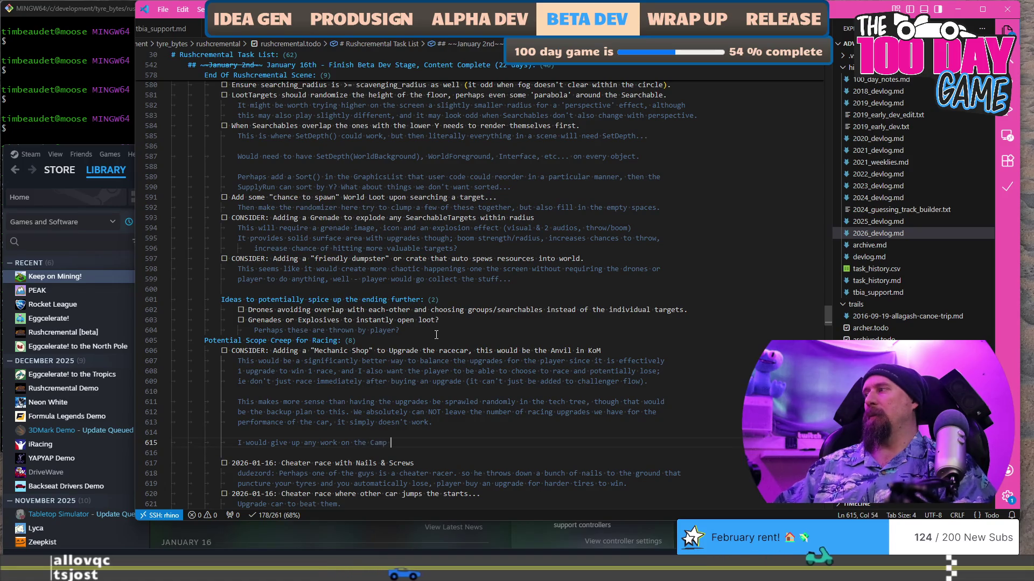
pyautogui.press('Home')
pyautogui.hotkey('ctrl', 'Right')
pyautogui.hotkey('ctrl', 'Right')
pyautogui.write('be wi')
pyautogui.write('lling to ')
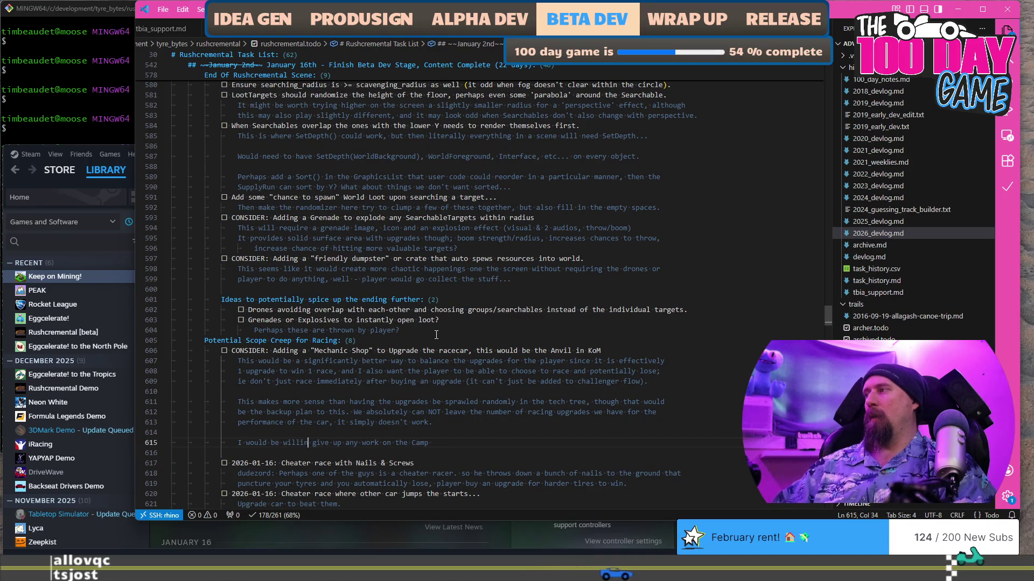
pyautogui.write('cut The ')
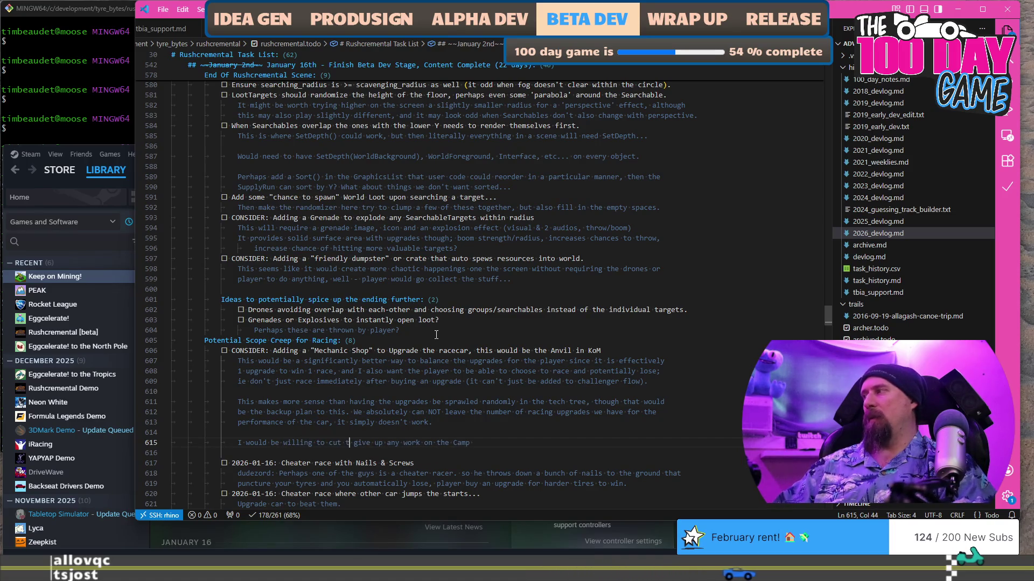
pyautogui.write('Camp in order to make this feature happ')
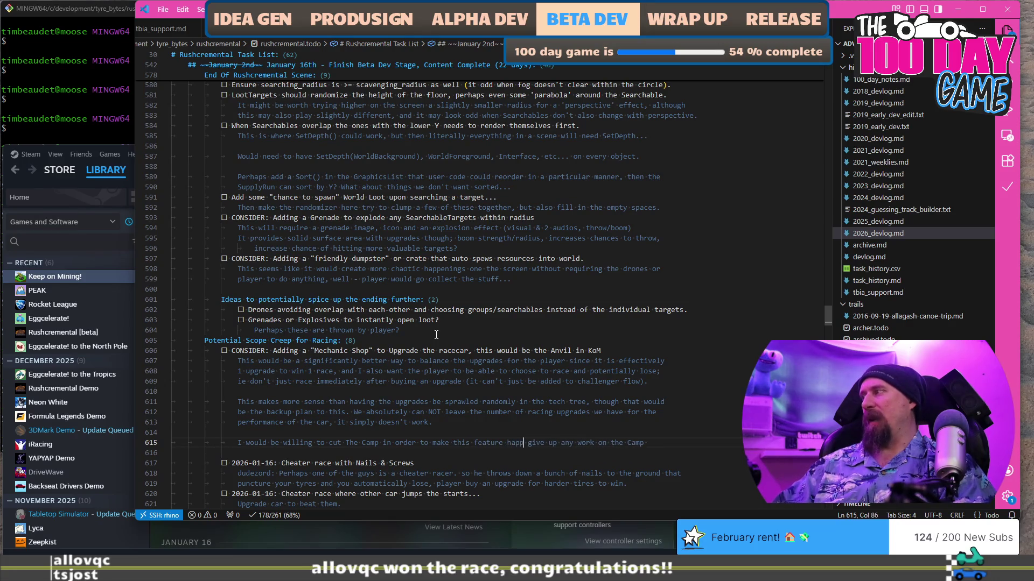
pyautogui.write('en, if that w')
pyautogui.hotkey('shift', 'End')
pyautogui.write('.')
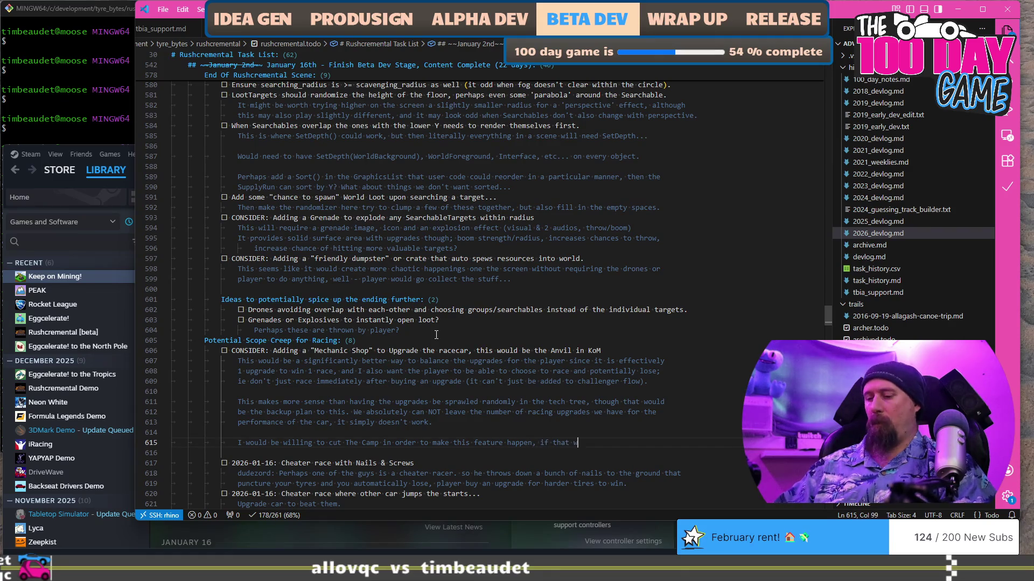
pyautogui.write(' necessary.')
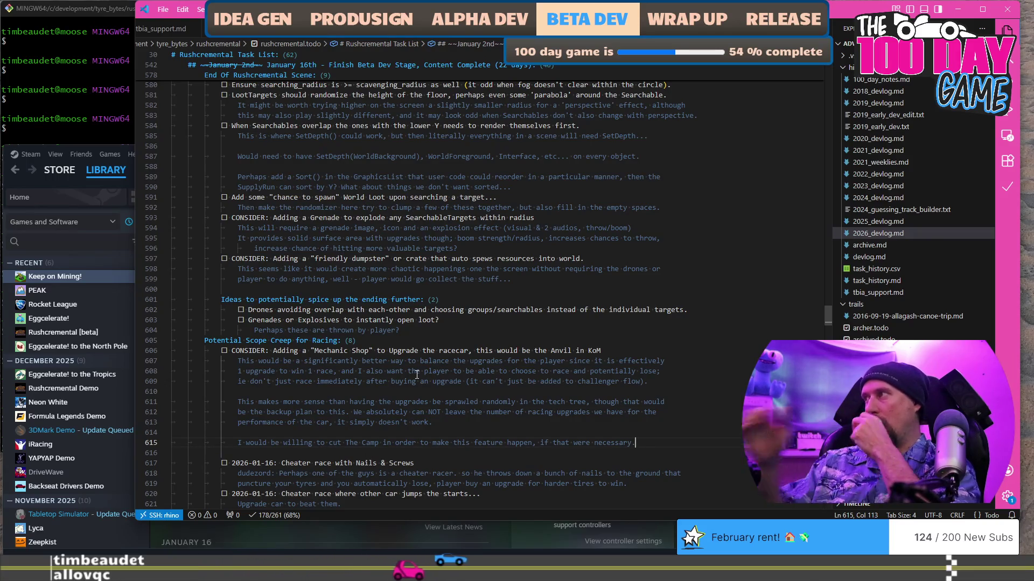
# Insert an unindented blank line after line 604, above the Potential Scope Creep for Racing heading.
pyautogui.click(451, 326)
pyautogui.press('Return')
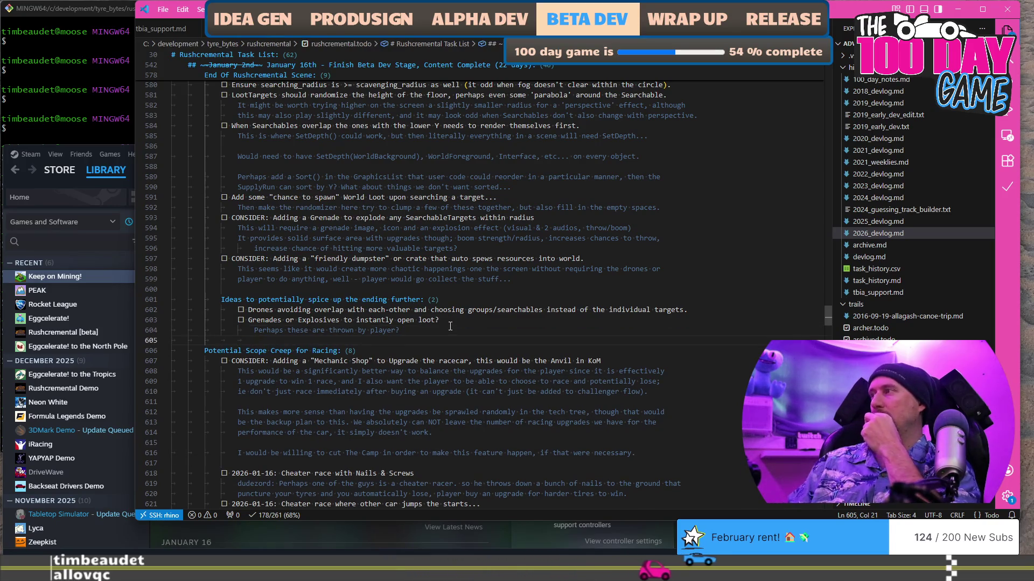
pyautogui.hotkey('shift', 'Home')
pyautogui.press('BackSpace')
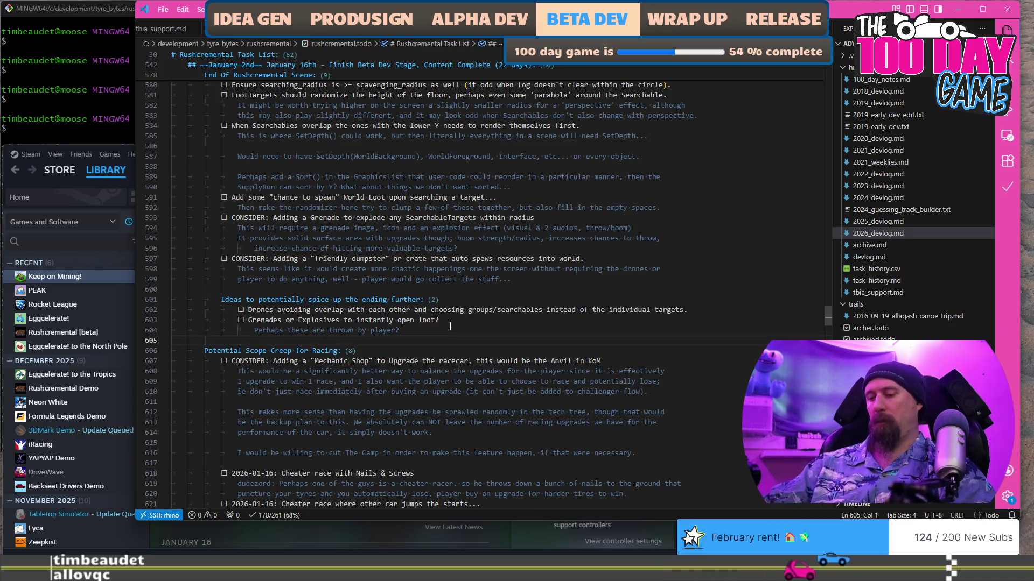
# Scroll through the todo file to review it, then switch to the Visual Studio window.
pyautogui.scroll(5, 451, 326)
pyautogui.scroll(8, 449, 325)
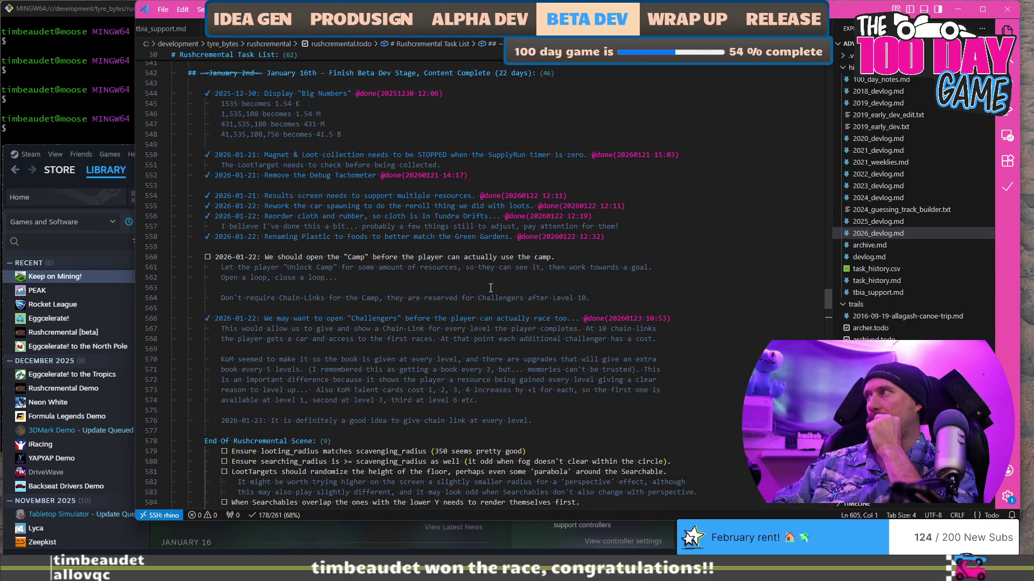
pyautogui.scroll(5, 491, 288)
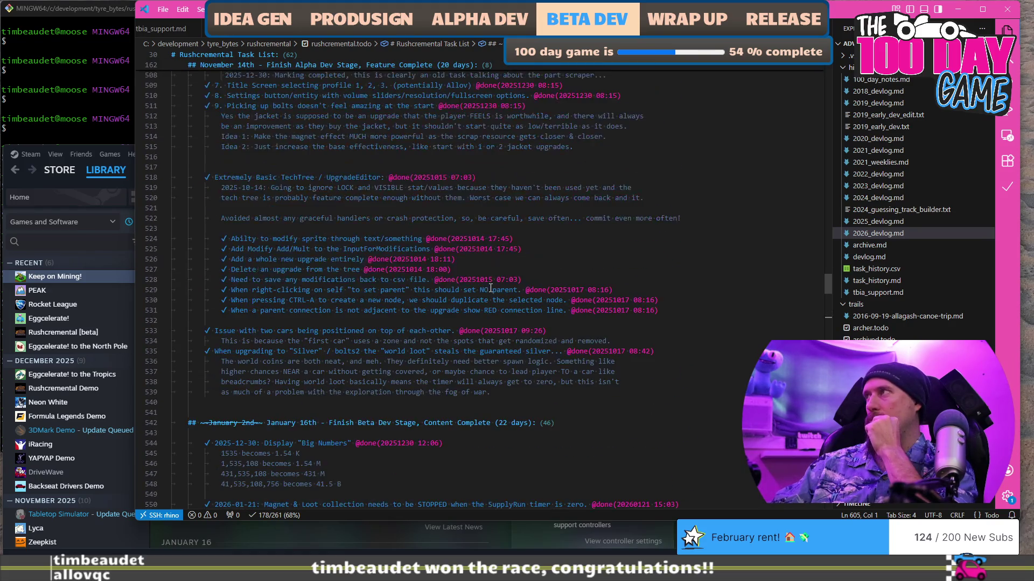
pyautogui.scroll(-20, 490, 288)
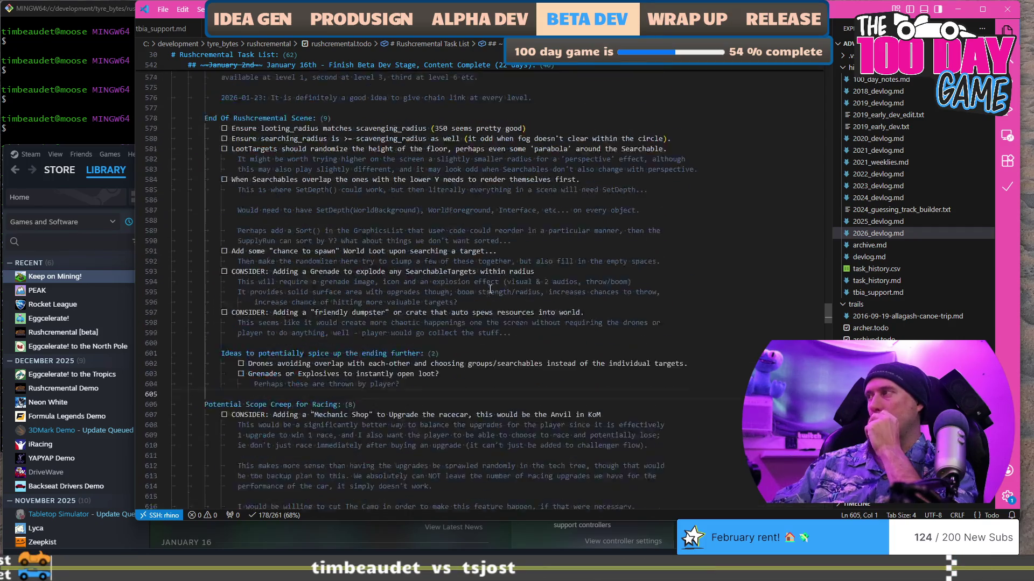
pyautogui.scroll(-8, 490, 289)
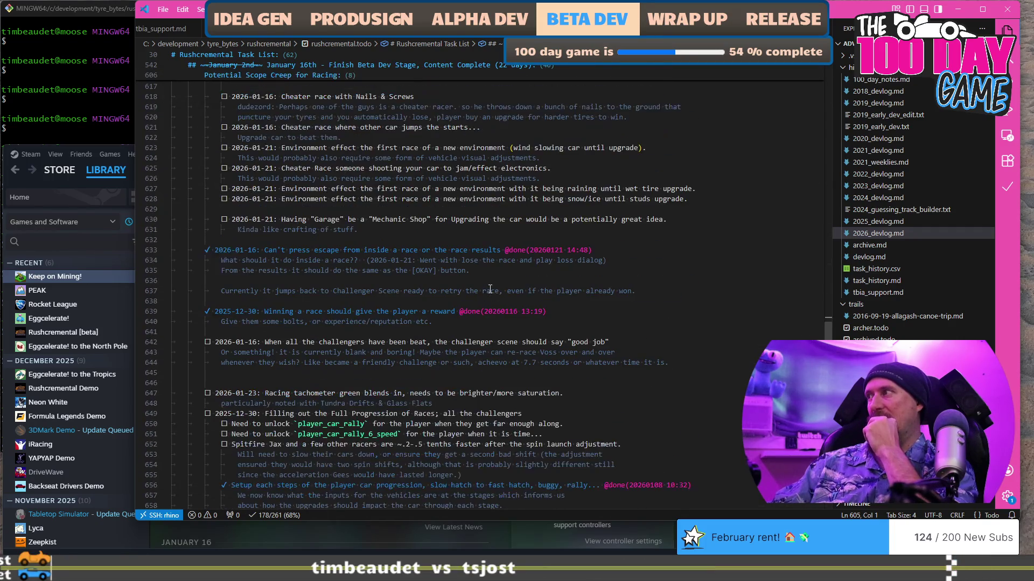
pyautogui.scroll(-3, 490, 290)
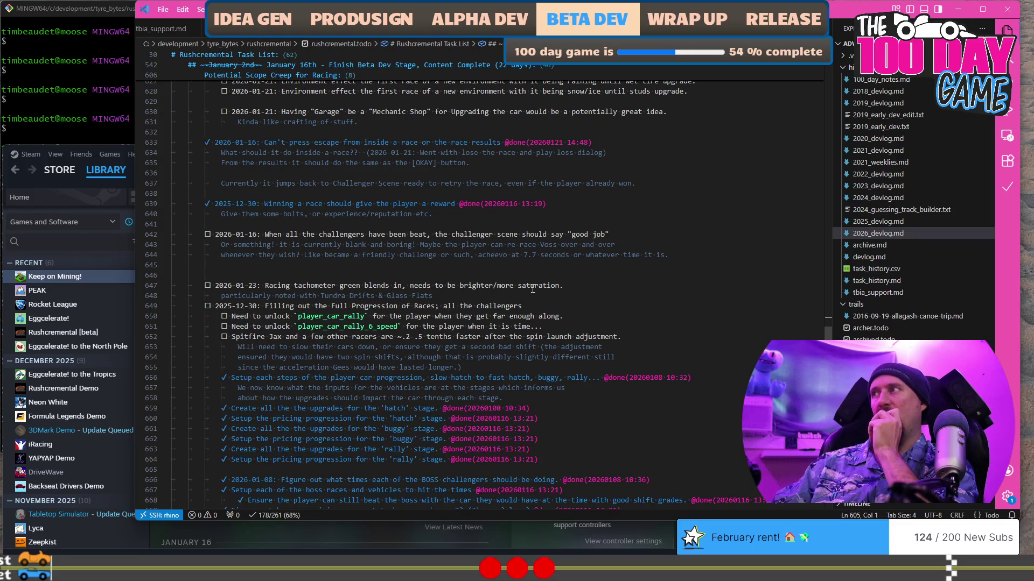
pyautogui.hotkey('alt', 'Tab')
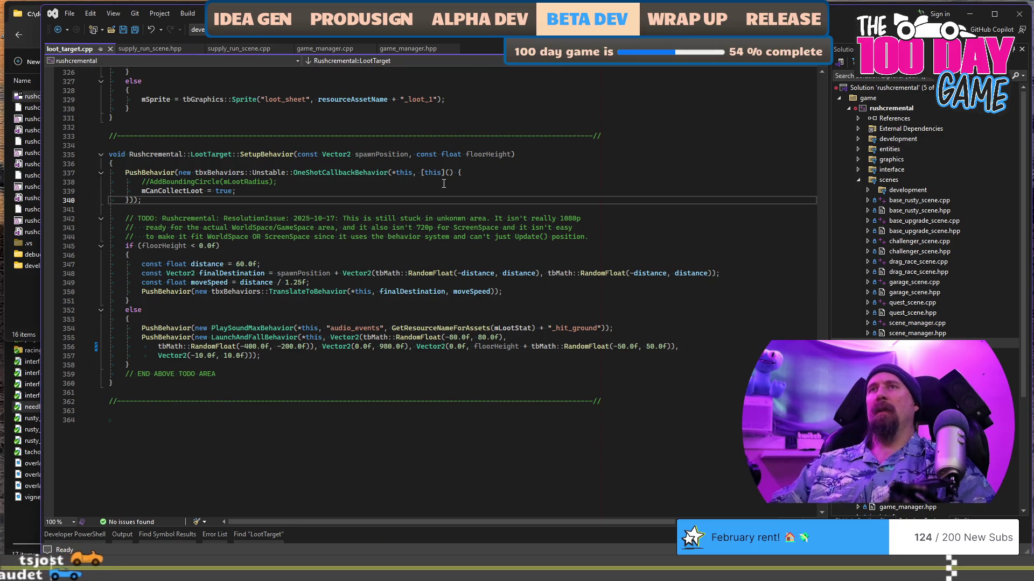
# Cycle windows until Visual Studio shows loot_target.cpp at LootTarget::SetupBehavior.
pyautogui.hotkey('alt', 'Tab')
pyautogui.hotkey('alt', 'shift', 'Tab')
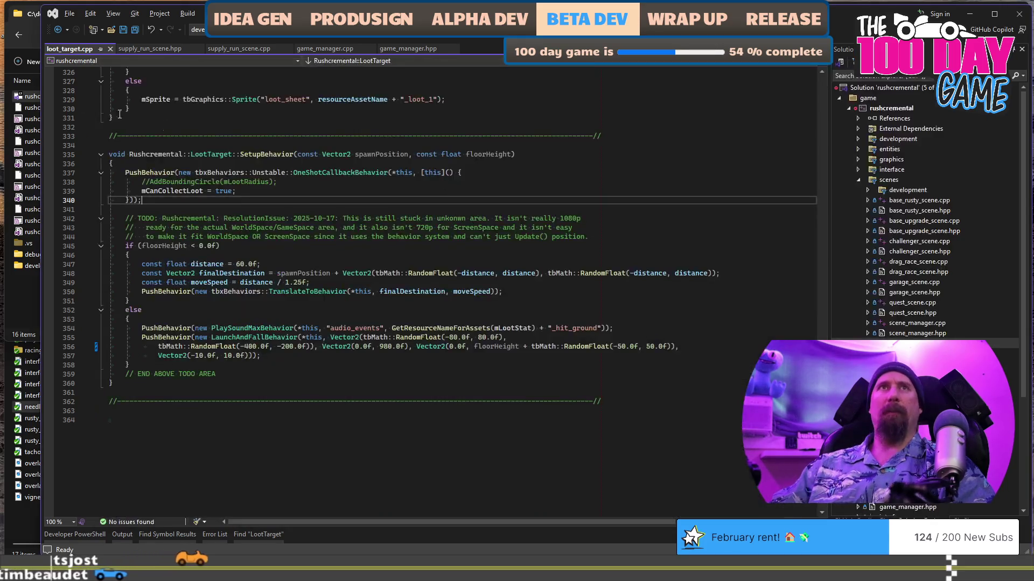
pyautogui.hotkey('alt', 'Tab')
# Bring Chrome forward and switch to the rusty_racer_design_scratch_pad Google Docs tab.
pyautogui.click(836, 43)
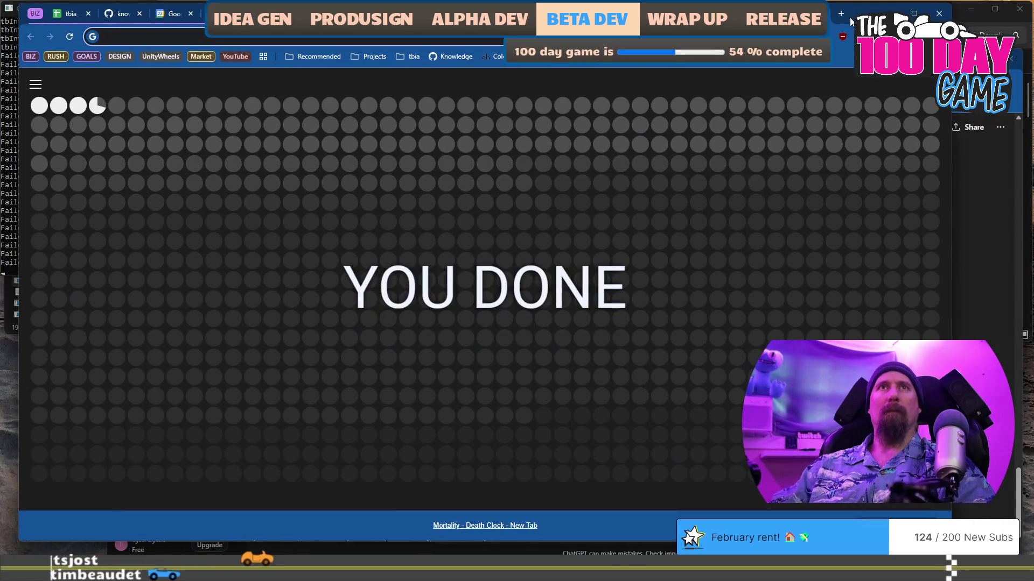
pyautogui.hotkey('alt', 'Tab')
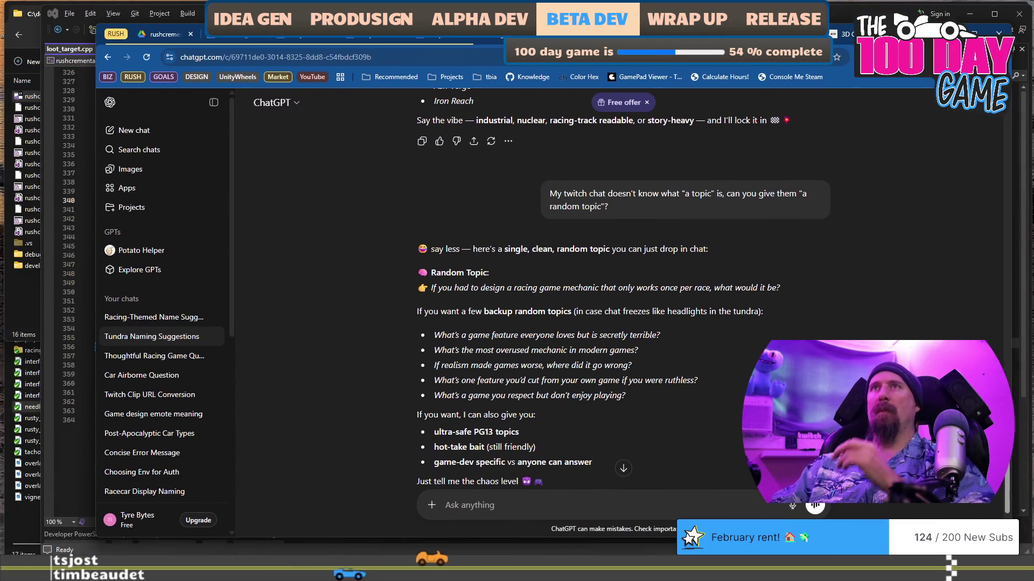
pyautogui.click(342, 42)
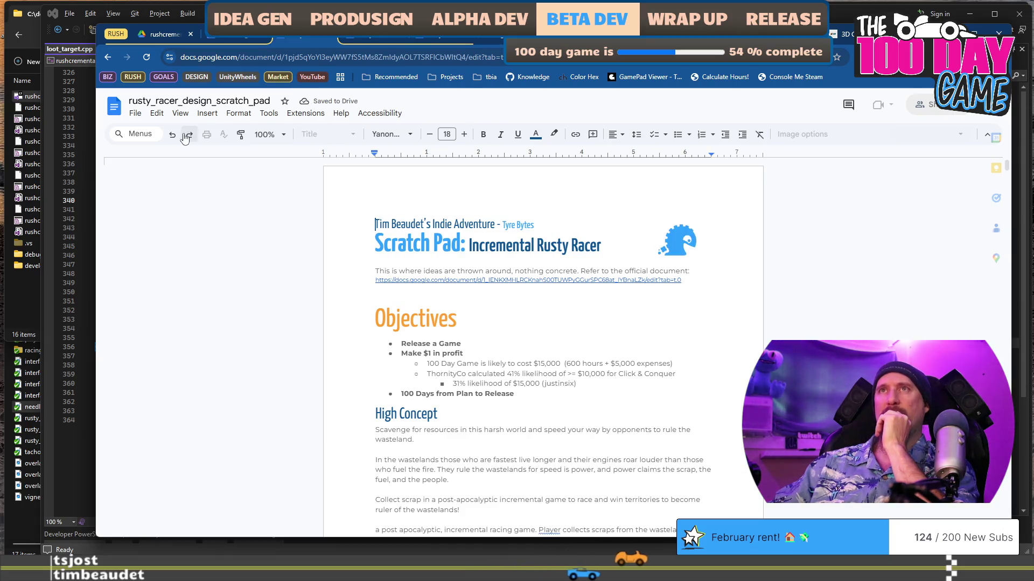
# Set the document zoom to 135%.
pyautogui.click(262, 134)
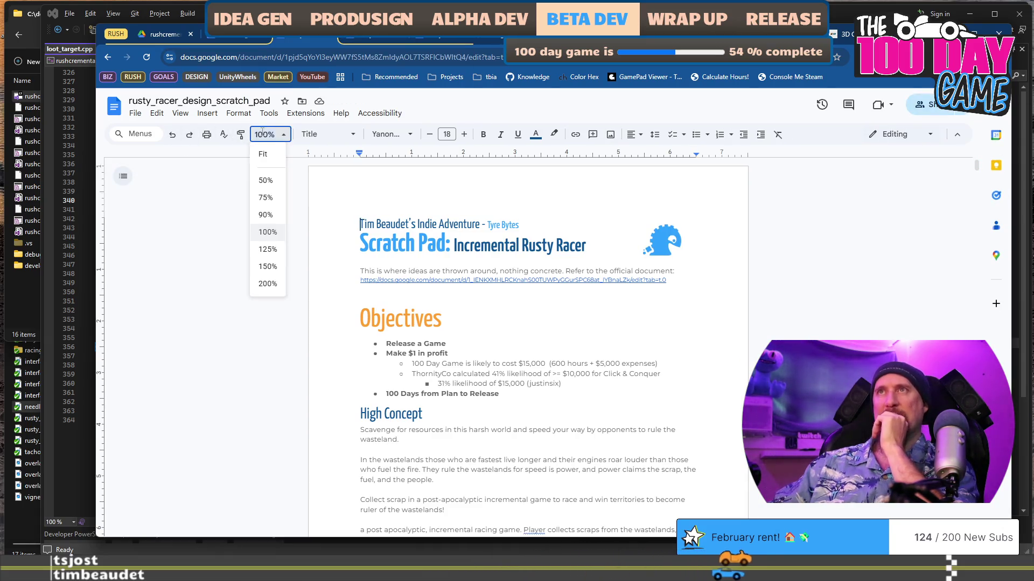
pyautogui.write('135')
pyautogui.press('Return')
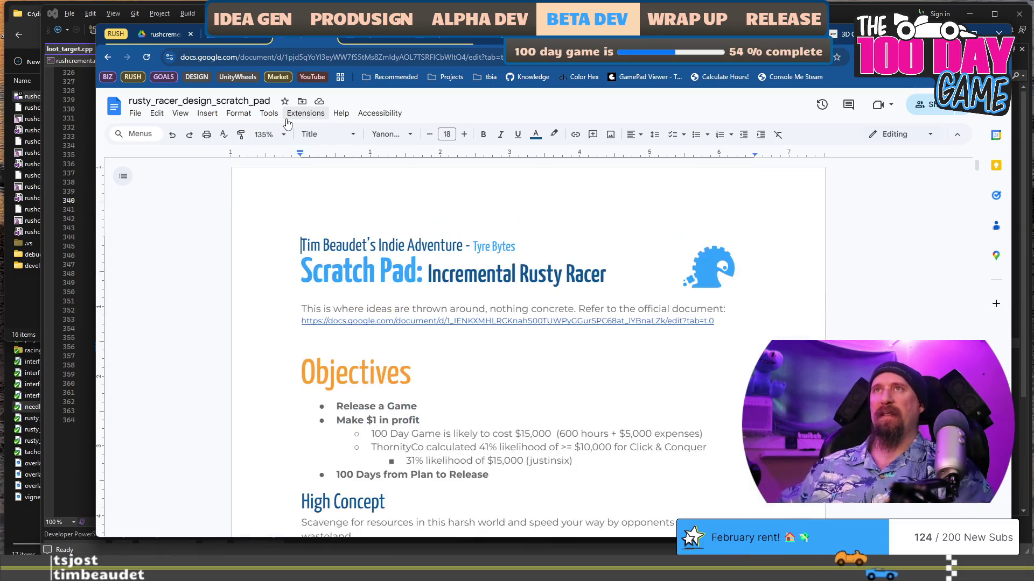
# Select the Unlocking new resources heading near the end and scroll down to the blank final page.
pyautogui.hotkey('ctrl', 'End')
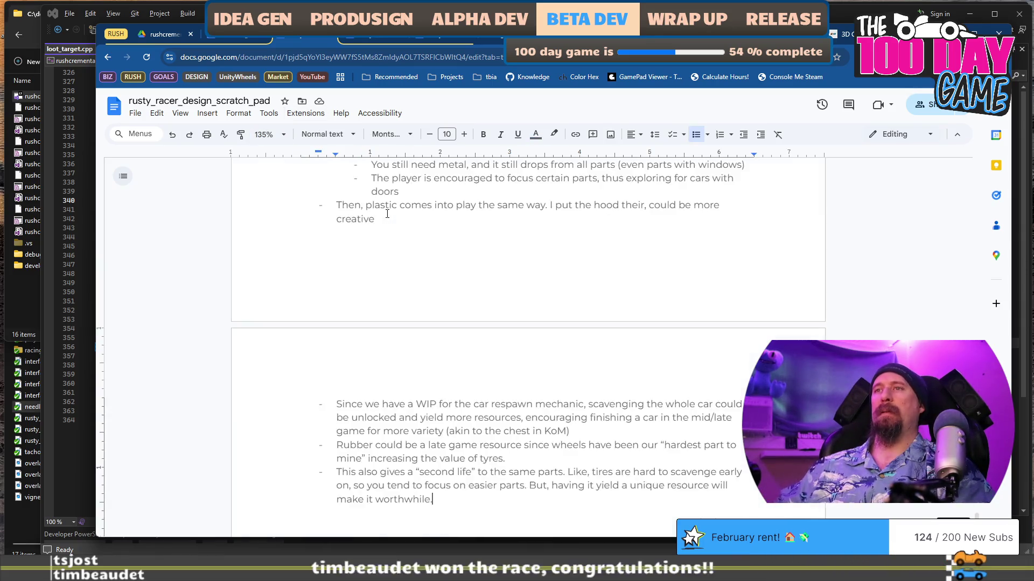
pyautogui.scroll(-10, 387, 214)
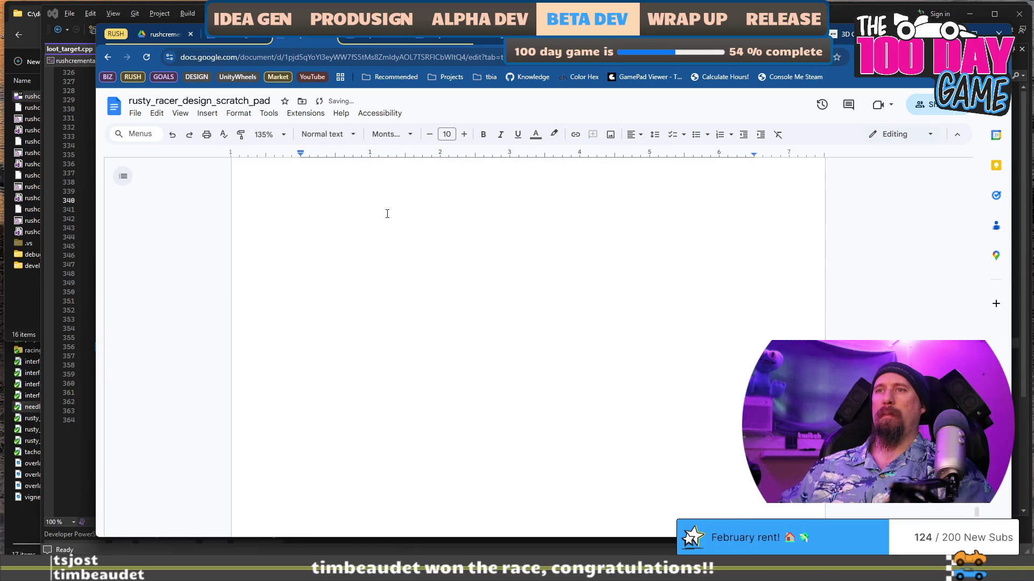
pyautogui.scroll(10, 406, 253)
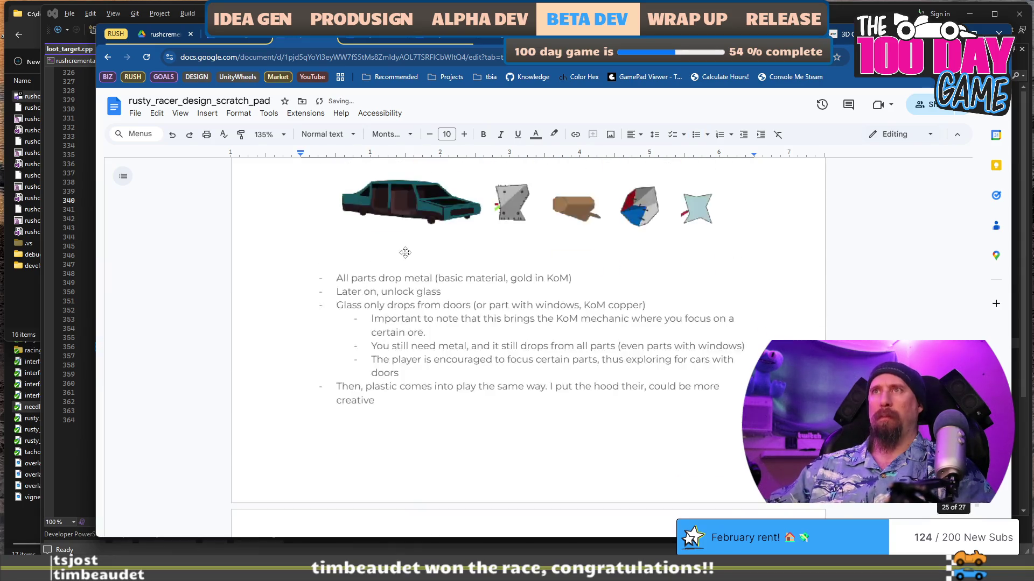
pyautogui.scroll(-5, 430, 269)
pyautogui.tripleClick(466, 294)
pyautogui.hotkey('ctrl', 'c')
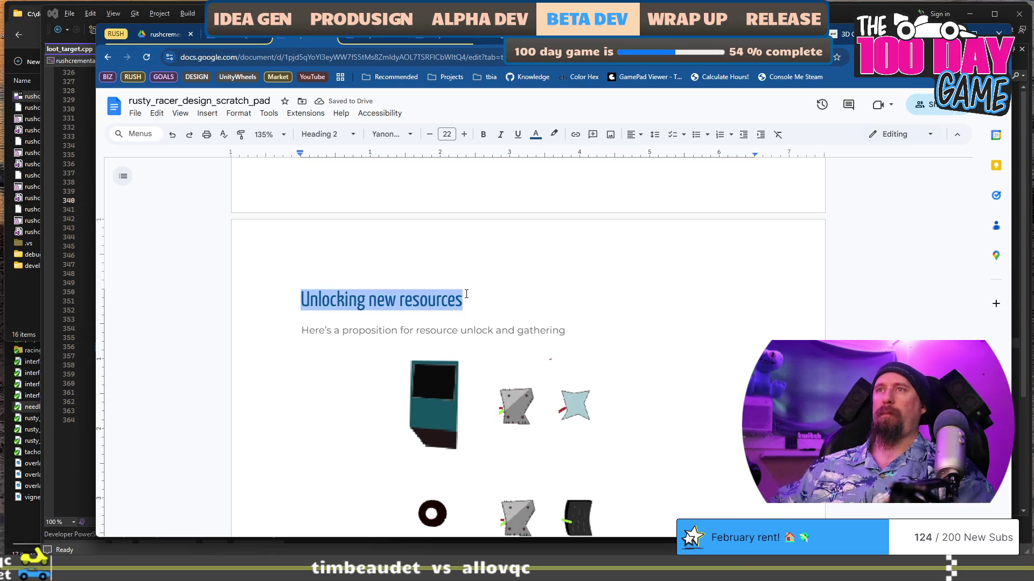
pyautogui.scroll(-5, 467, 294)
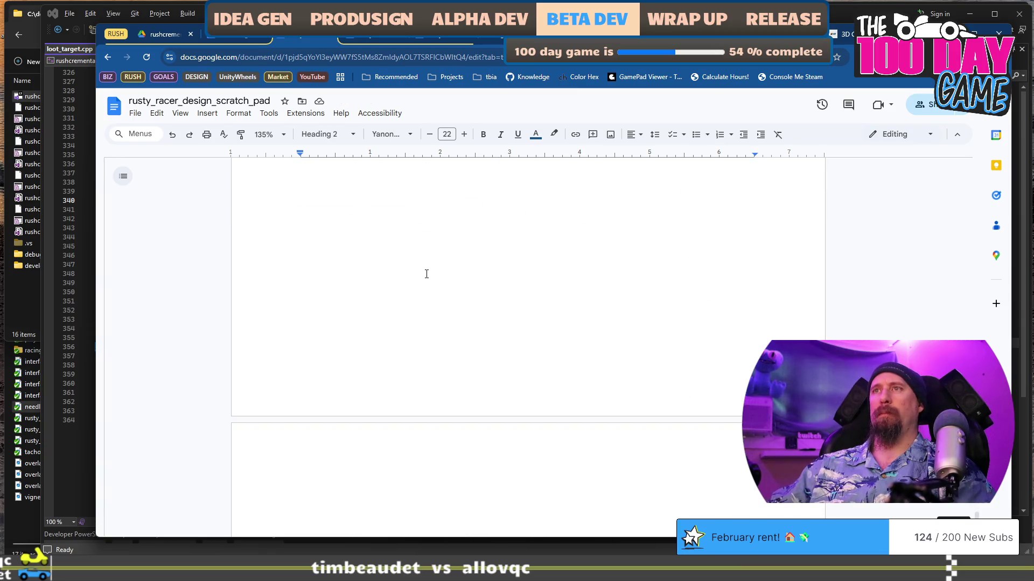
pyautogui.scroll(3, 426, 274)
pyautogui.scroll(-5, 413, 287)
# Paste the copied heading onto the blank page and retype it as 'Flow of the Game:'.
pyautogui.click(401, 272)
pyautogui.hotkey('ctrl', 'v')
pyautogui.tripleClick(444, 235)
pyautogui.write('Flowing')
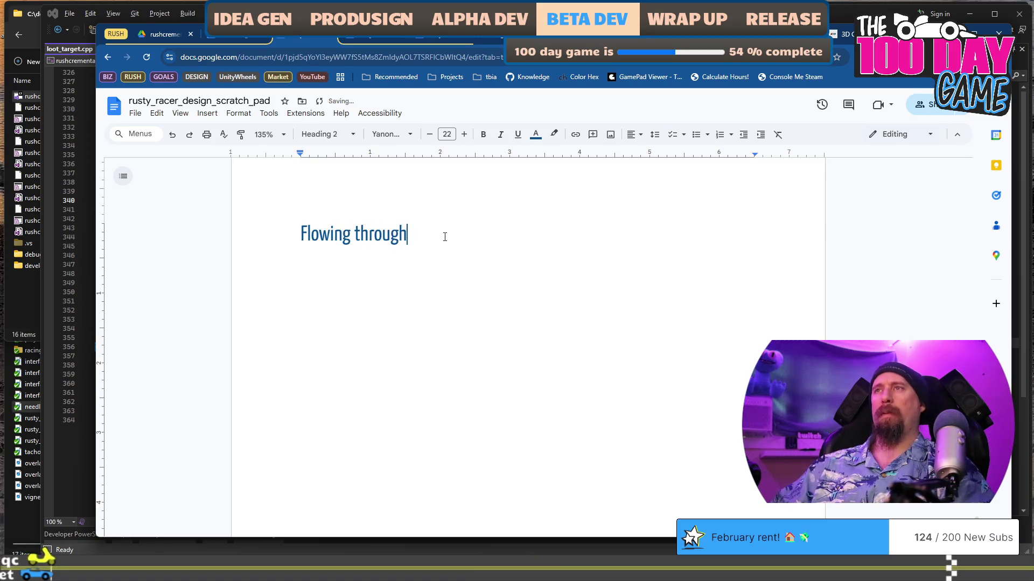
pyautogui.write('the engt')
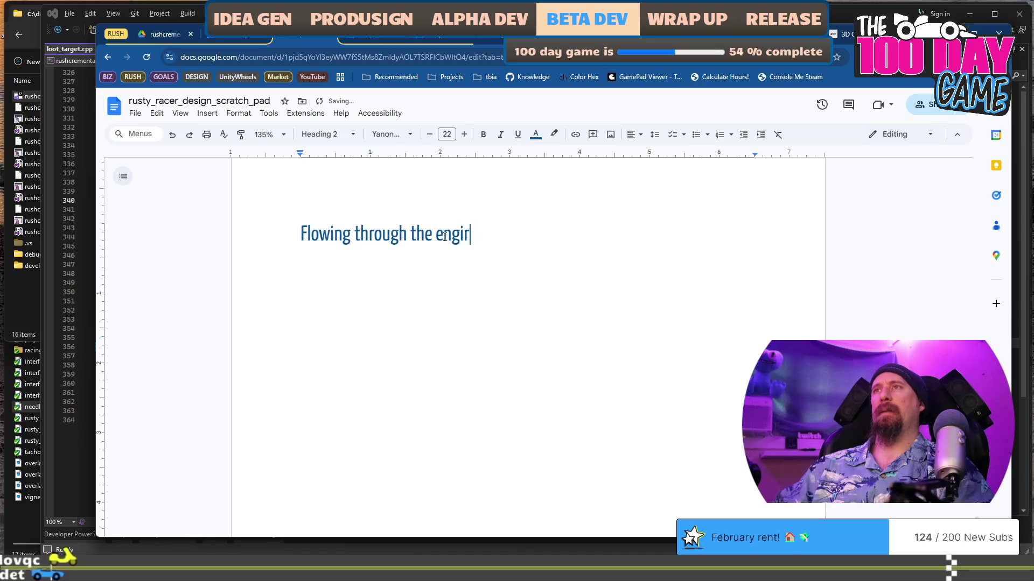
pyautogui.press('BackSpace')
pyautogui.press('BackSpace')
pyautogui.write('tire game')
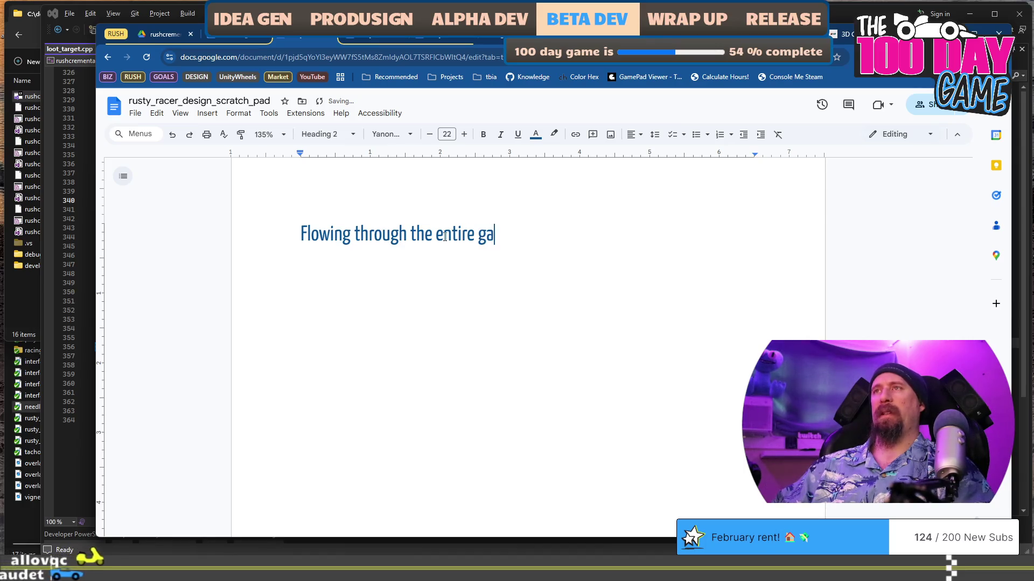
pyautogui.hotkey('shift', 'Home')
pyautogui.write('Flo')
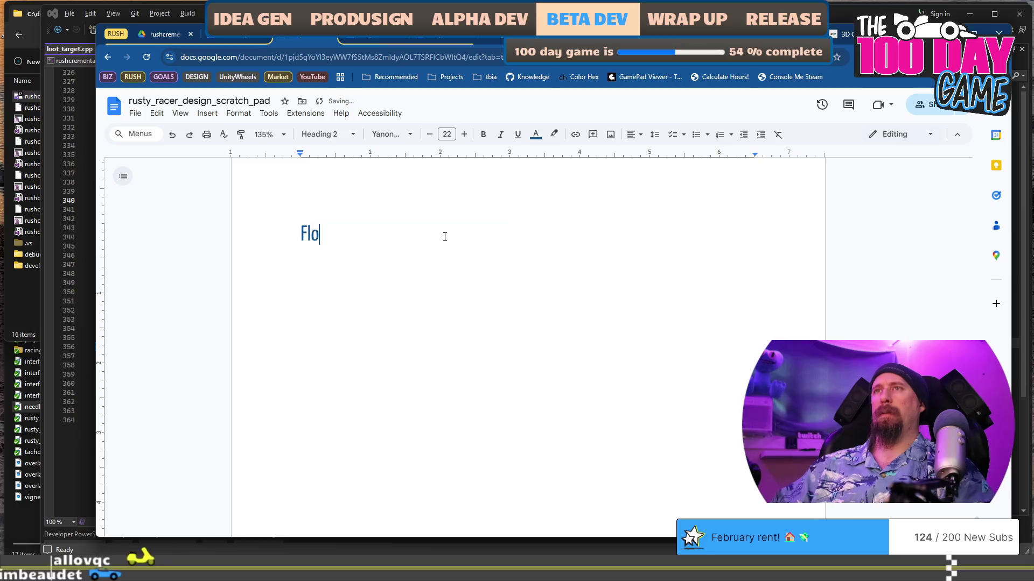
pyautogui.write('w of the G')
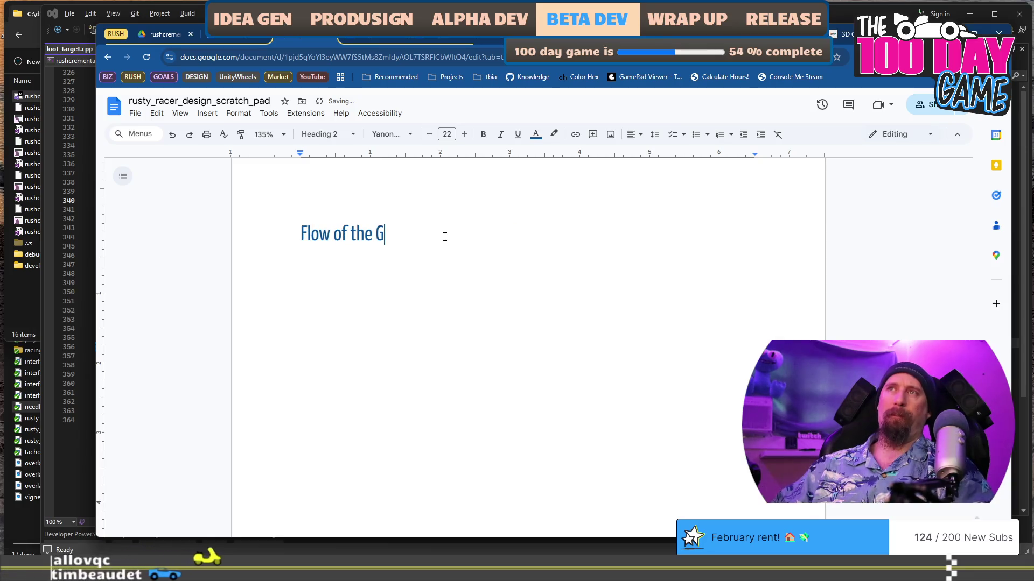
pyautogui.write('ame:')
# Add the line 'Player starts by collecting world loot, 2-3 pieces per run.' under the heading.
pyautogui.press('Return')
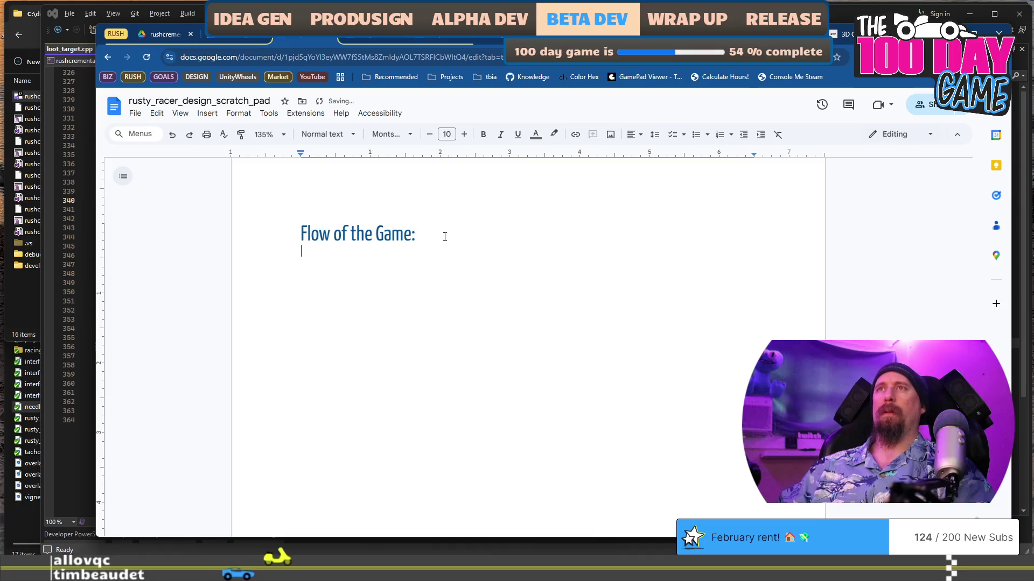
pyautogui.write('Player start w')
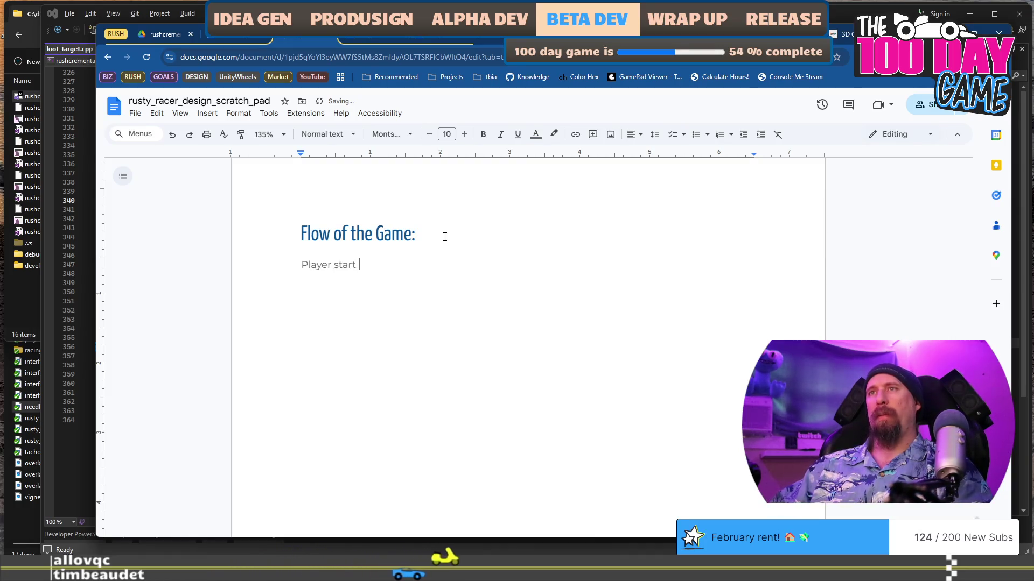
pyautogui.press('BackSpace')
pyautogui.write('s ')
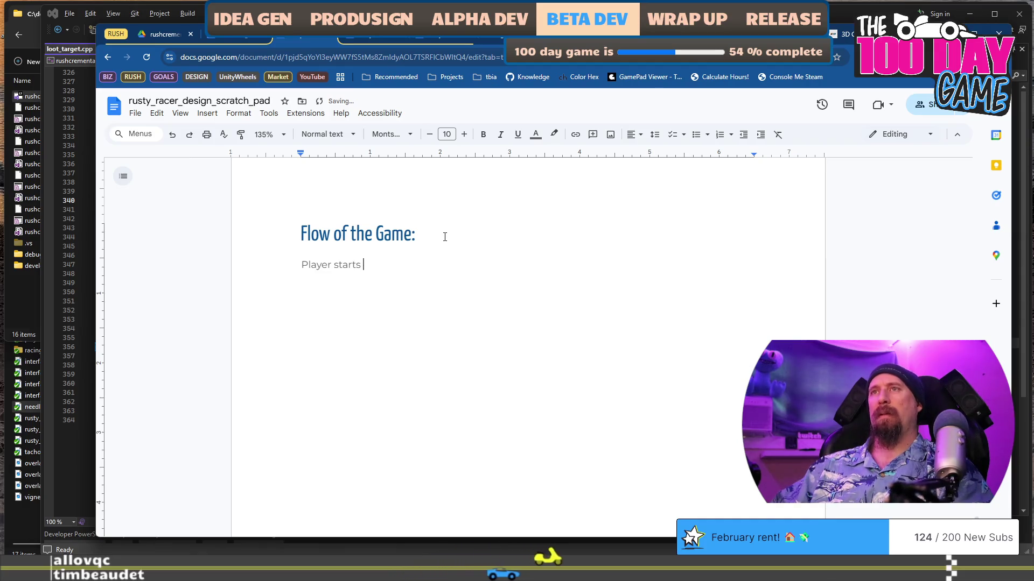
pyautogui.write('by collecting ')
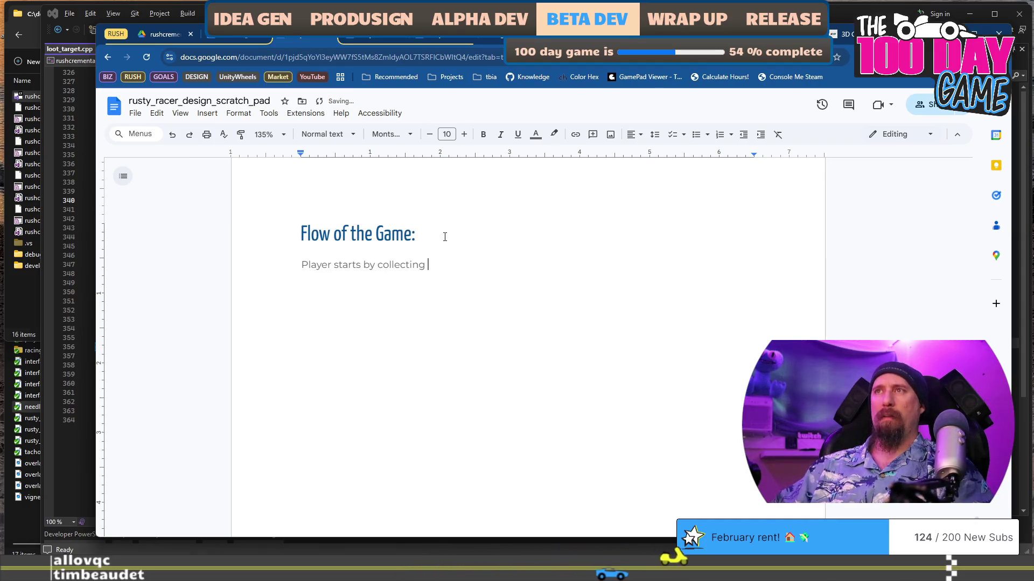
pyautogui.write('world ')
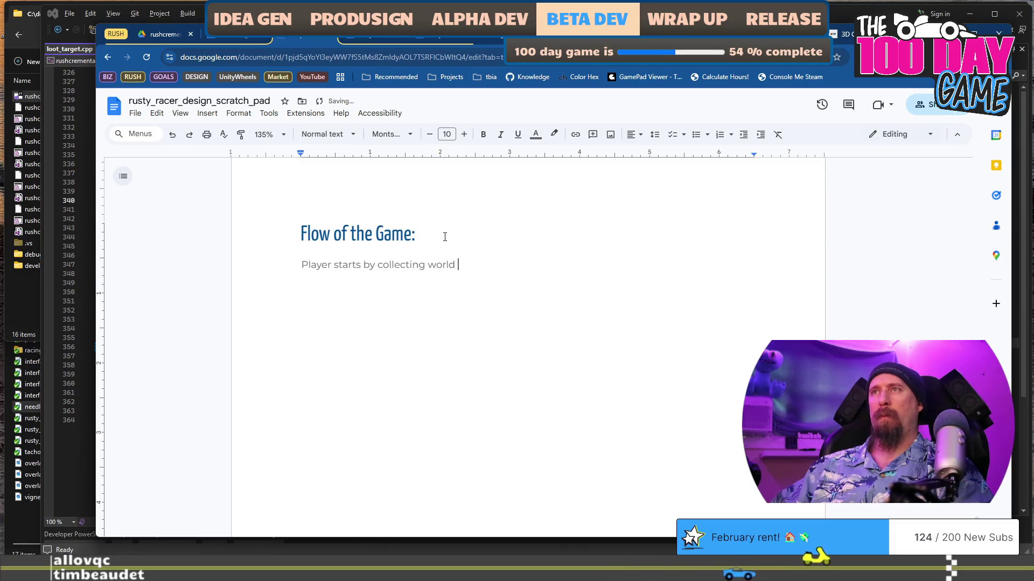
pyautogui.write('loot, 2-3')
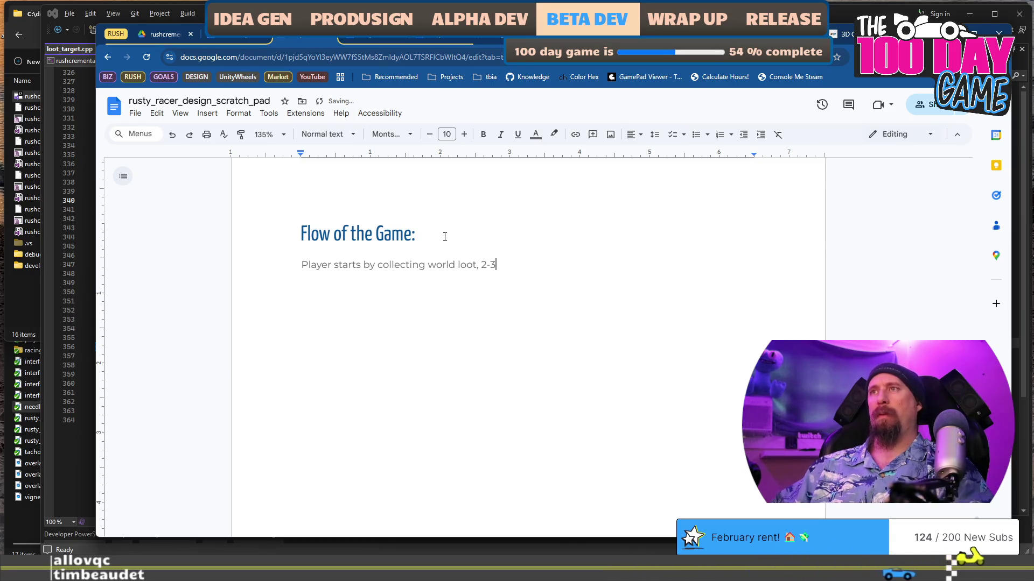
pyautogui.write(' pieces')
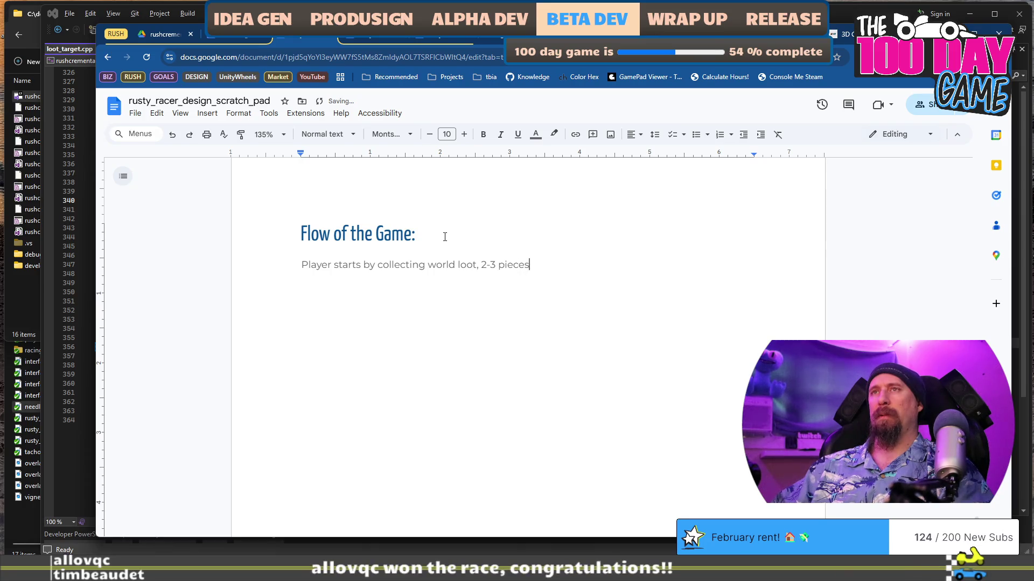
pyautogui.write(' per run.')
pyautogui.press('Return')
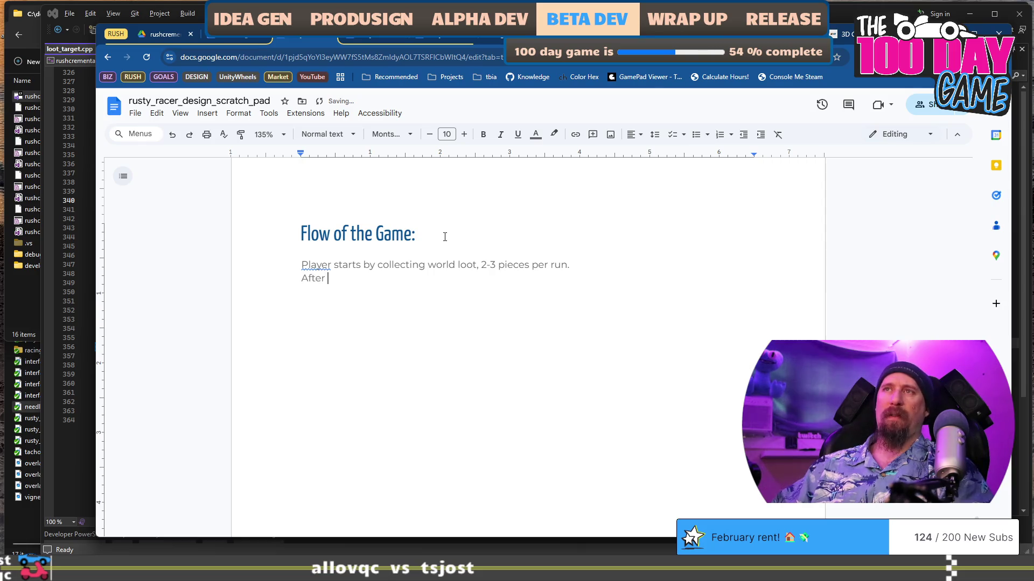
# Start a second line about gaining chain link and reword the first line to begin 'The player'.
pyautogui.hotkey('ctrl', 'BackSpace')
pyautogui.write('Player gains')
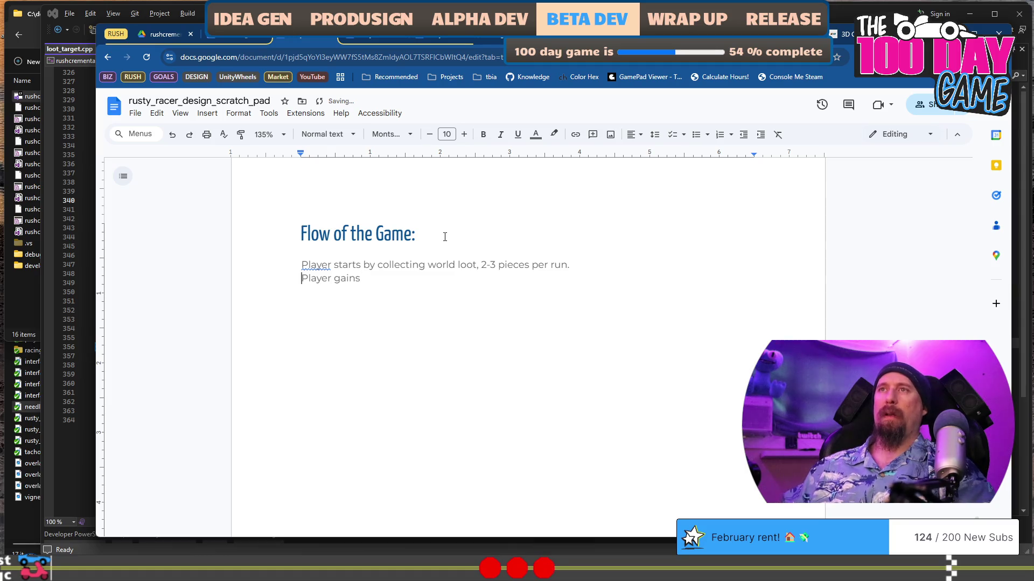
pyautogui.press('BackSpace')
pyautogui.write('t')
pyautogui.press('BackSpace')
pyautogui.write('Th')
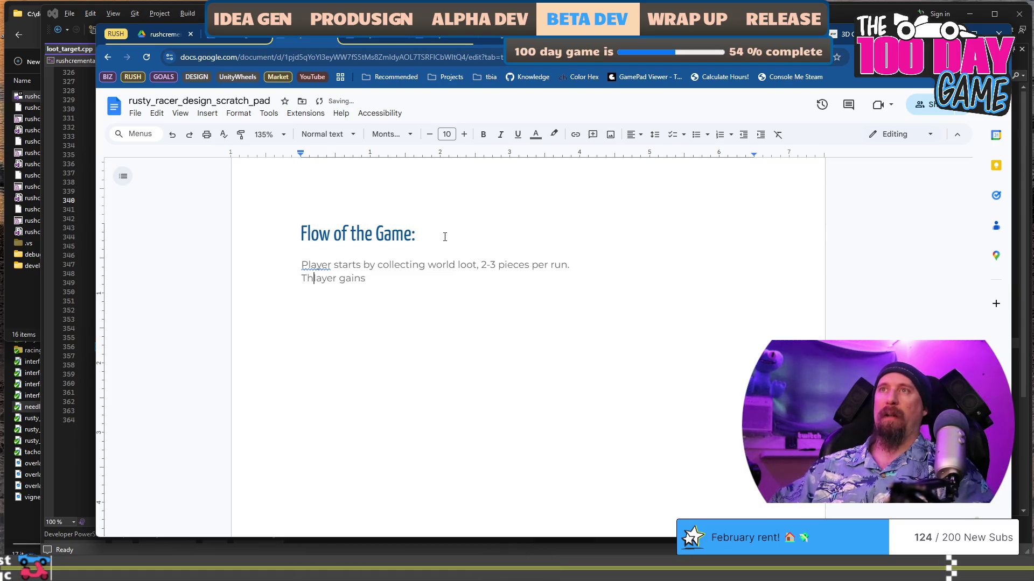
pyautogui.press('Up')
pyautogui.press('Home')
pyautogui.press('Delete')
pyautogui.press('Delete')
pyautogui.write('th')
pyautogui.press('BackSpace')
pyautogui.press('BackSpace')
pyautogui.write('The pl')
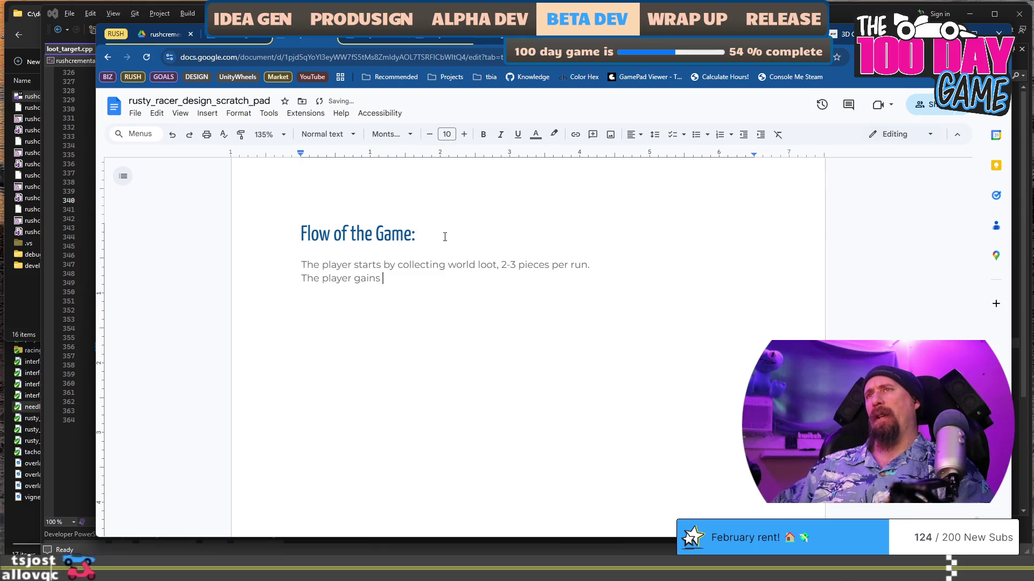
pyautogui.write(' chainlink')
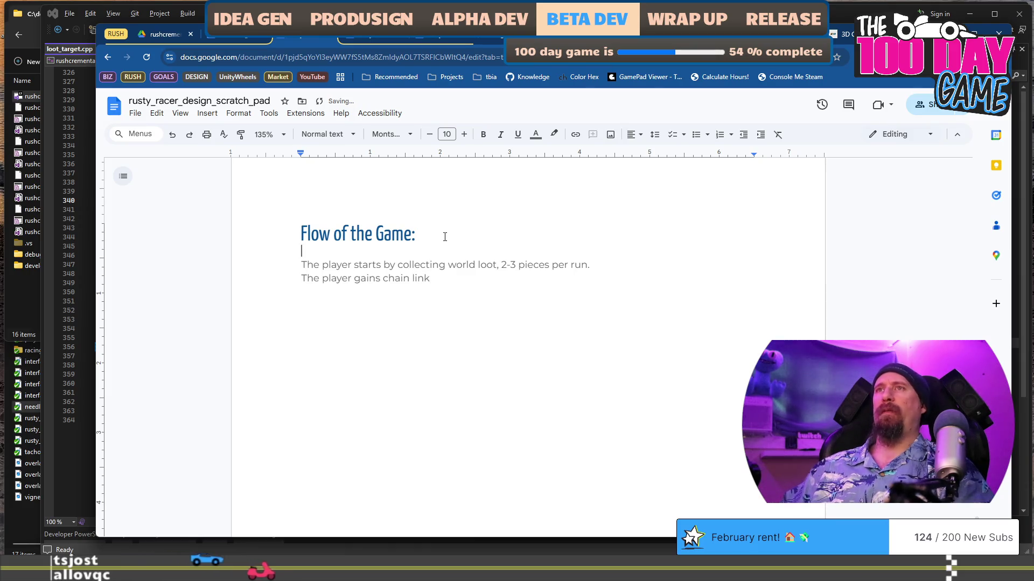
pyautogui.write('Tr')
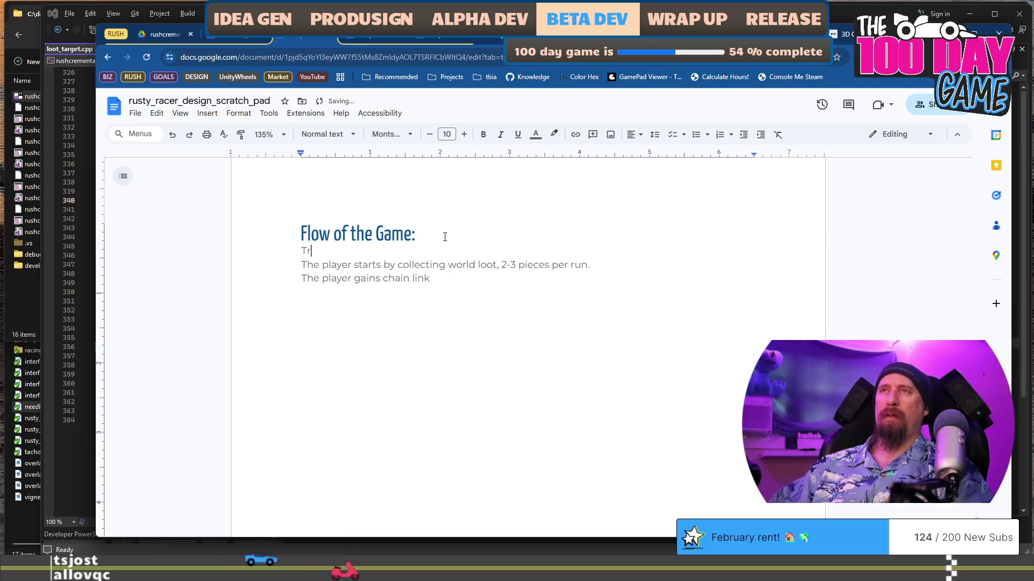
# Finish the intro note saying "developer terms" are in quotes, and put world loot in quotes.
pyautogui.press('BackSpace')
pyautogui.write('Wh')
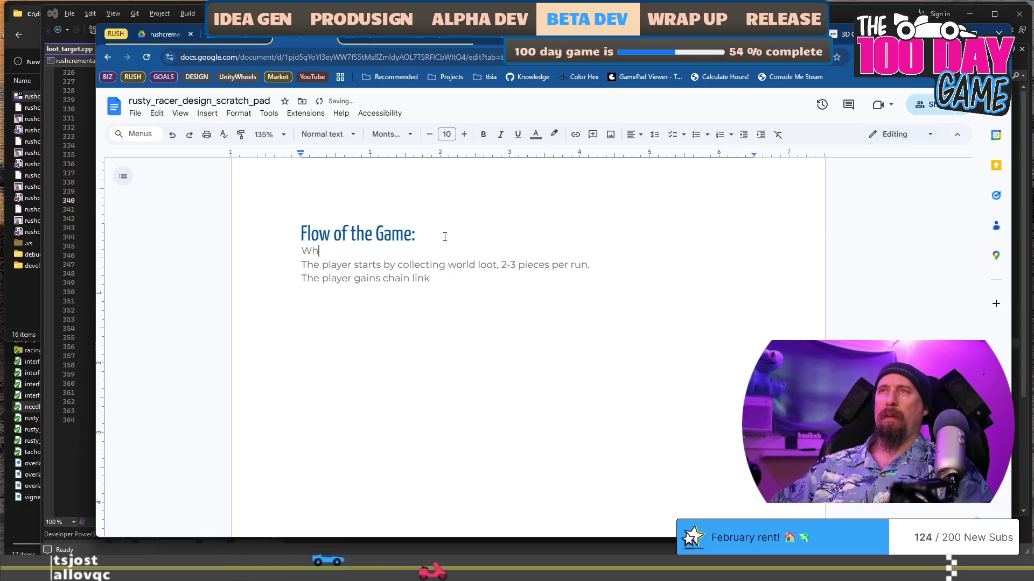
pyautogui.write('en writin')
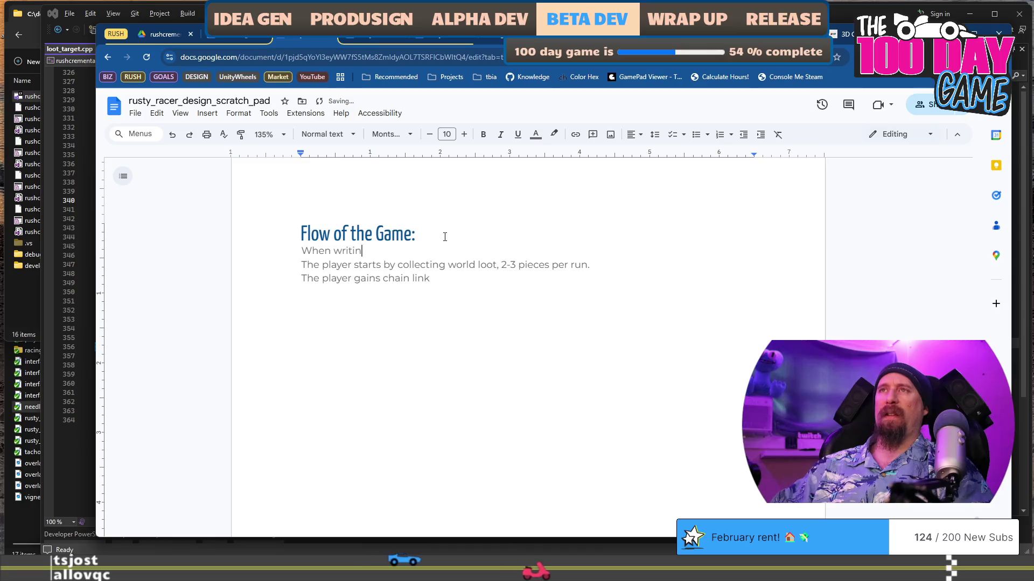
pyautogui.write("g thisI'd also like to consider ")
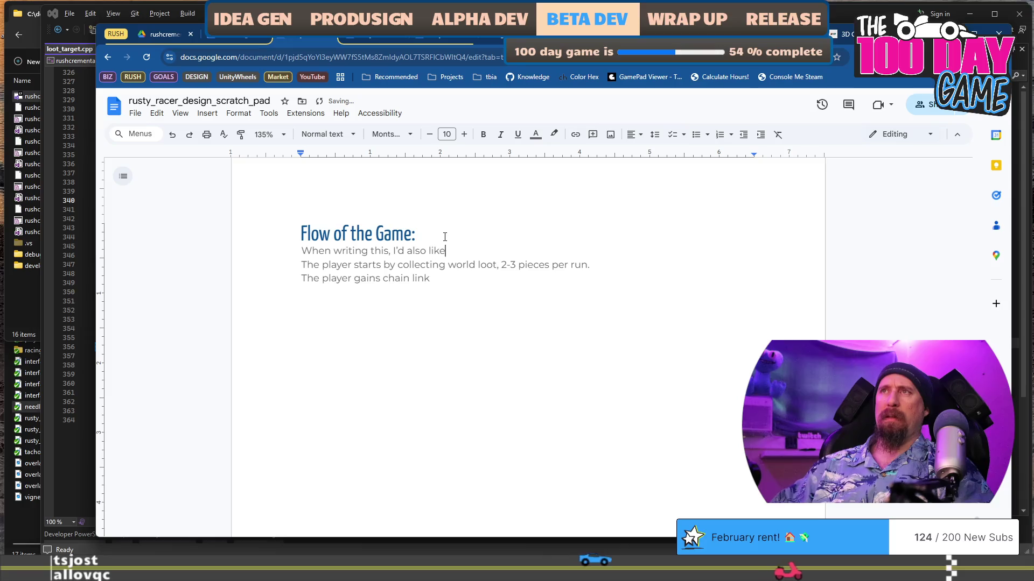
pyautogui.write('what the termina')
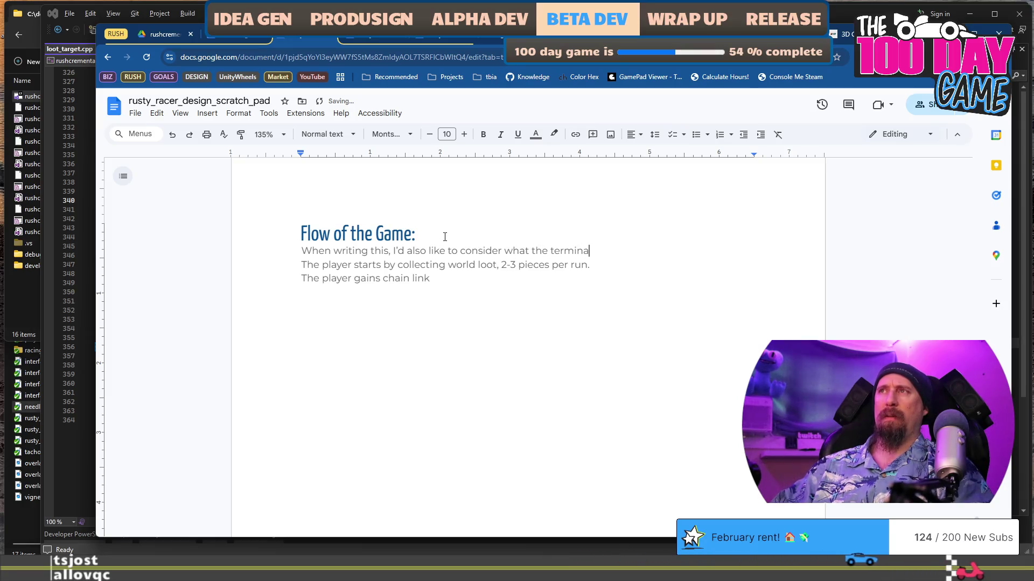
pyautogui.write('ology is for the player.')
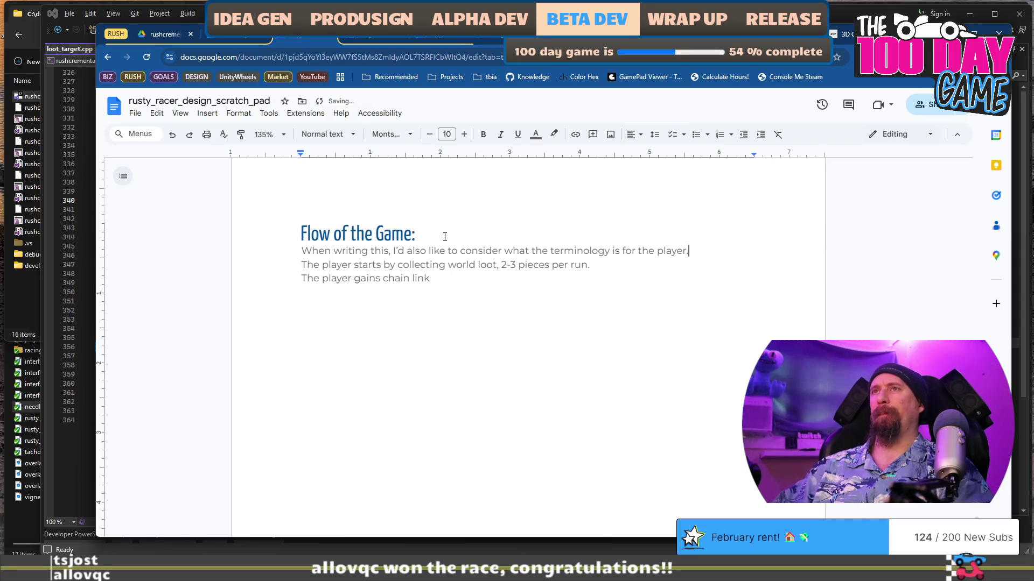
pyautogui.press('Return')
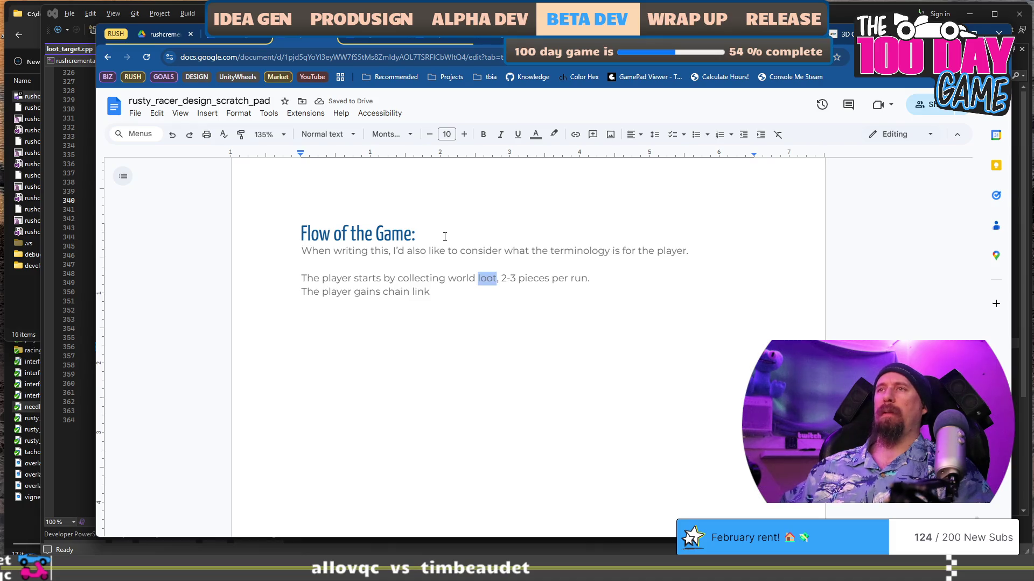
pyautogui.write('“')
pyautogui.hotkey('ctrl', 'Right')
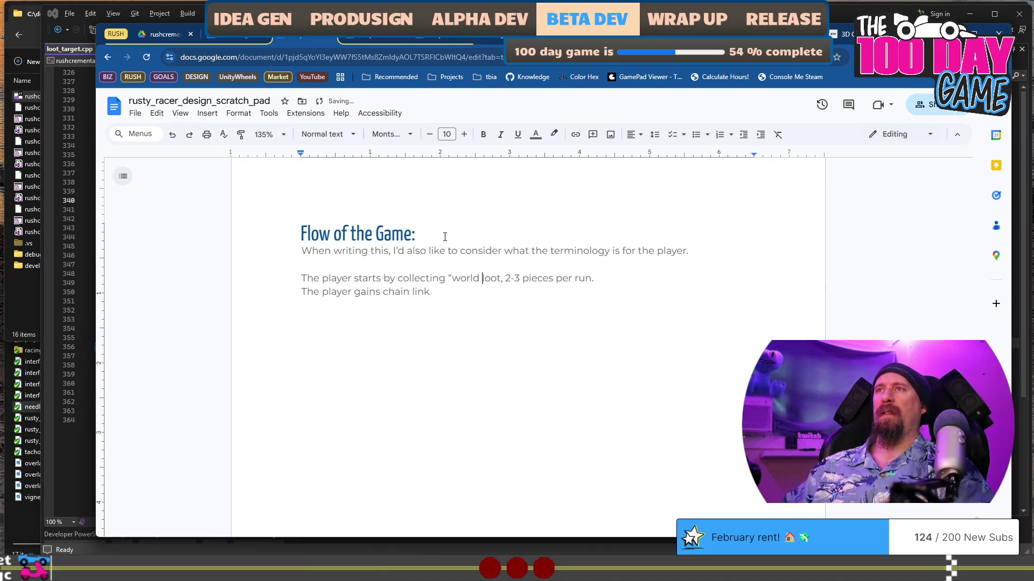
pyautogui.write('”')
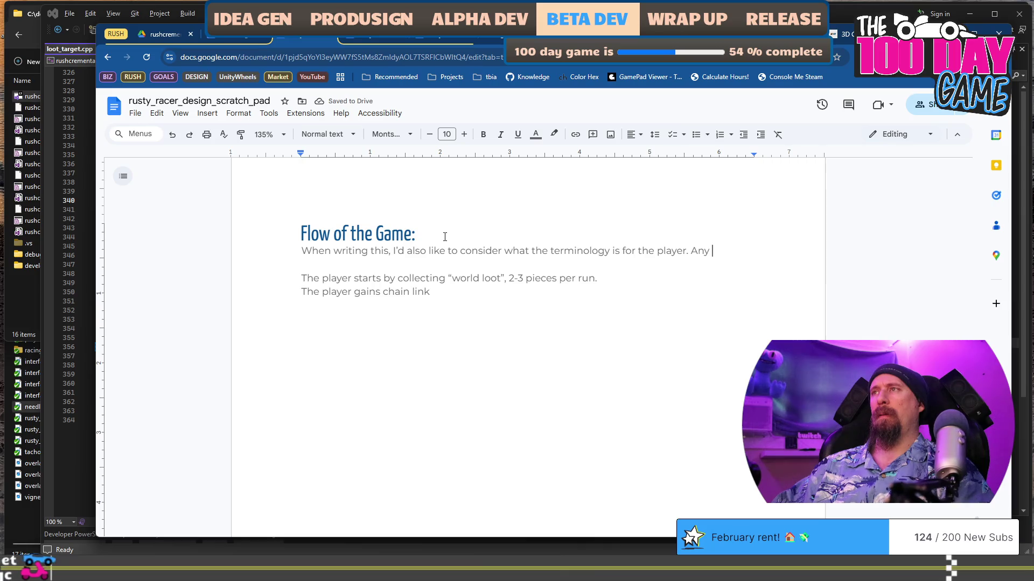
pyautogui.write('oper')
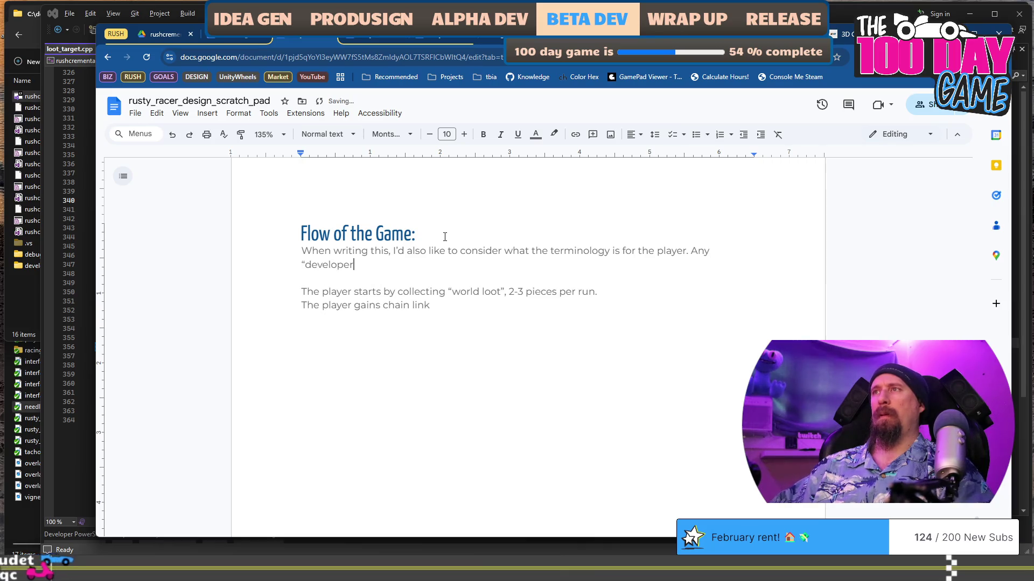
pyautogui.write(' terms”')
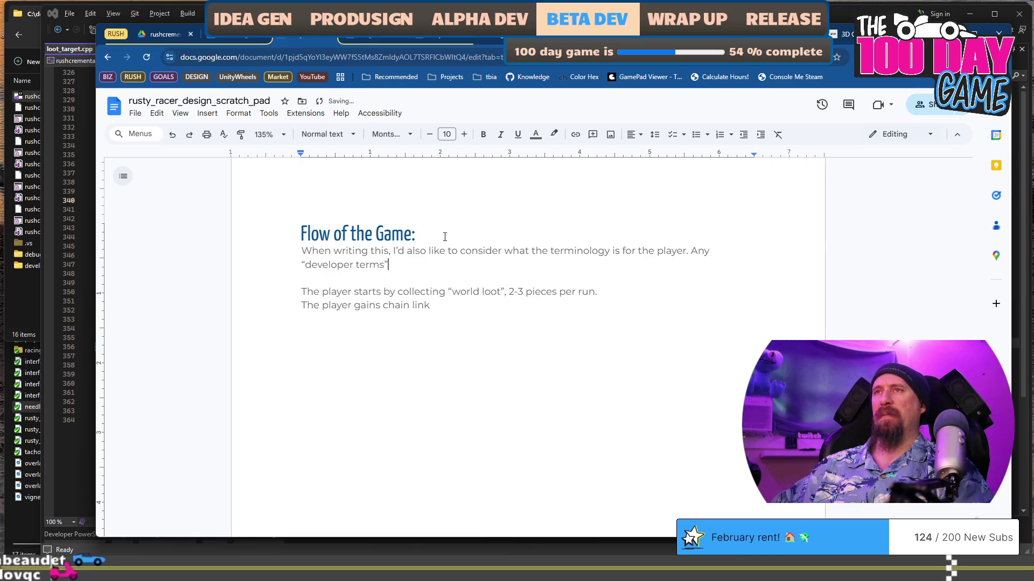
pyautogui.write(' are in quotes.')
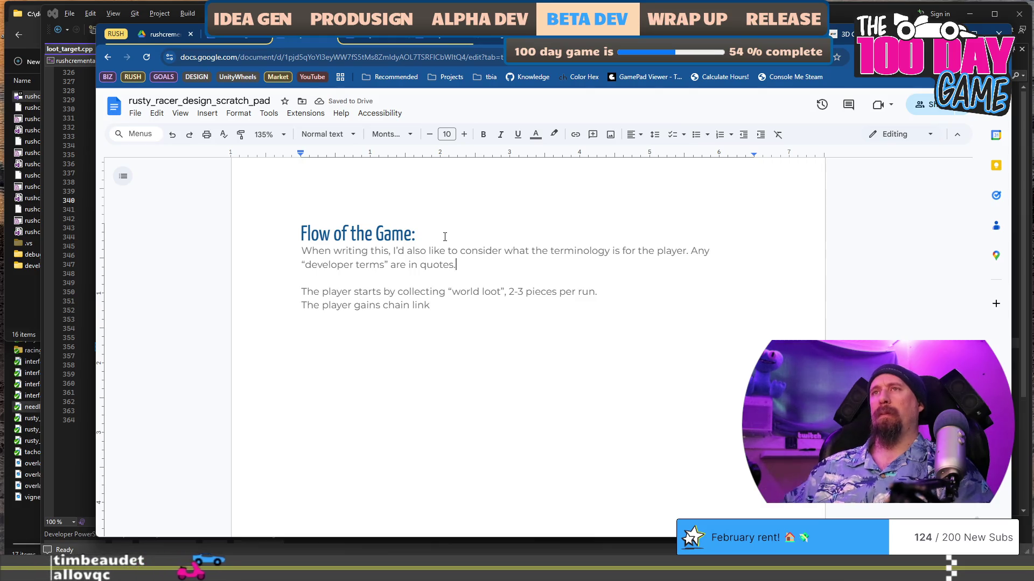
# Make the loot line read pieces of Metal per Supply Run.
pyautogui.press('Left')
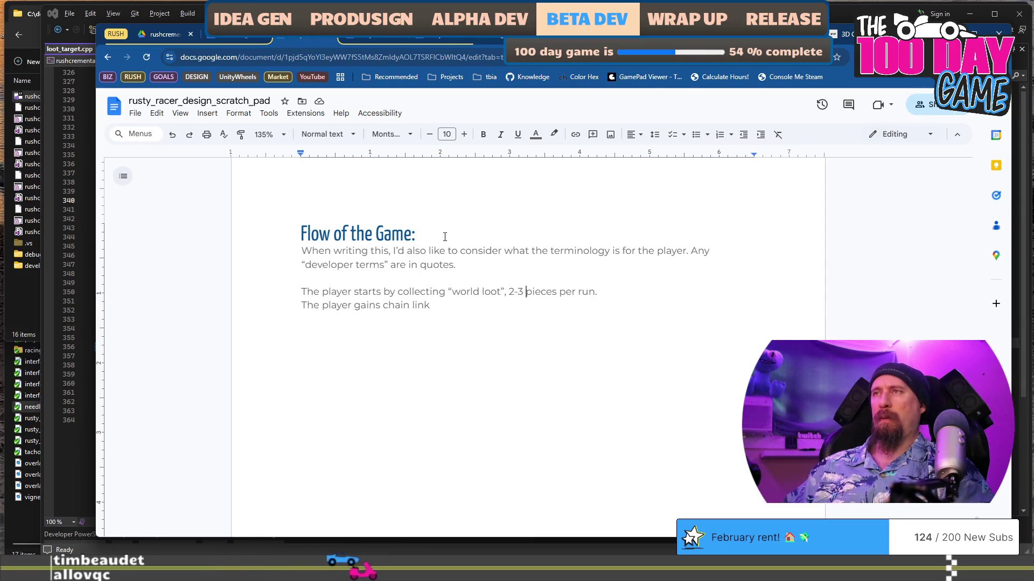
pyautogui.write('of Meta')
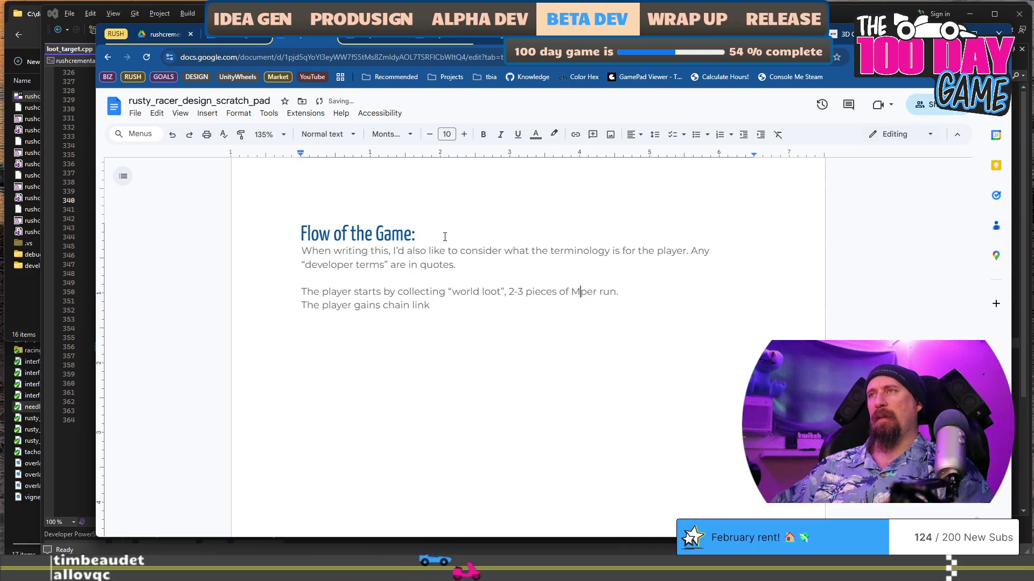
pyautogui.write('l')
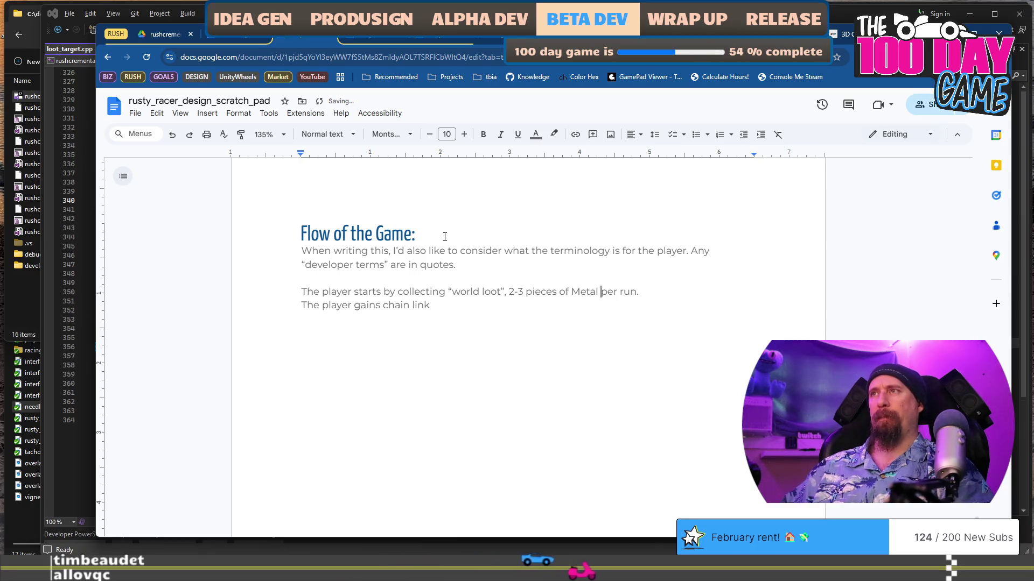
pyautogui.press('Left')
pyautogui.press('Left')
pyautogui.press('Left')
pyautogui.write('Suppl')
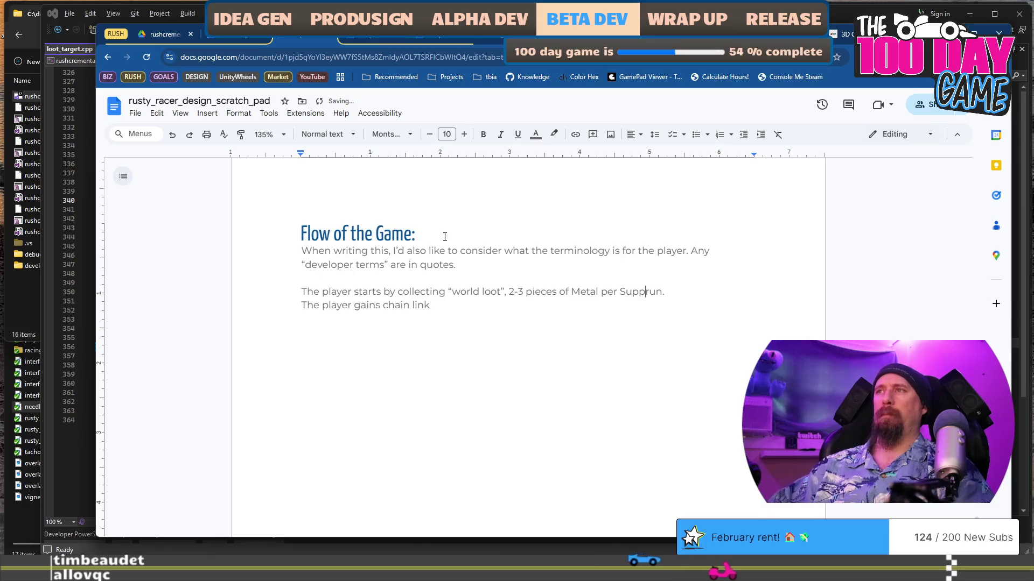
pyautogui.write('y R')
pyautogui.scroll(-2, 445, 237)
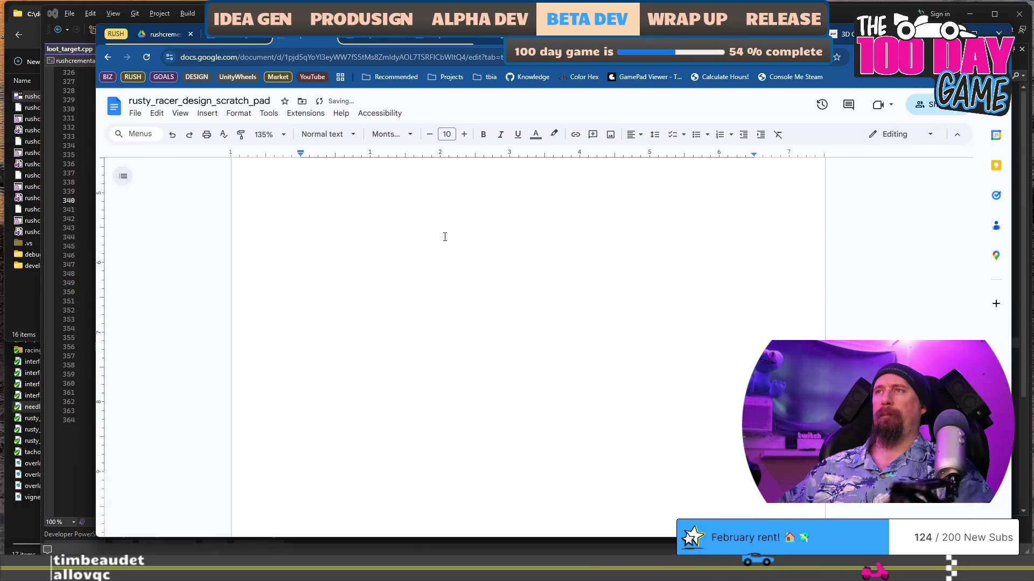
# Fix 'Rrun' and make the second line read 'The player gains a Chain Link for every Reputation level gained.'.
pyautogui.scroll(3, 445, 237)
pyautogui.press('Delete')
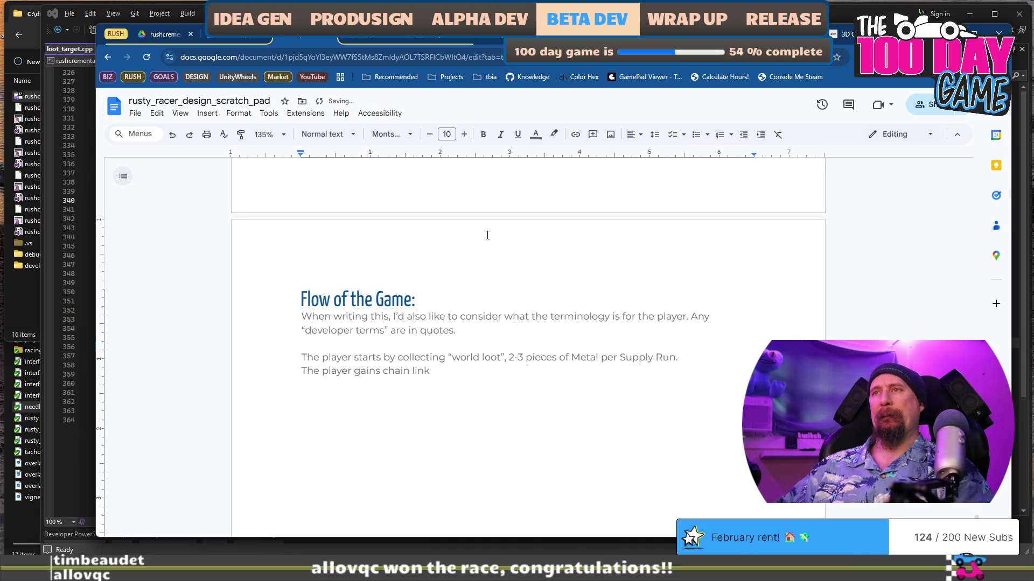
pyautogui.write('Ga')
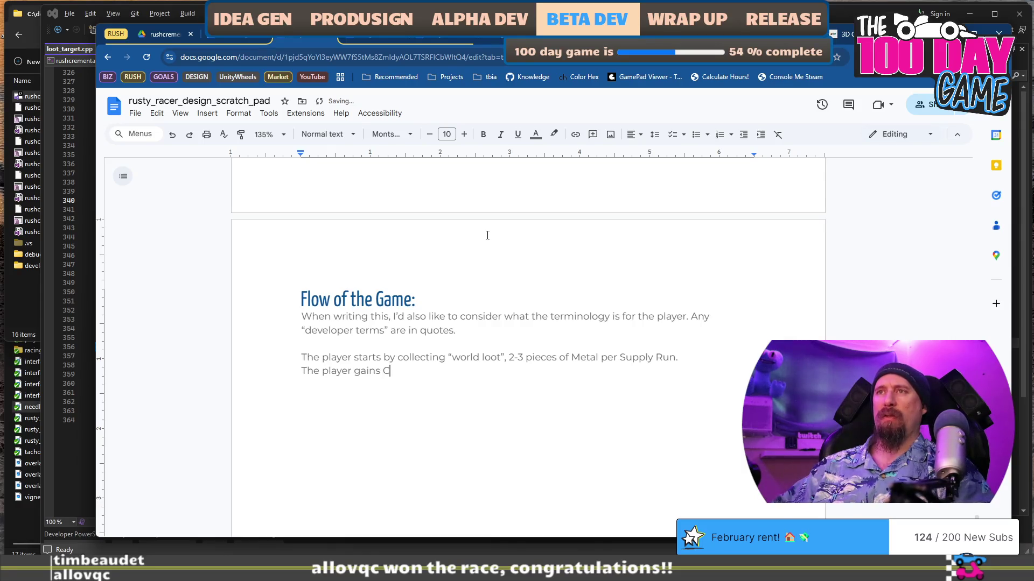
pyautogui.press('BackSpace')
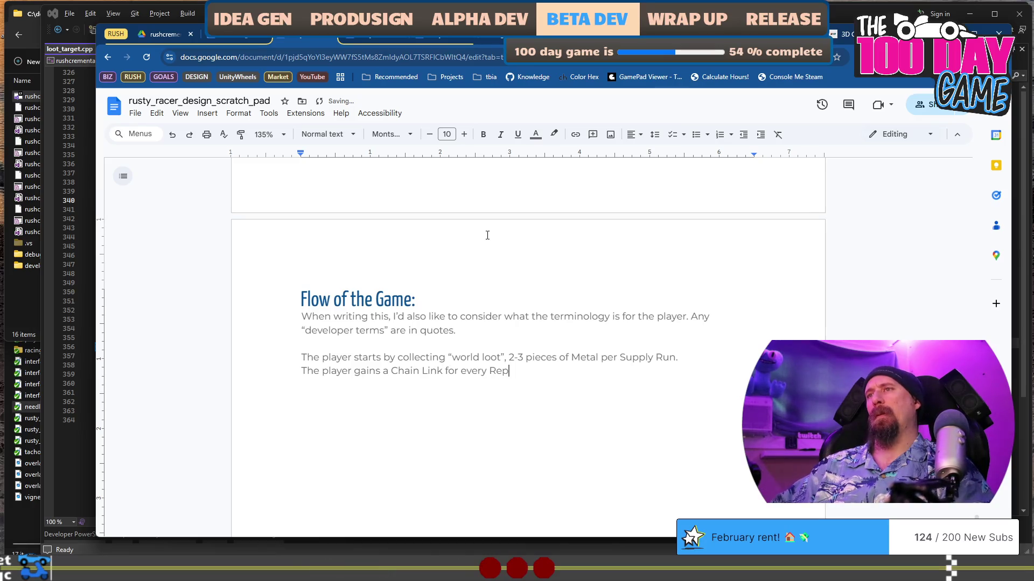
pyautogui.write('a Chain Link for every Reputation level')
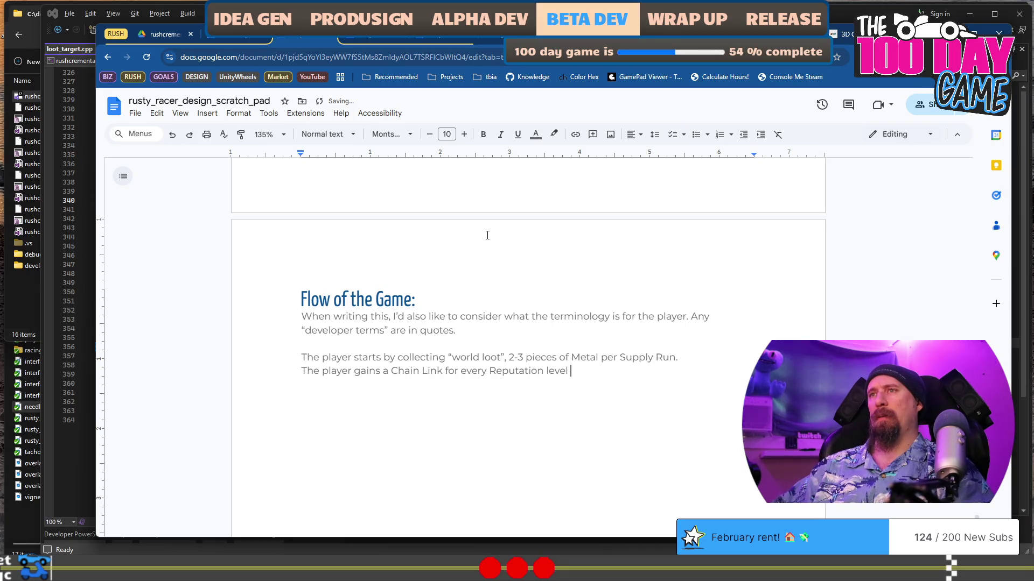
pyautogui.write('gained')
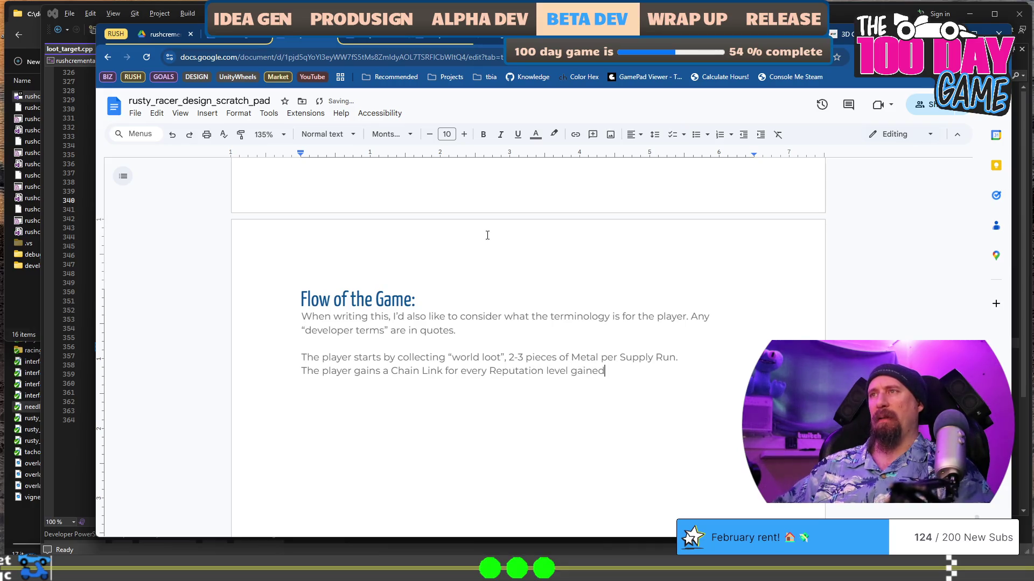
pyautogui.write('.')
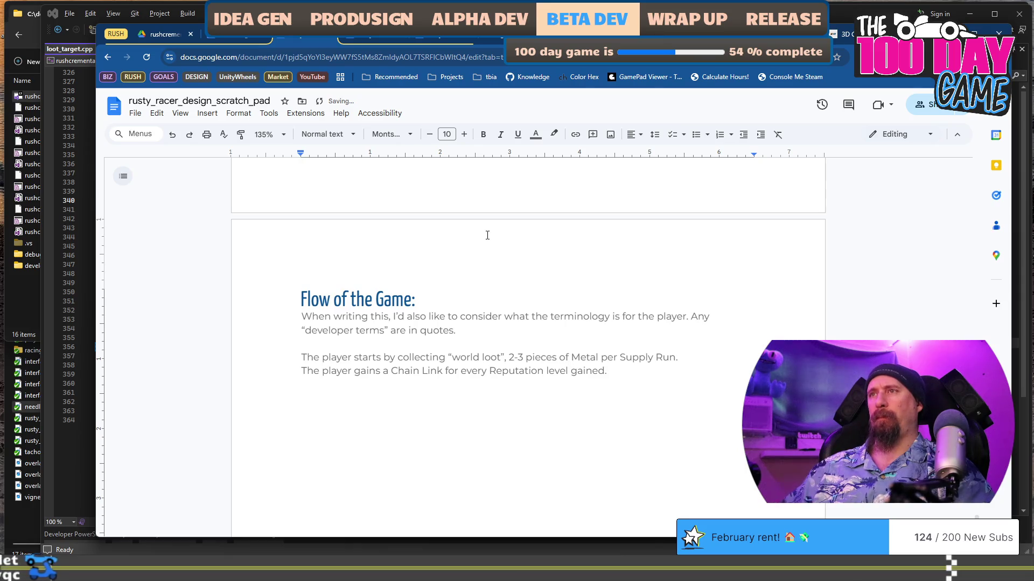
# Select the word 'terminology' in the first paragraph.
pyautogui.press('Up')
pyautogui.press('Up')
pyautogui.press('Up')
pyautogui.press('Up')
pyautogui.press('Right')
pyautogui.hotkey('ctrl', 'Right')
pyautogui.hotkey('ctrl', 'Right')
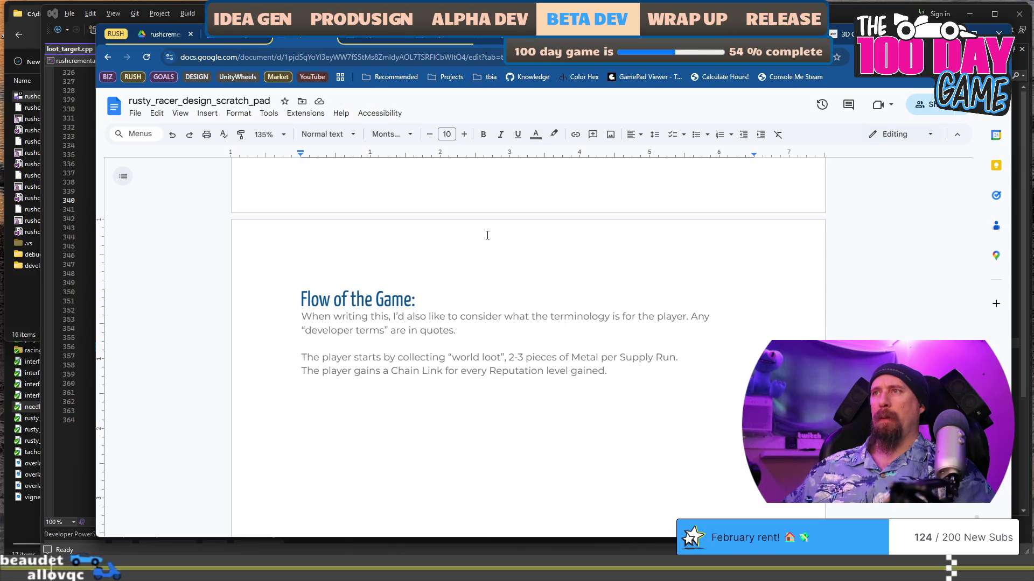
pyautogui.hotkey('ctrl', 'shift', 'Right')
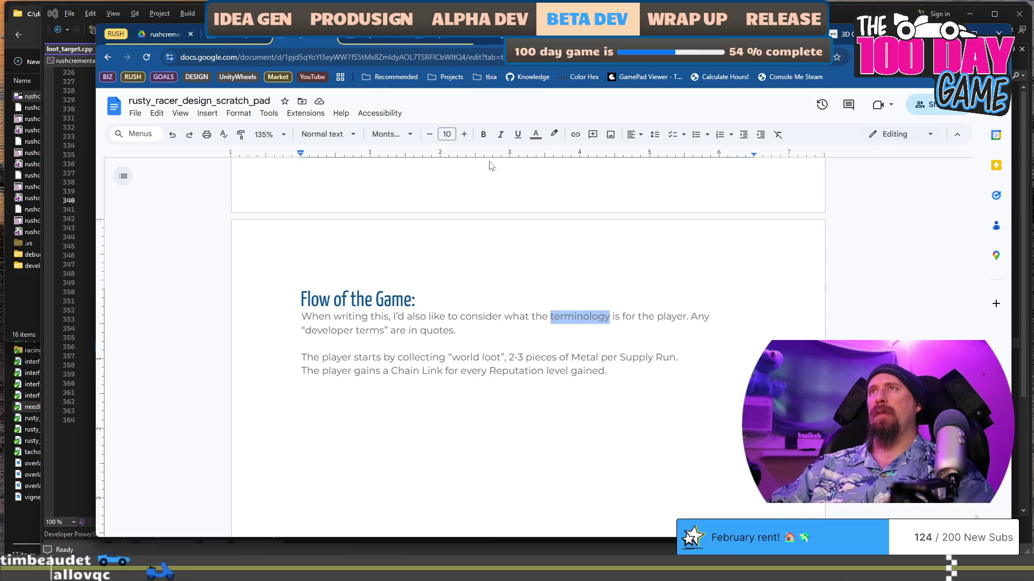
# Set 'terminology' and 'Chain Link' in the Inconsolata font.
pyautogui.click(407, 135)
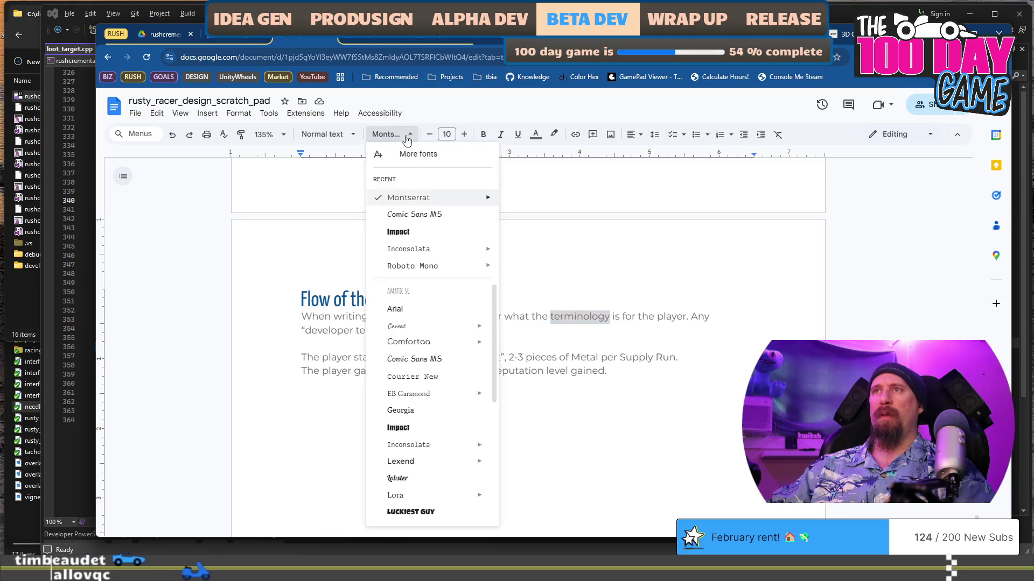
pyautogui.click(432, 252)
pyautogui.click(440, 374)
pyautogui.hotkey('ctrl', 'shift', 'Left')
pyautogui.hotkey('ctrl', 'shift', 'Left')
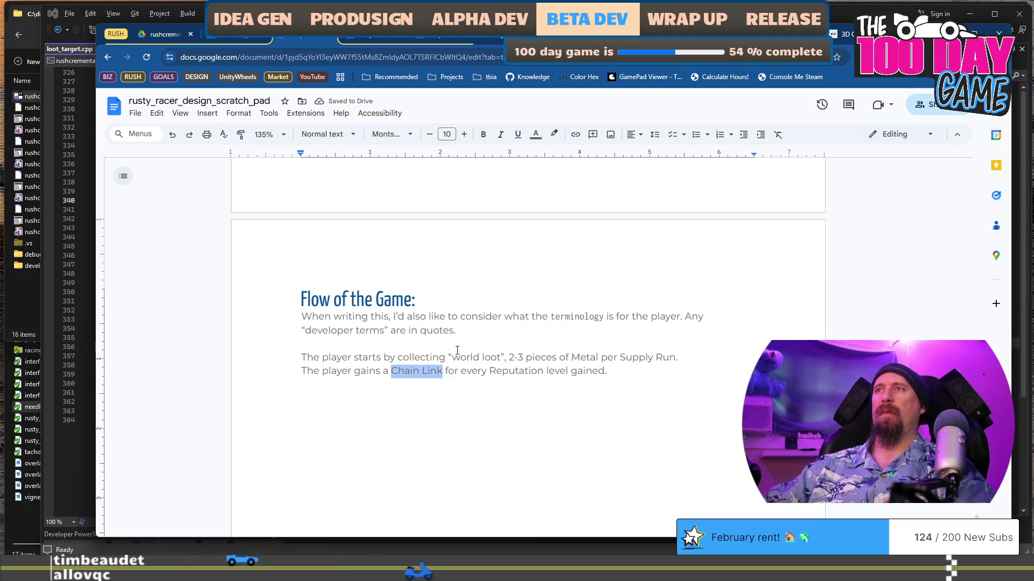
pyautogui.click(405, 135)
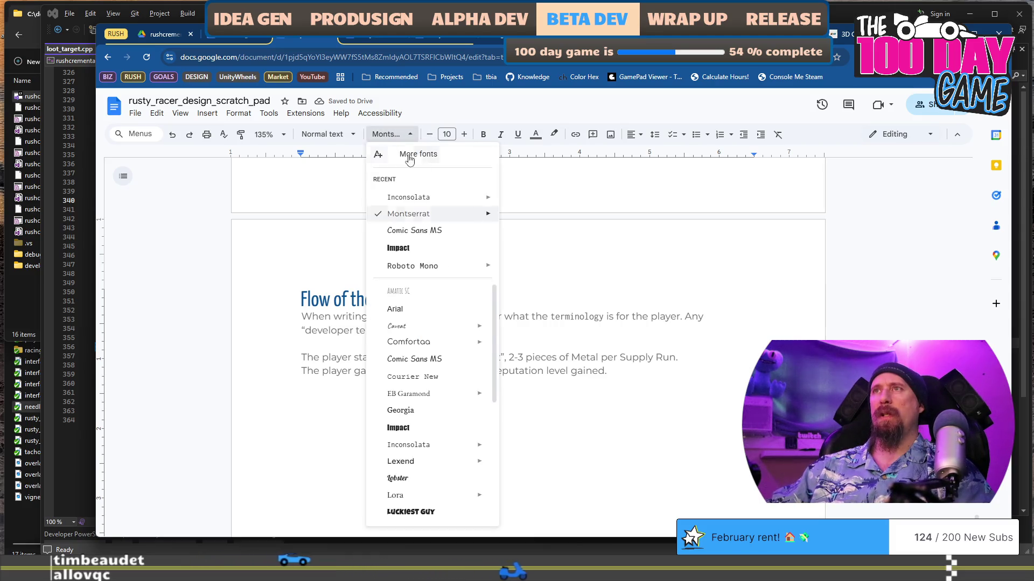
pyautogui.click(431, 198)
# Set 'Reputation', without its trailing space, in Inconsolata.
pyautogui.doubleClick(512, 369)
pyautogui.click(541, 371)
pyautogui.hotkey('ctrl', 'shift', 'Left')
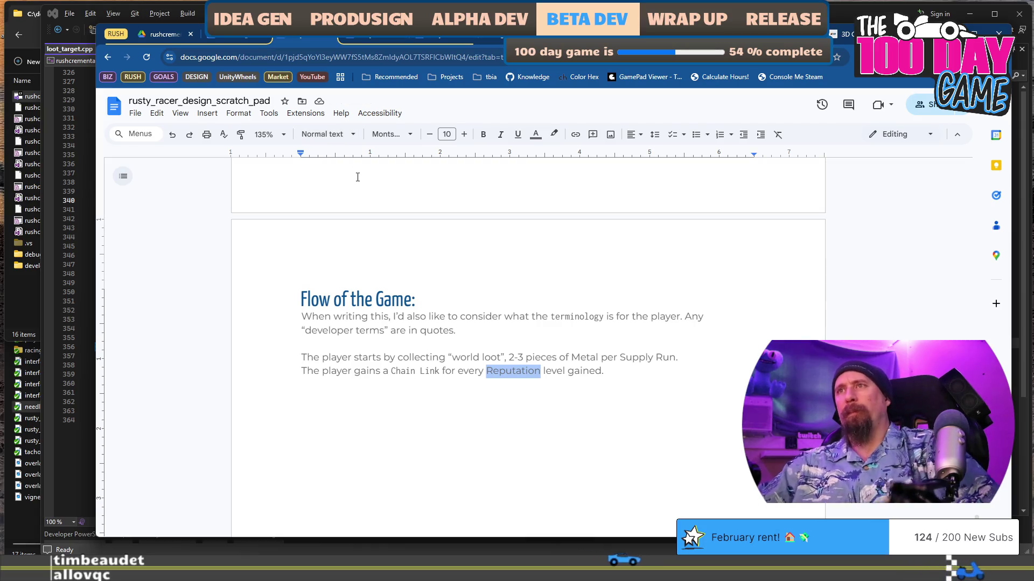
pyautogui.click(325, 136)
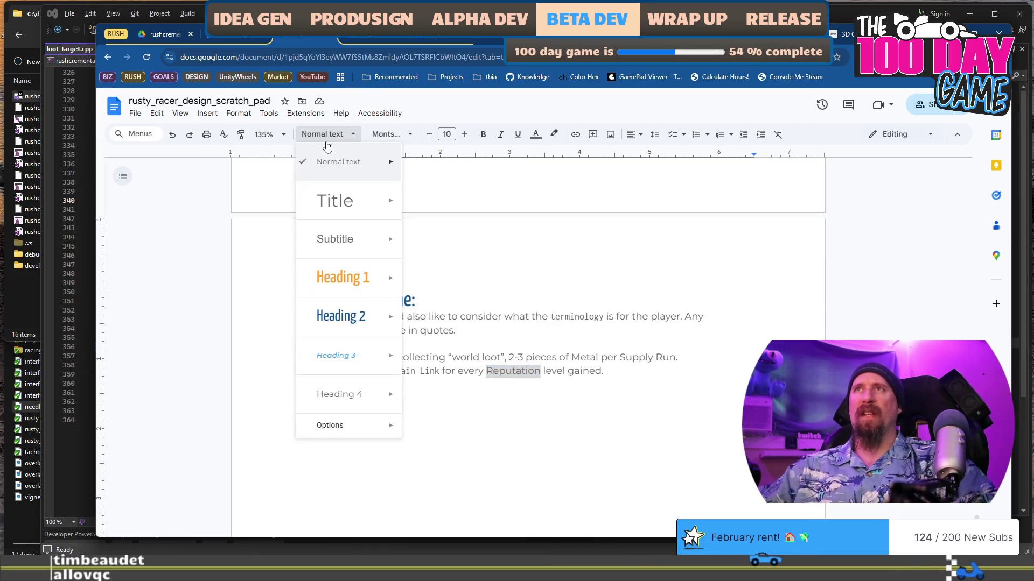
pyautogui.click(392, 134)
pyautogui.click(391, 134)
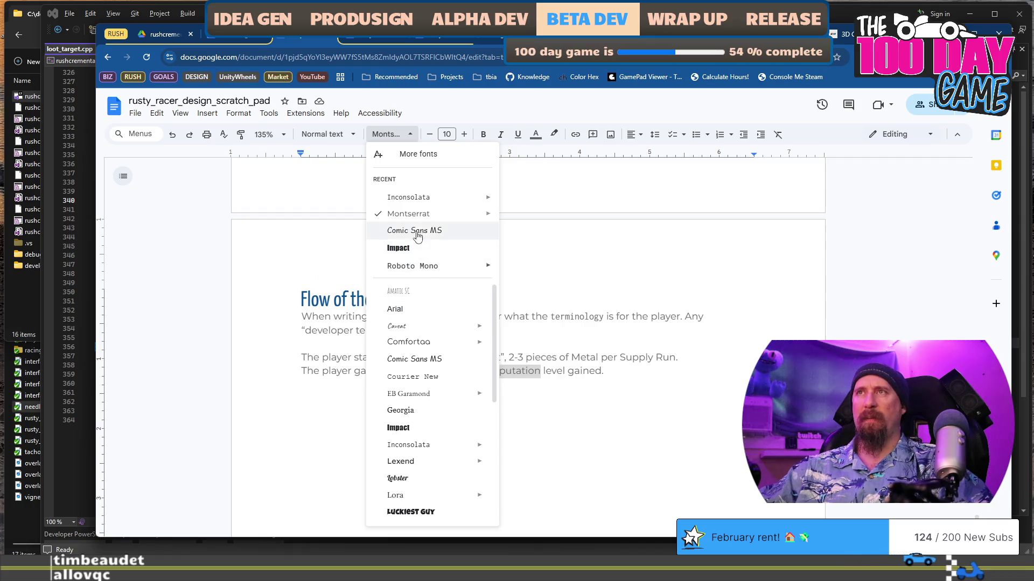
pyautogui.click(430, 200)
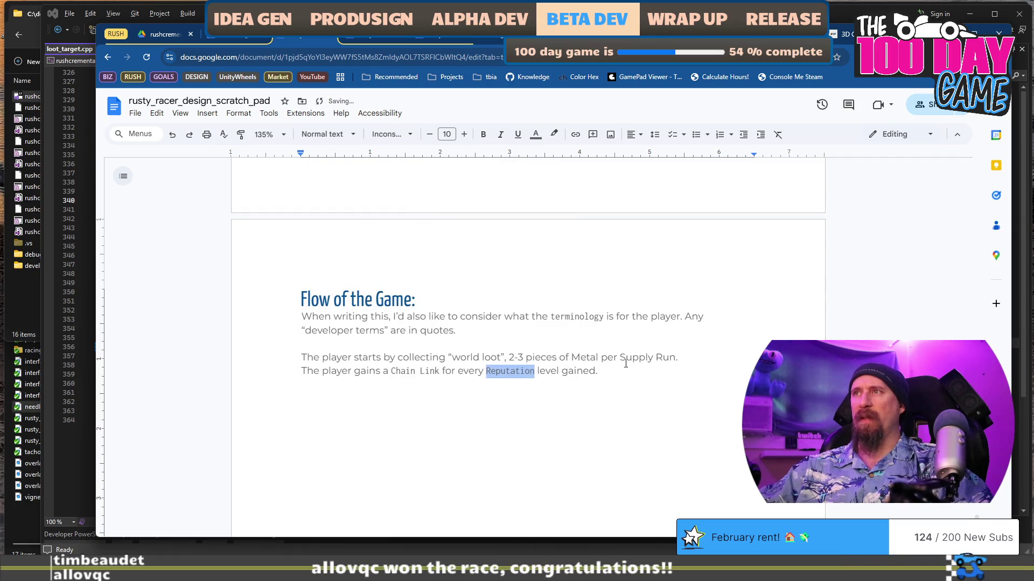
# Set 'Supply Run' in Inconsolata and copy that formatting onto 'Metal'.
pyautogui.moveTo(620, 356); pyautogui.dragTo(650, 356)
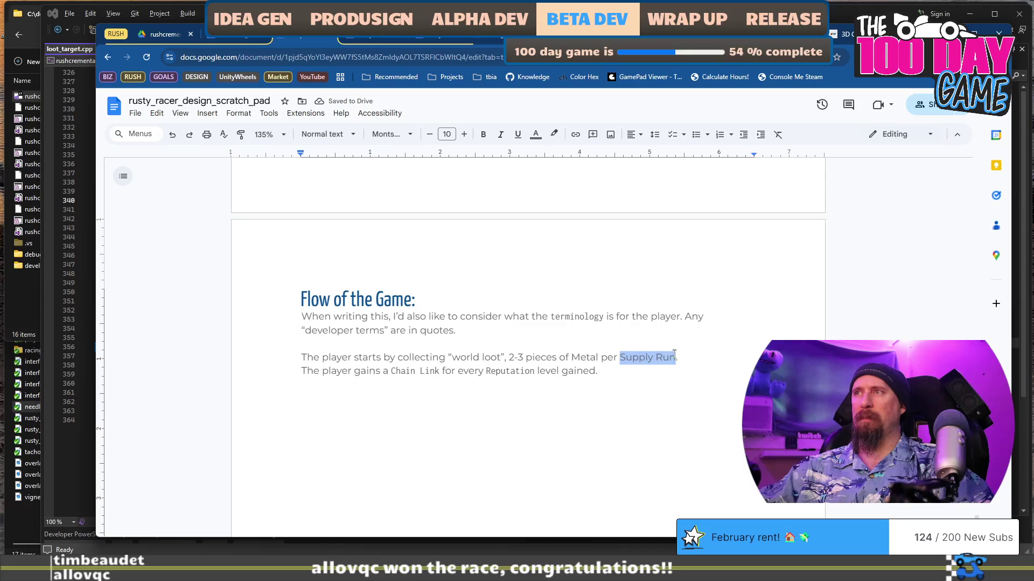
pyautogui.click(398, 136)
pyautogui.click(429, 200)
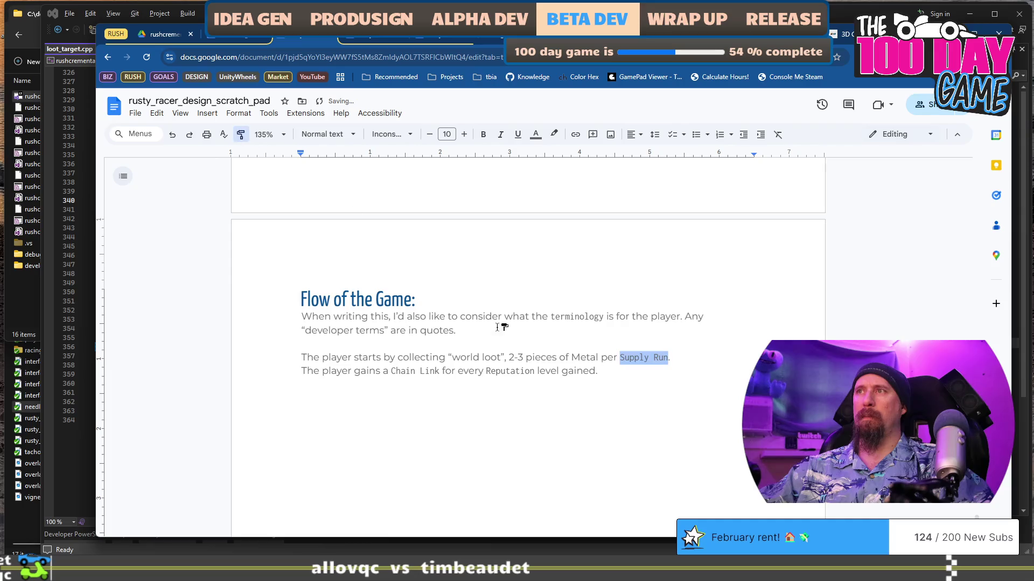
pyautogui.click(578, 357)
pyautogui.press('Up')
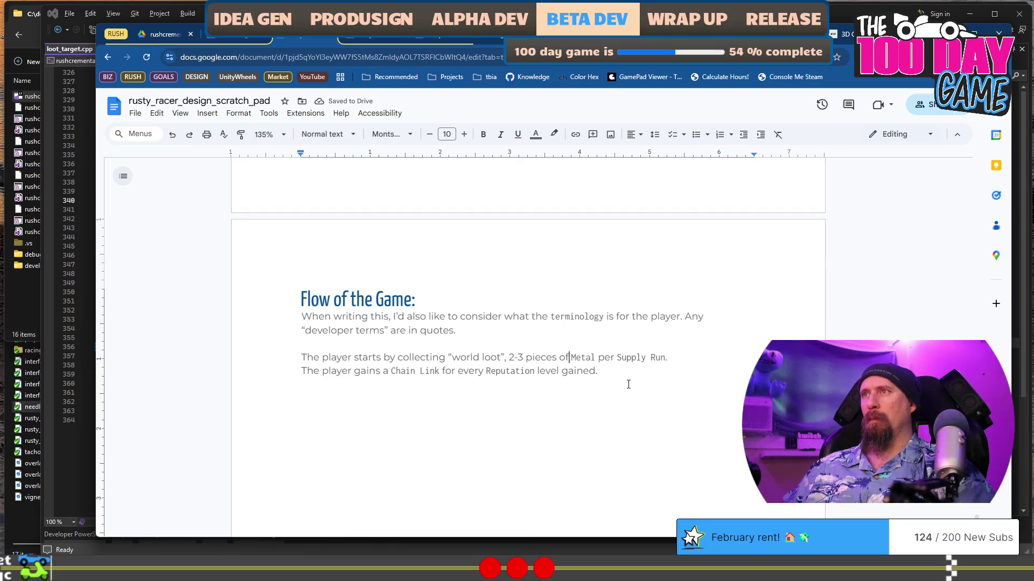
pyautogui.press('Down')
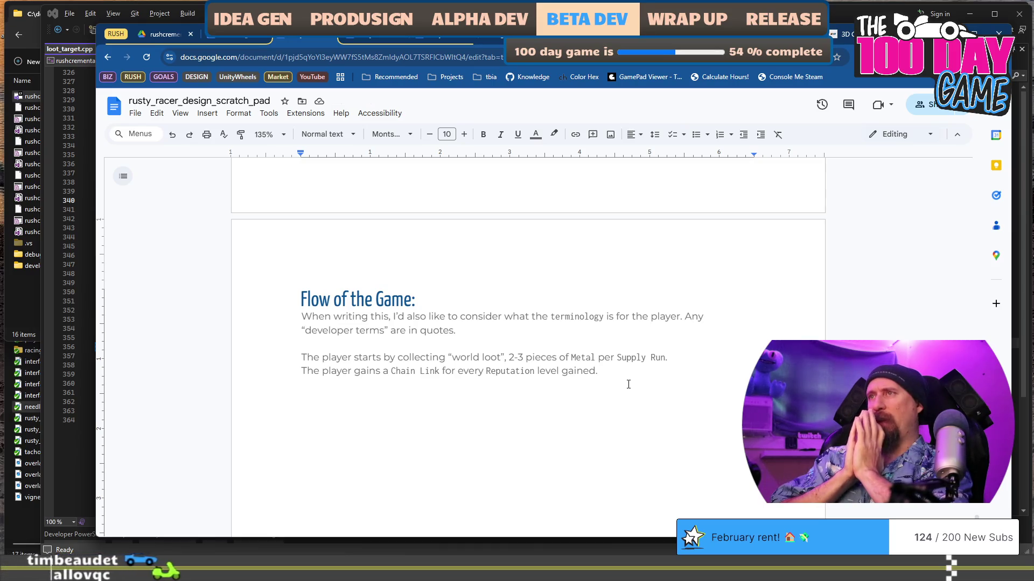
# Add a line: 'Upon gaining the first Reputation level the player is invited to', with a placeholder.
pyautogui.press('Return')
pyautogui.write('Upong')
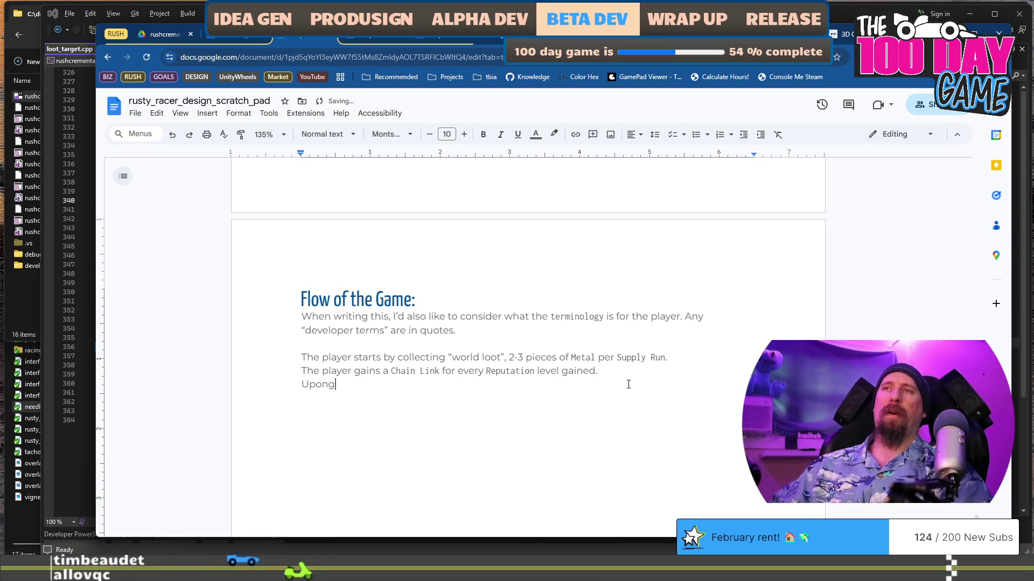
pyautogui.press('BackSpace')
pyautogui.write(' gaining')
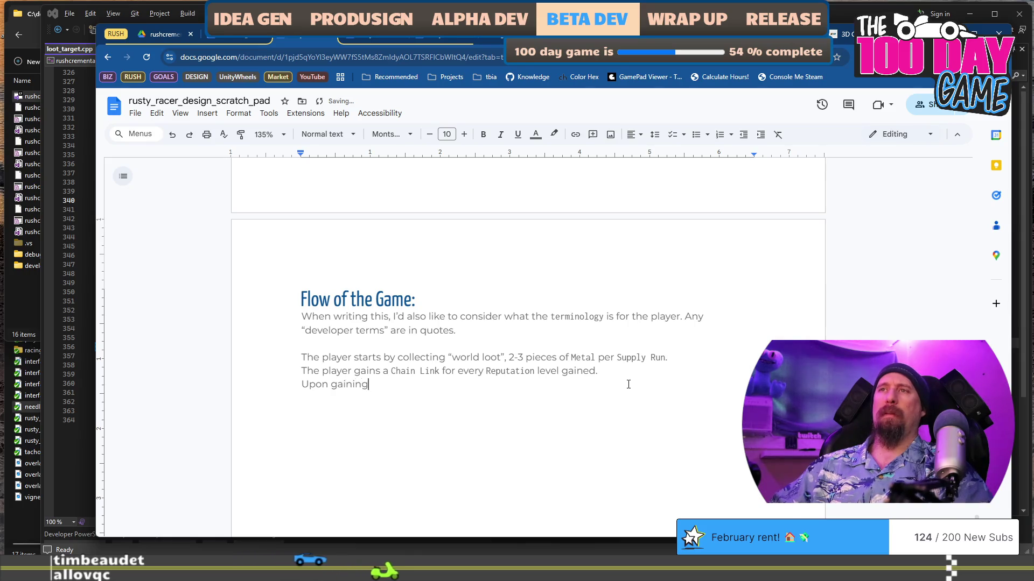
pyautogui.write(' the first ')
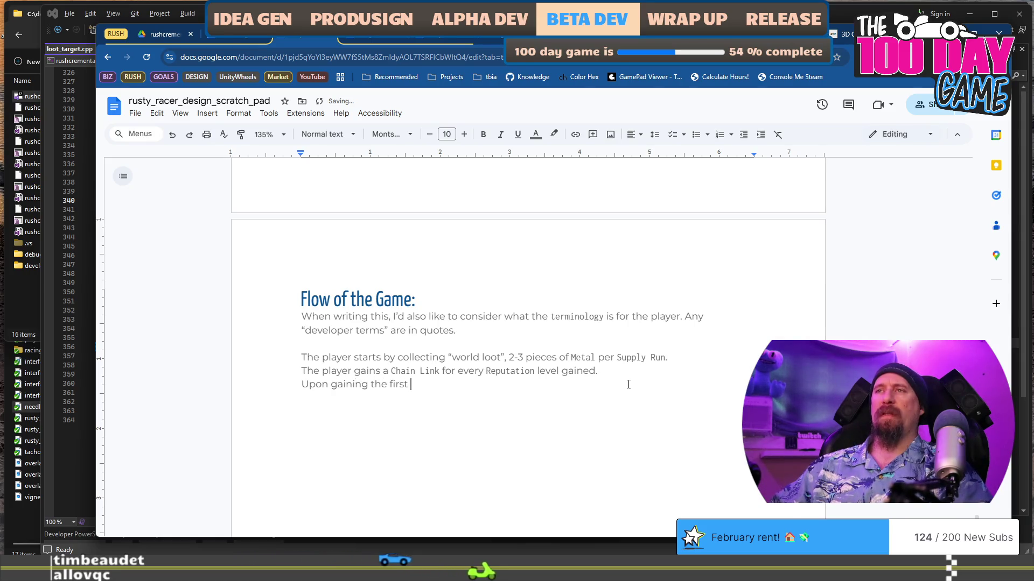
pyautogui.write('Reputation le')
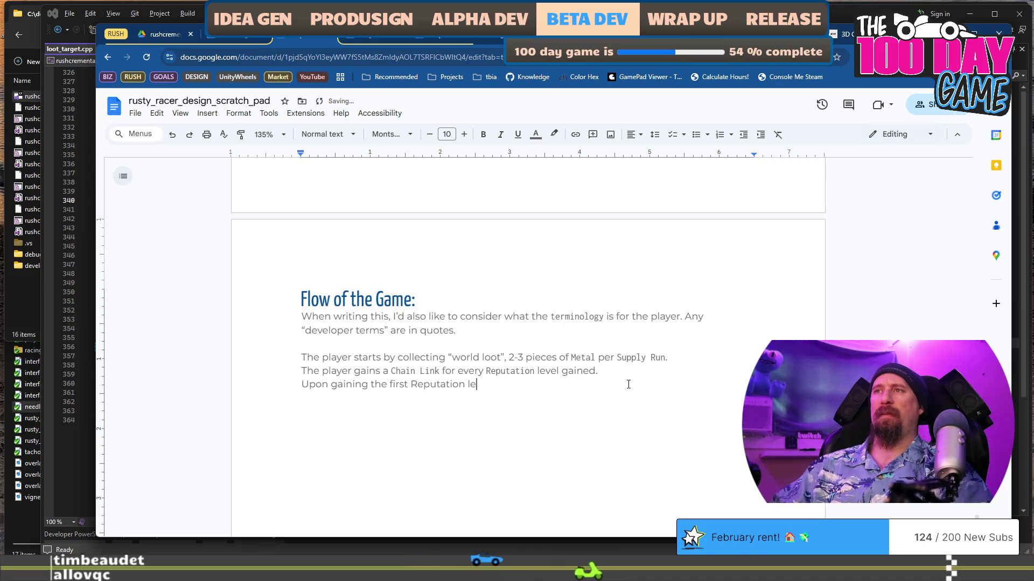
pyautogui.write('vel the pl')
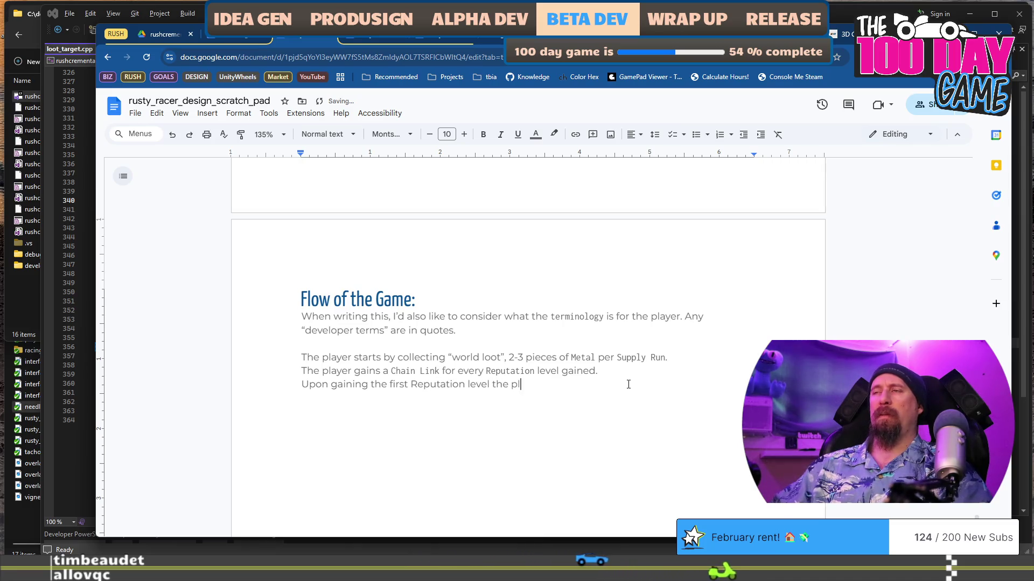
pyautogui.write('ayer is')
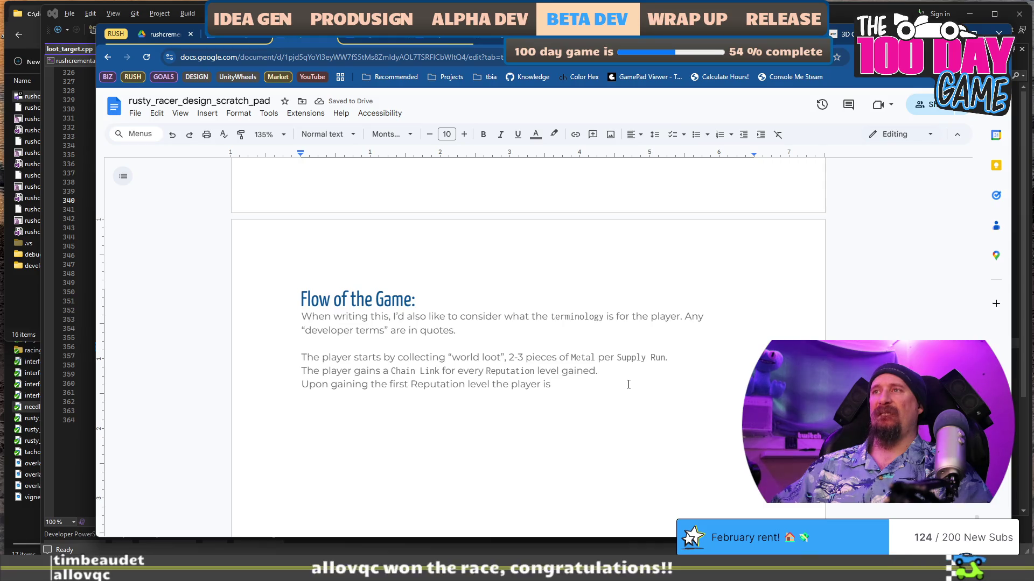
pyautogui.write(' inv')
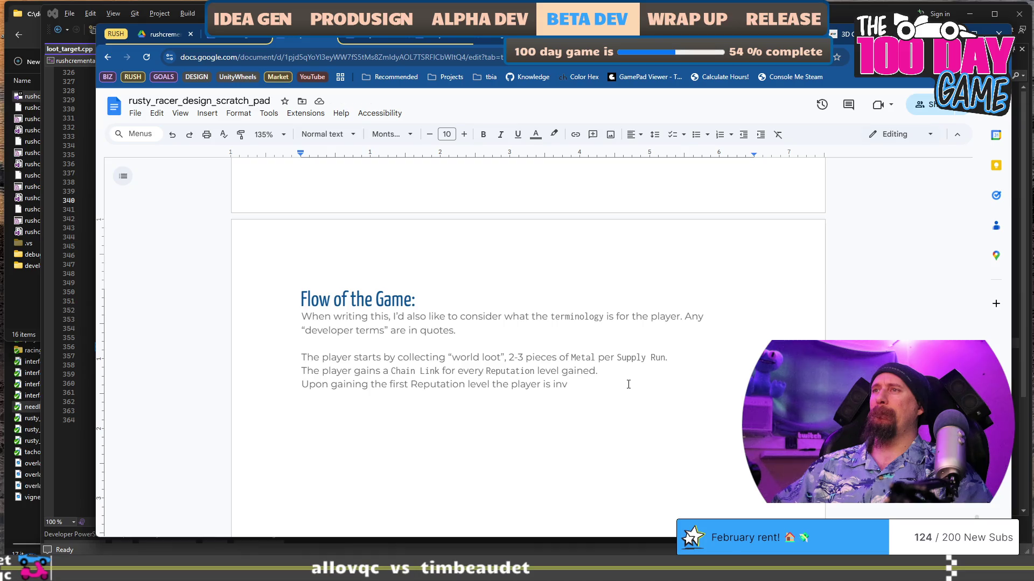
pyautogui.write('ited to ')
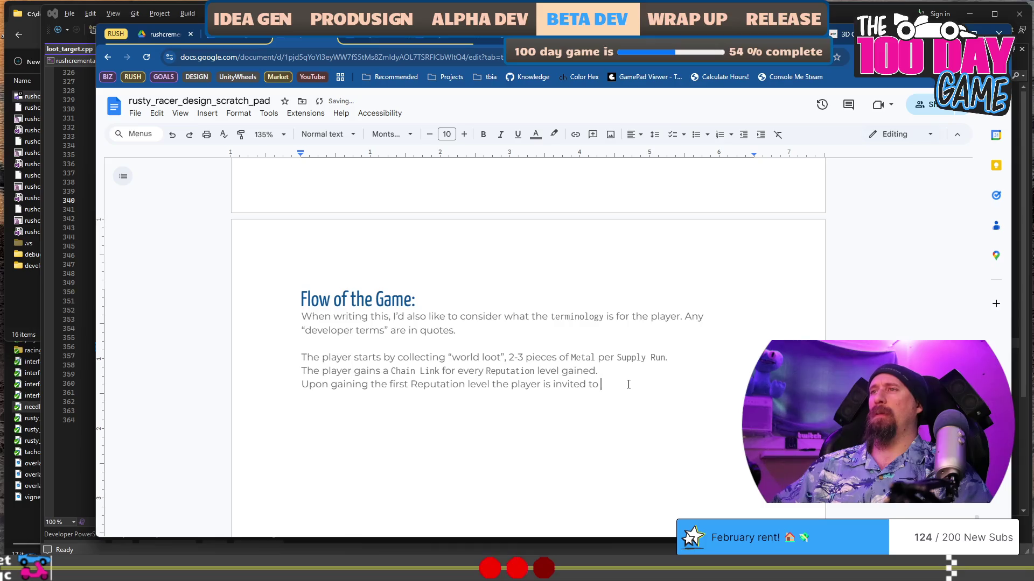
pyautogui.write('Rush Wars')
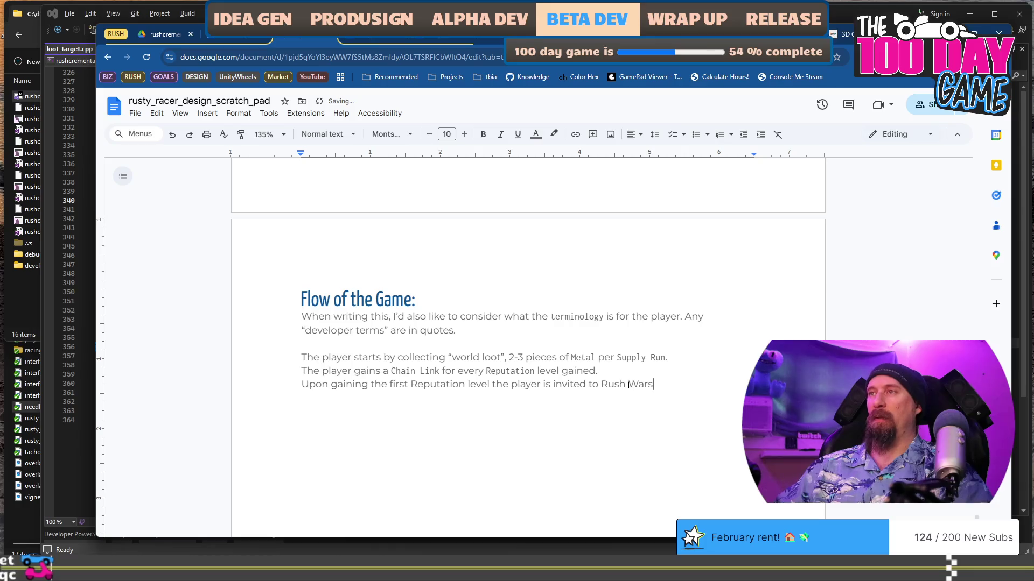
pyautogui.write(' ???')
# Replace the placeholder with ____ "drag races" and begin a new line starting 'This'.
pyautogui.hotkey('ctrl', 'Left')
pyautogui.hotkey('ctrl', 'Left')
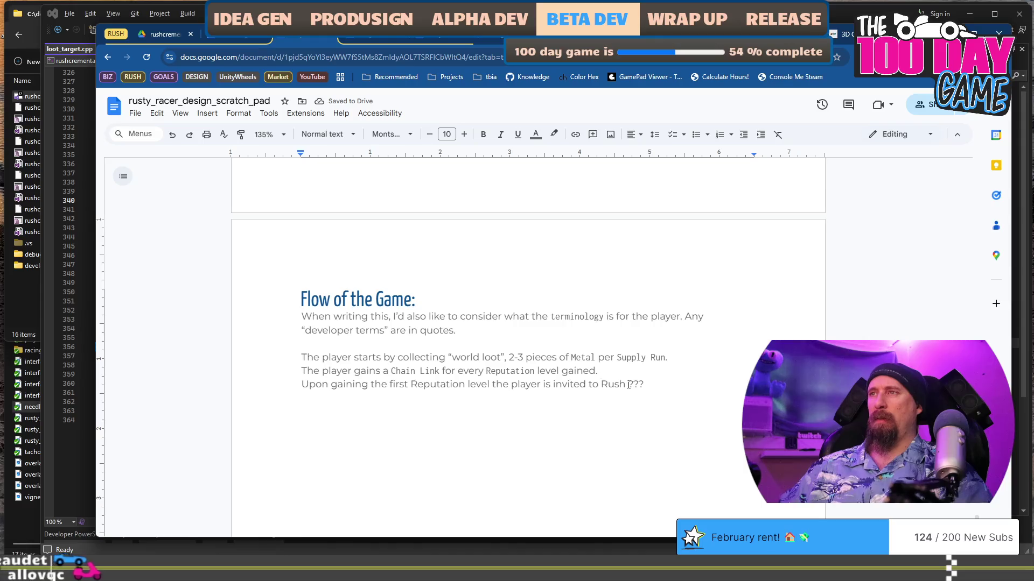
pyautogui.write('"dra')
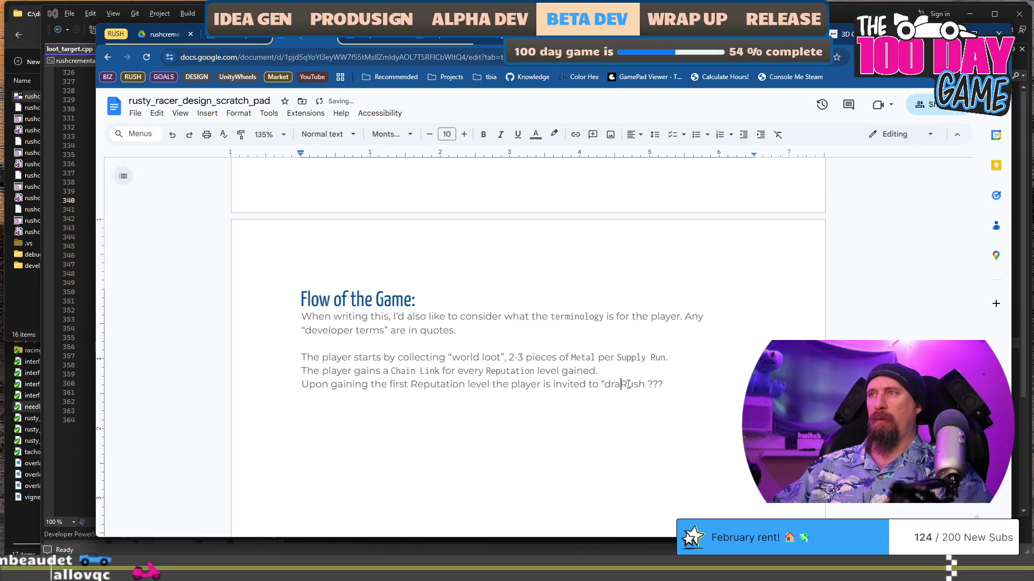
pyautogui.write('graci')
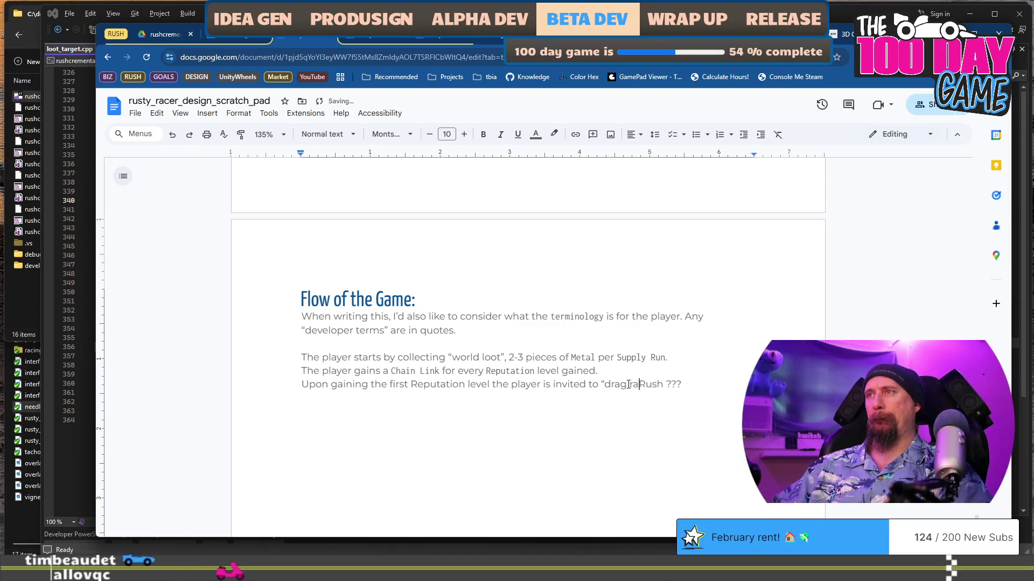
pyautogui.press('BackSpace')
pyautogui.write('es')
pyautogui.write('"')
pyautogui.hotkey('shift', 'End')
pyautogui.press('BackSpace')
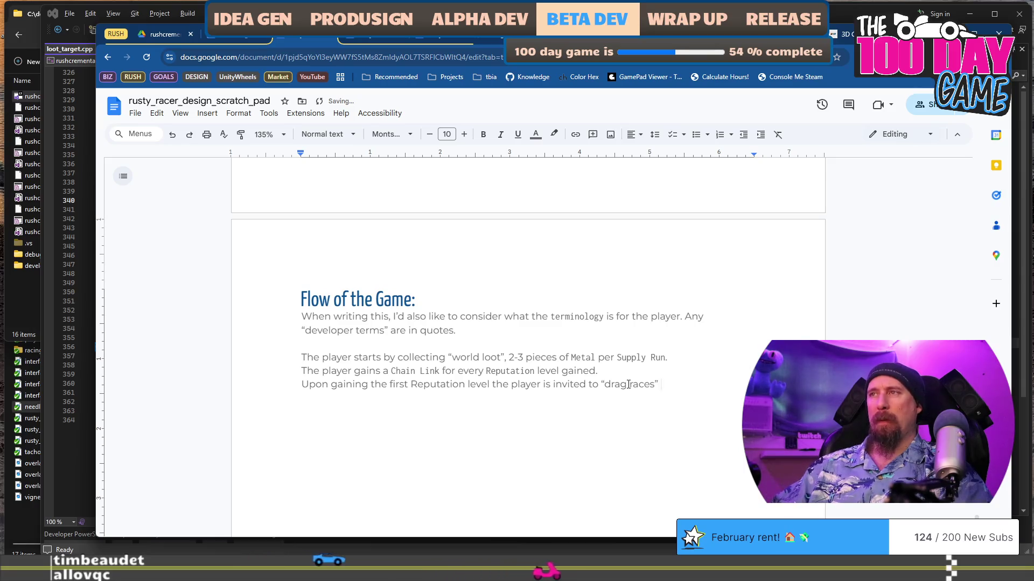
pyautogui.click(629, 384)
pyautogui.hotkey('ctrl', 'Left')
pyautogui.hotkey('ctrl', 'Left')
pyautogui.write('____')
pyautogui.press('End')
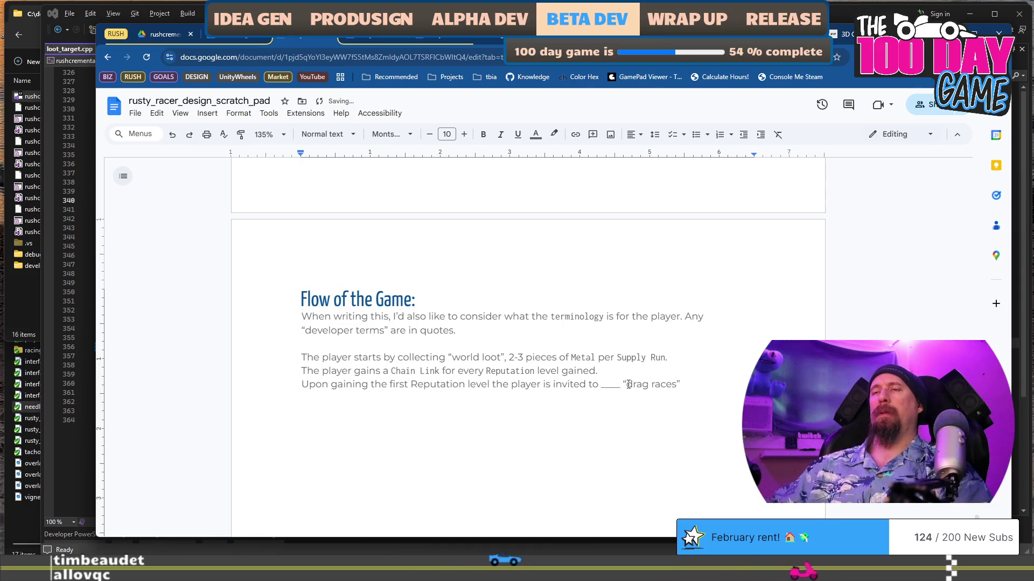
pyautogui.press('Return')
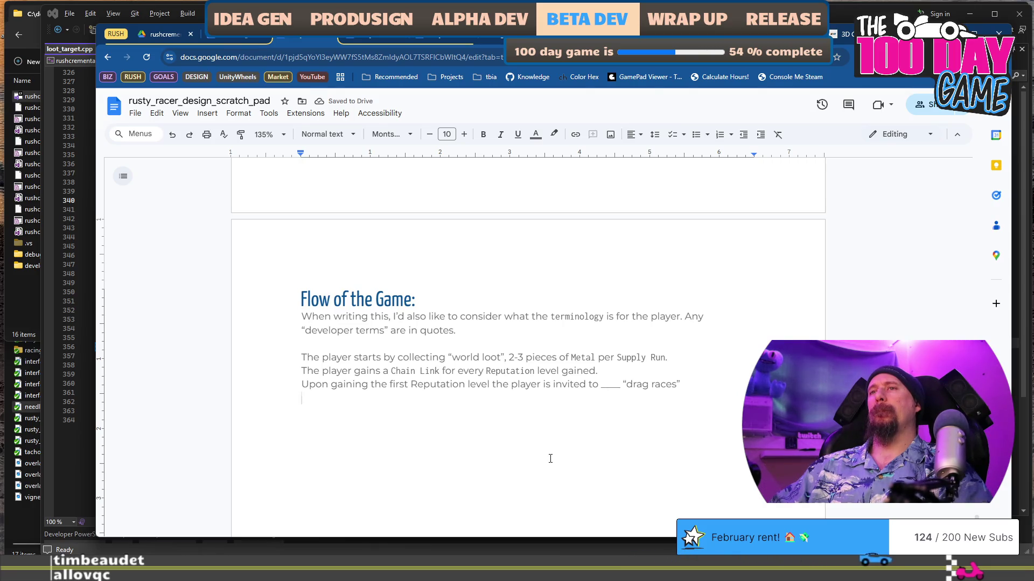
pyautogui.write('This r')
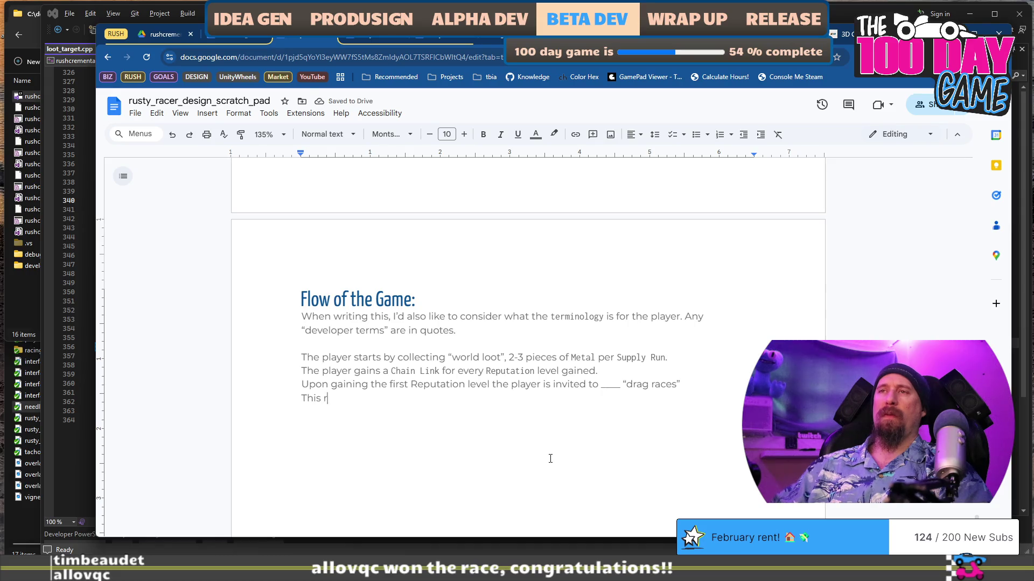
# Turn the progression lines, including the Reputation line, into separate bullets.
pyautogui.hotkey('shift', 'Home')
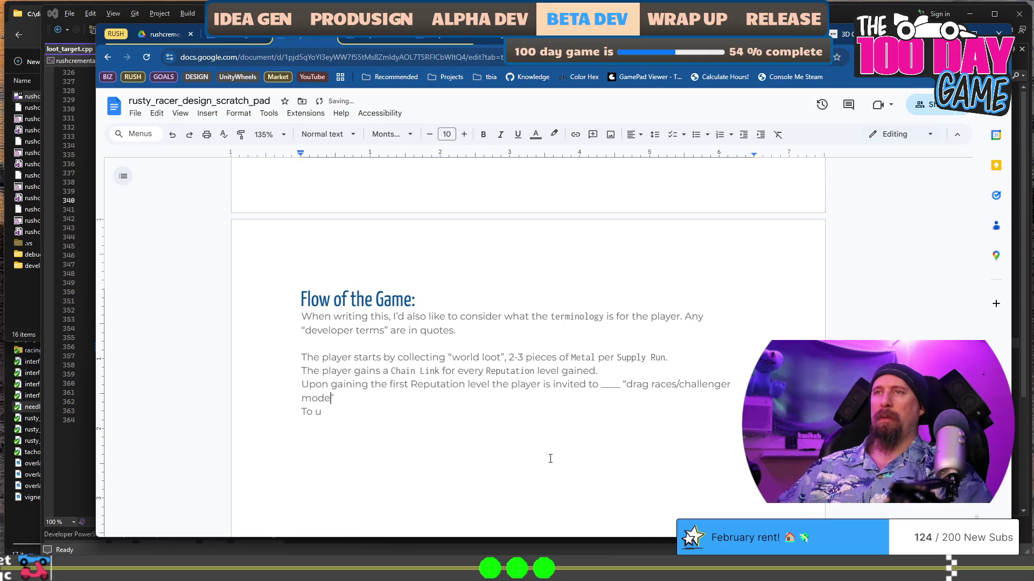
pyautogui.hotkey('ctrl', 'shift', '8')
pyautogui.press('End')
pyautogui.press('Delete')
pyautogui.press('Return')
pyautogui.press('Down')
pyautogui.hotkey('ctrl', 'shift', '8')
pyautogui.press('Down')
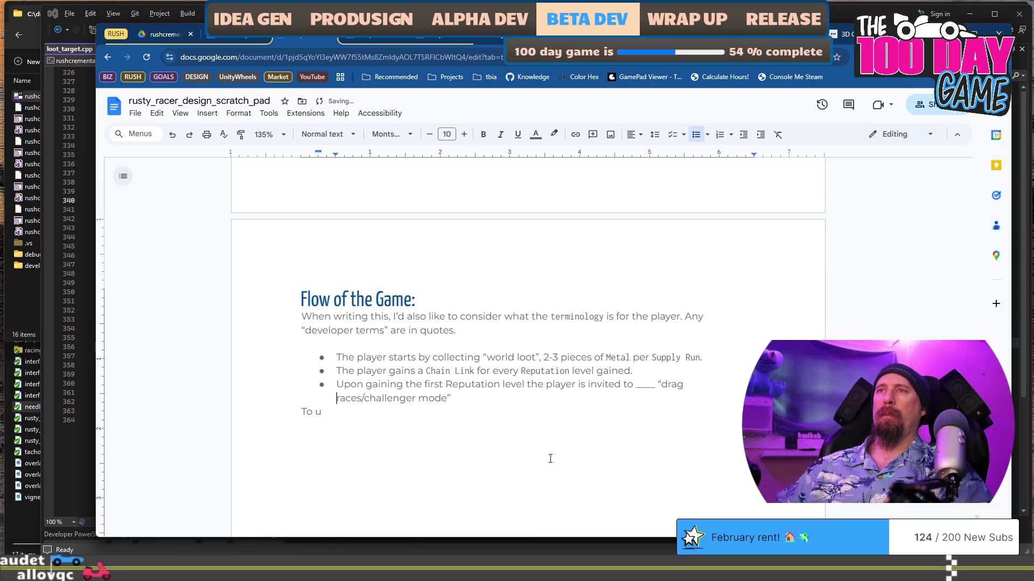
# Add a nested sub-bullet: 'To enter “challenger mode” the player needs to buy a tick'.
pyautogui.press('Down')
pyautogui.hotkey('ctrl', 'shift', '8')
pyautogui.press('Tab')
pyautogui.press('End')
pyautogui.press('BackSpace')
pyautogui.write('enter “challenger mode”')
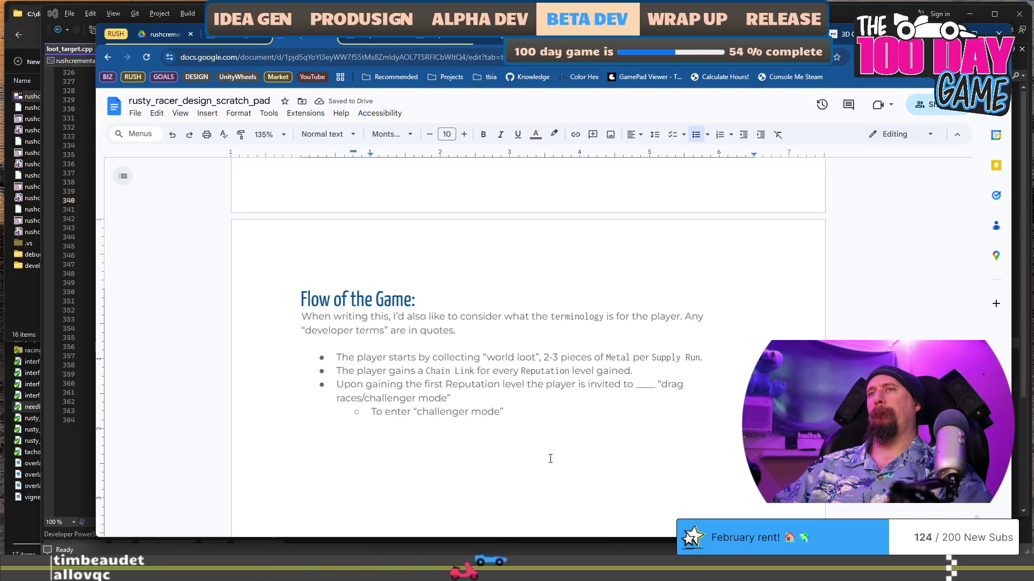
pyautogui.write(' the player needs to buy a tick')
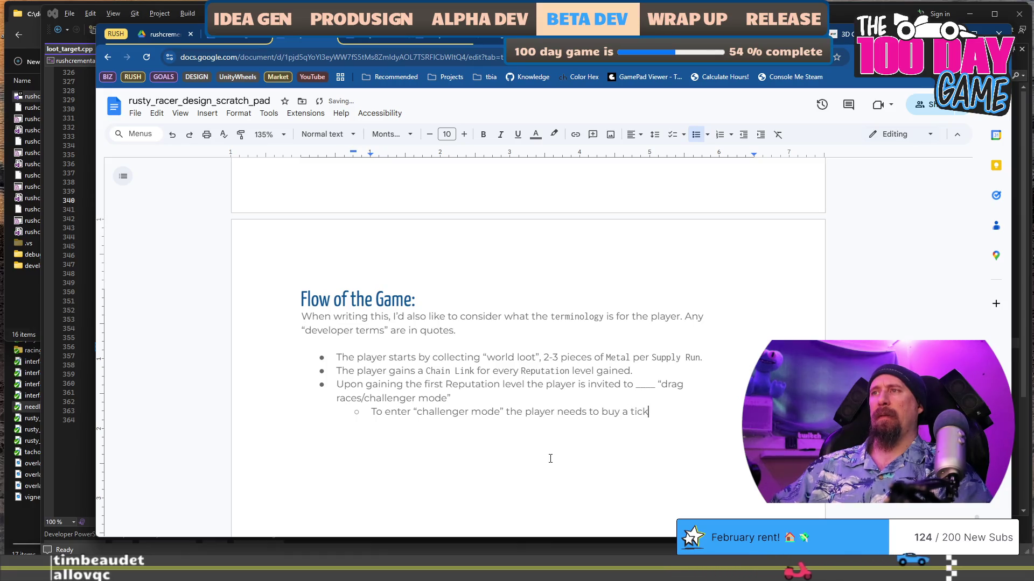
# Reword the sub-bullet so the player must have and spend 10 Chain Links, then select '10 Chain Link'.
pyautogui.press('BackSpace')
pyautogui.press('BackSpace')
pyautogui.press('BackSpace')
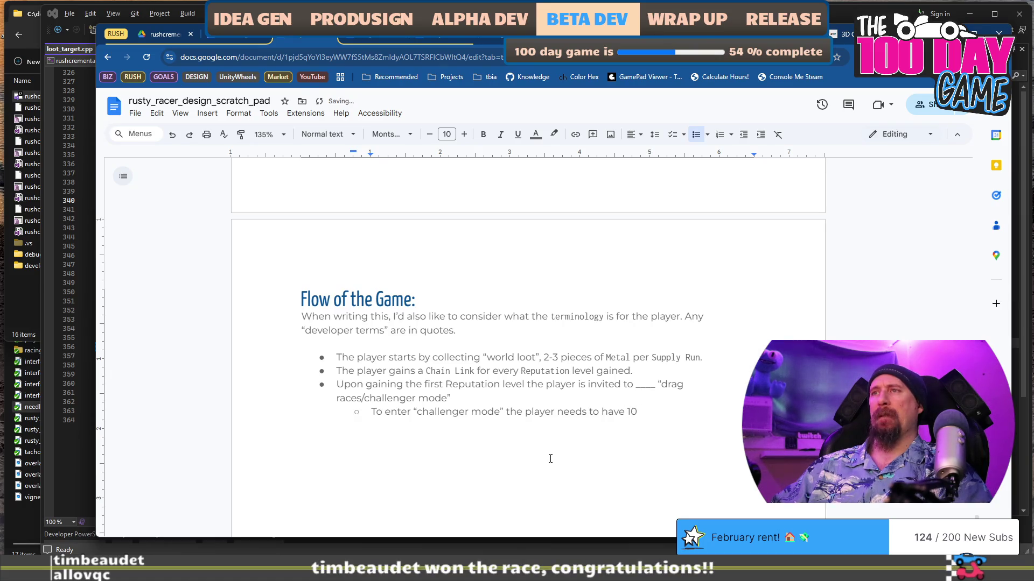
pyautogui.write('hain Links')
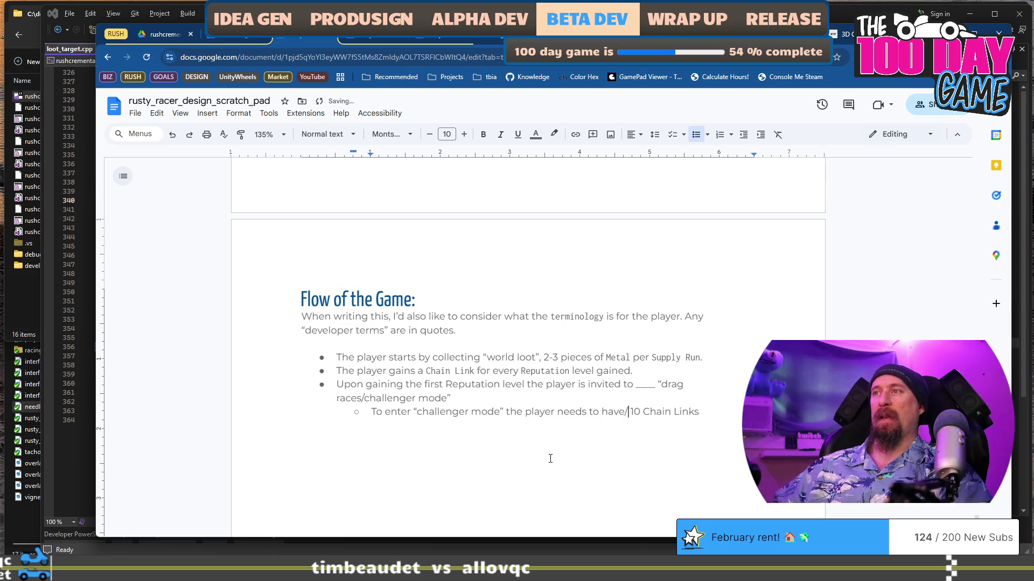
pyautogui.write('nd ')
pyautogui.write('d ')
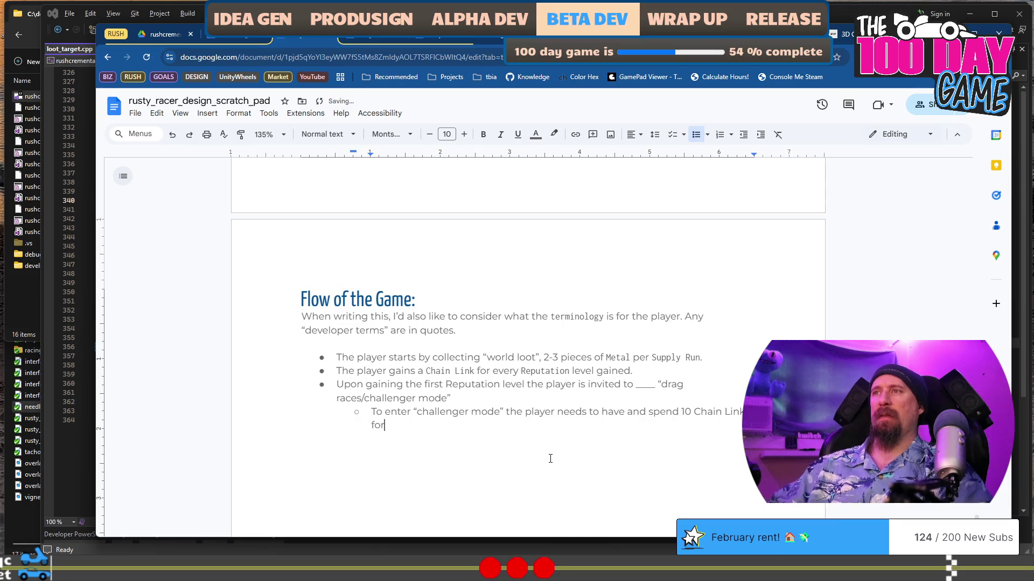
pyautogui.write('ti')
pyautogui.write('cket.')
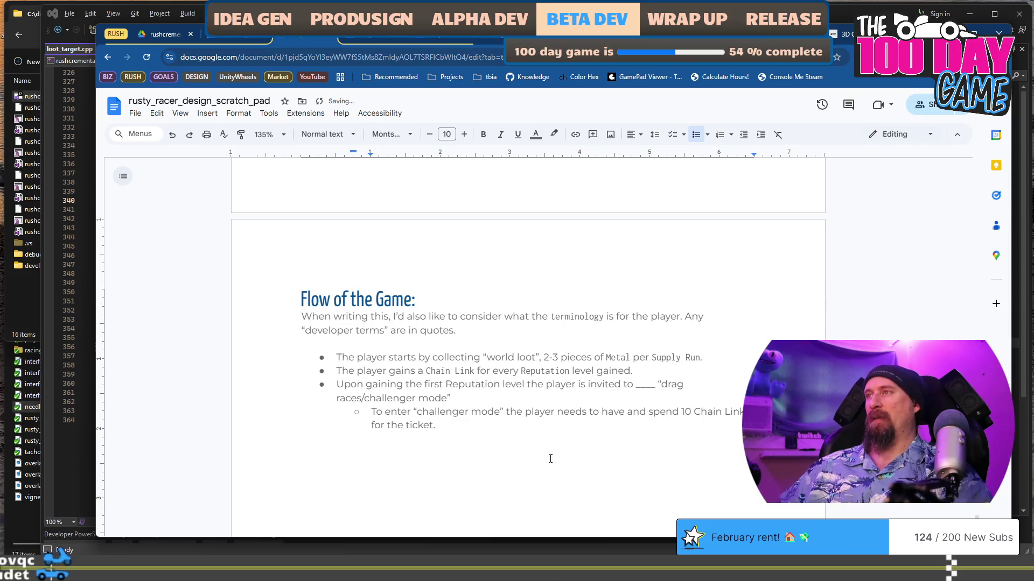
pyautogui.press('Up')
pyautogui.press('End')
pyautogui.hotkey('ctrl', 'shift', 'Left')
pyautogui.hotkey('ctrl', 'shift', 'Left')
pyautogui.hotkey('ctrl', 'shift', 'Left')
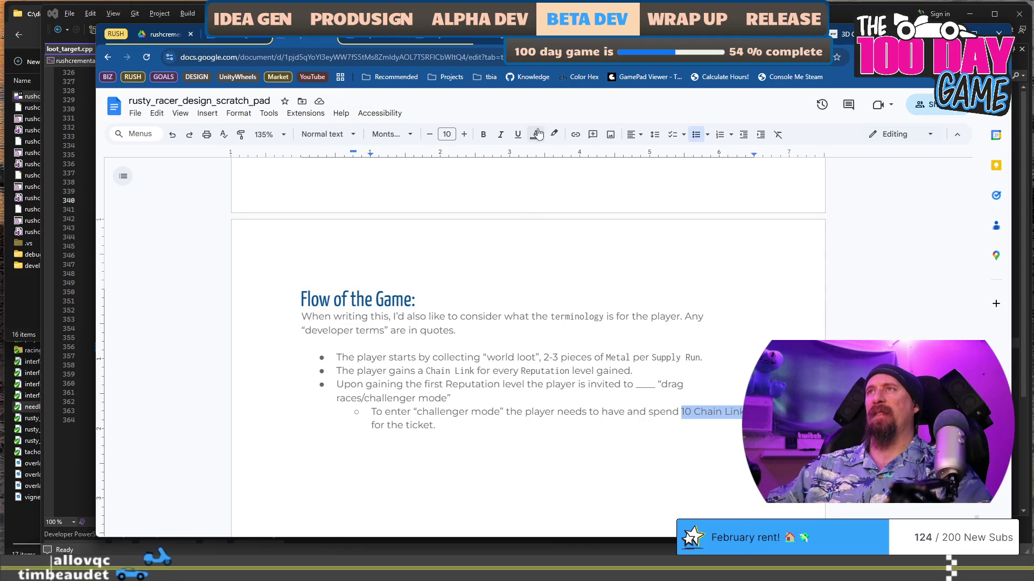
# Set '10 Chain Link' in the Inconsolata font.
pyautogui.click(389, 135)
pyautogui.click(426, 197)
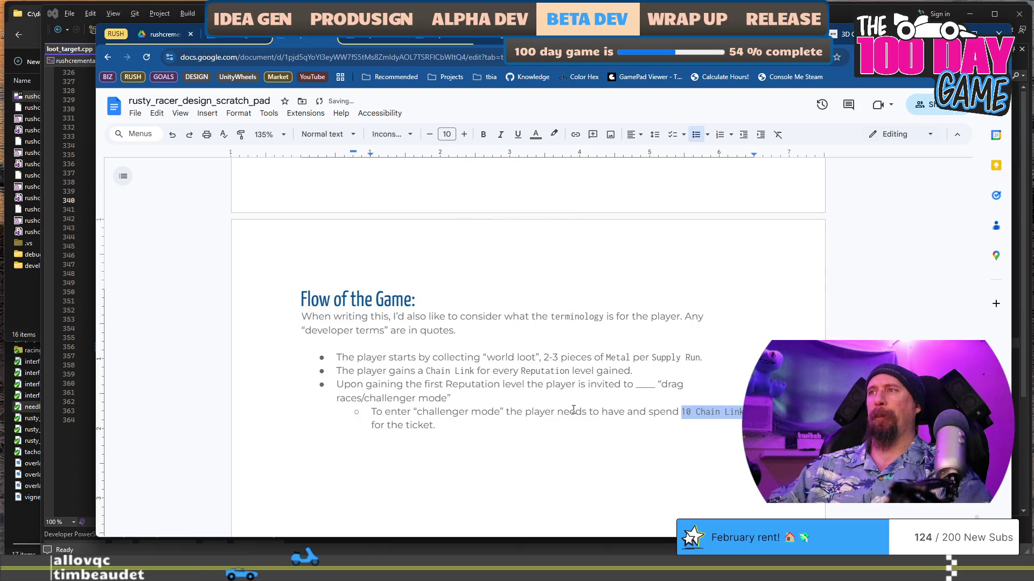
pyautogui.click(565, 437)
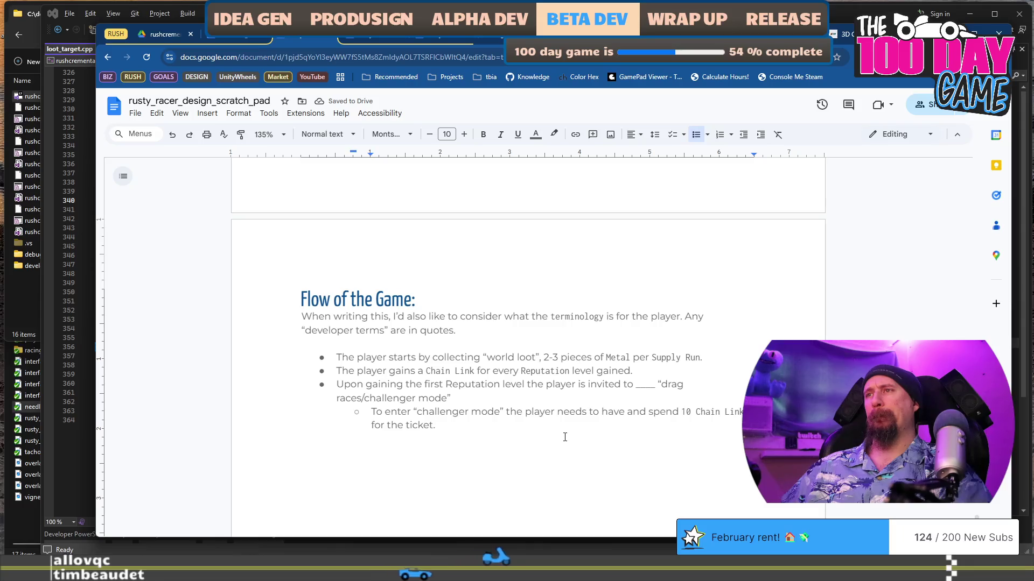
# Replace 'ticket' with access to “challenger mode” and note 'Player will get 10th Chain Link at Level 10'.
pyautogui.press('BackSpace')
pyautogui.hotkey('ctrl', 'shift', 'Left')
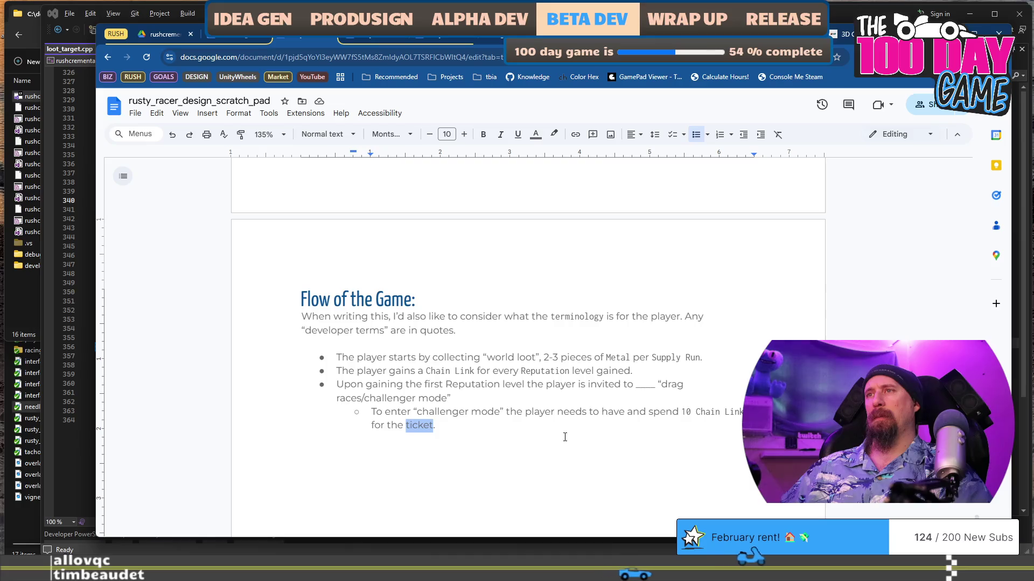
pyautogui.write('"challenger')
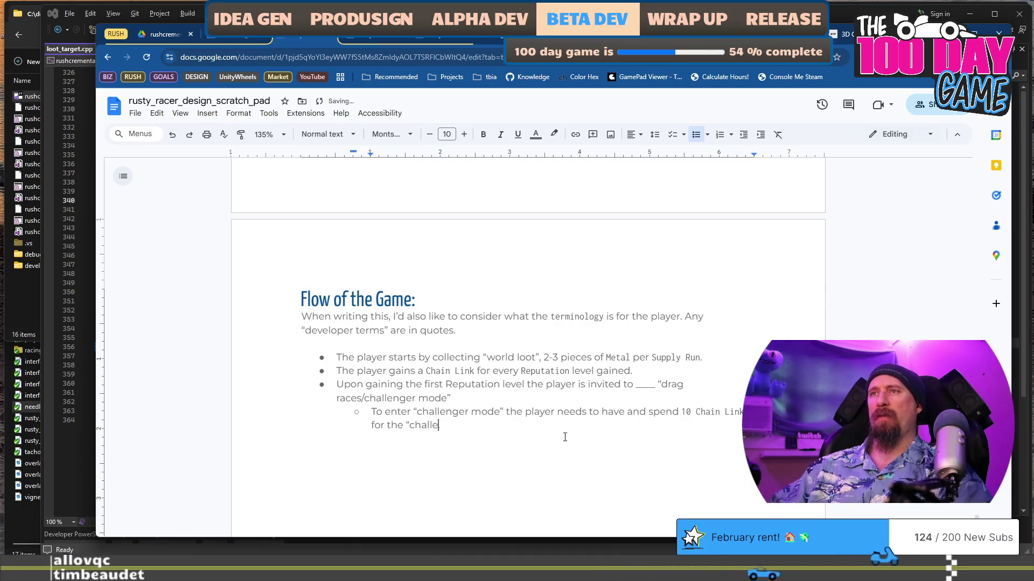
pyautogui.press('BackSpace')
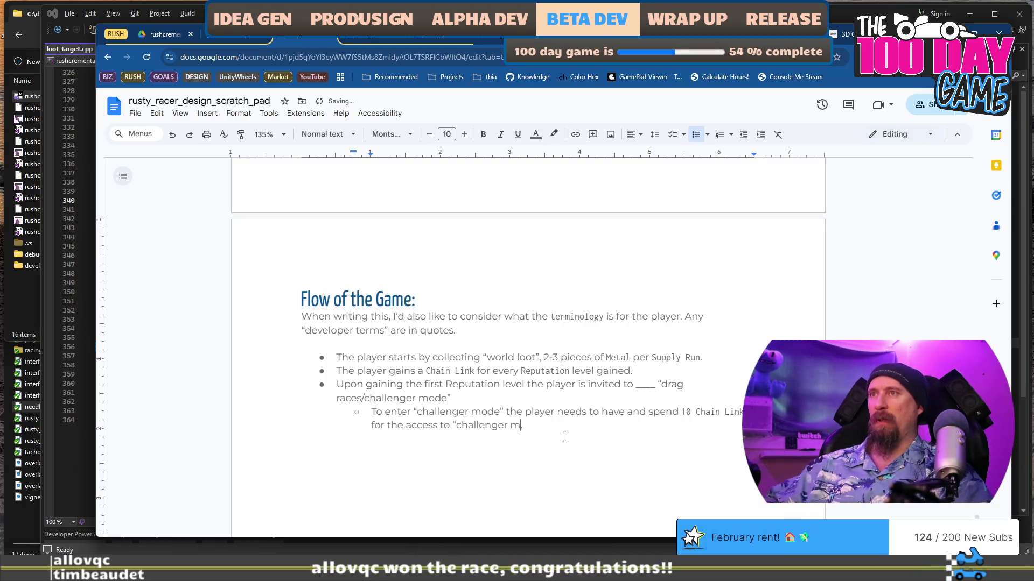
pyautogui.write('.')
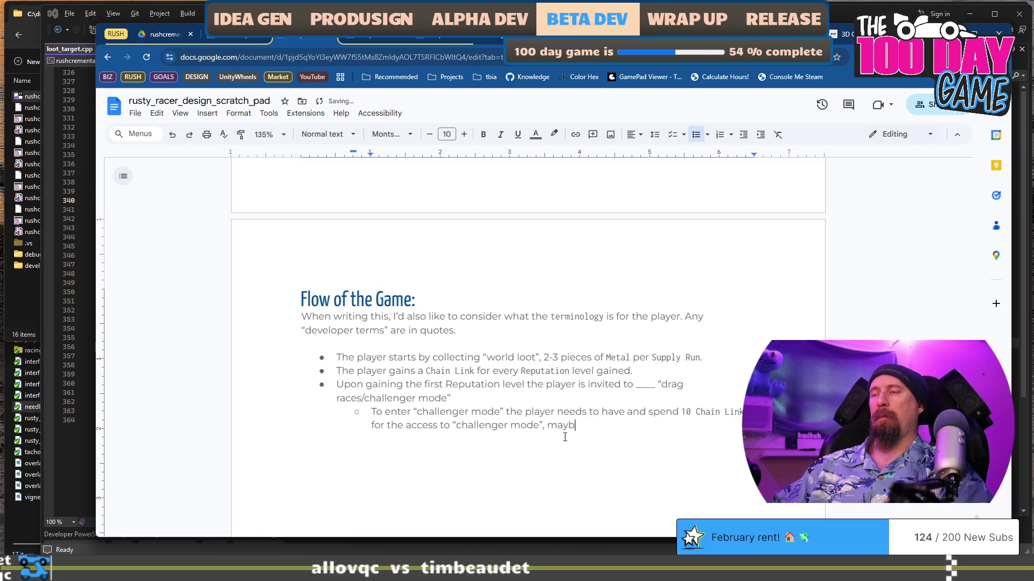
pyautogui.write('is the cost of the first')
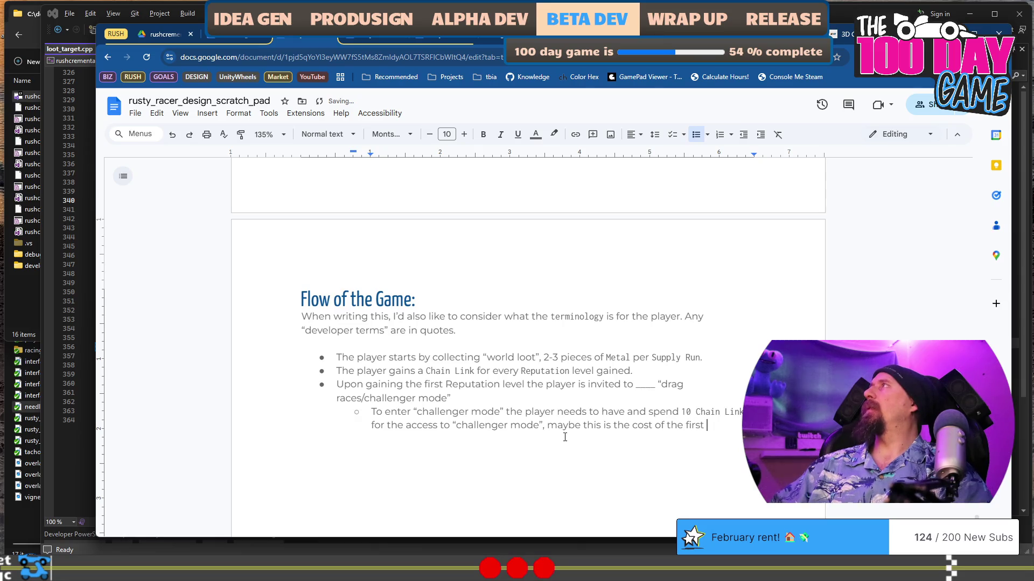
pyautogui.write('ehicle.')
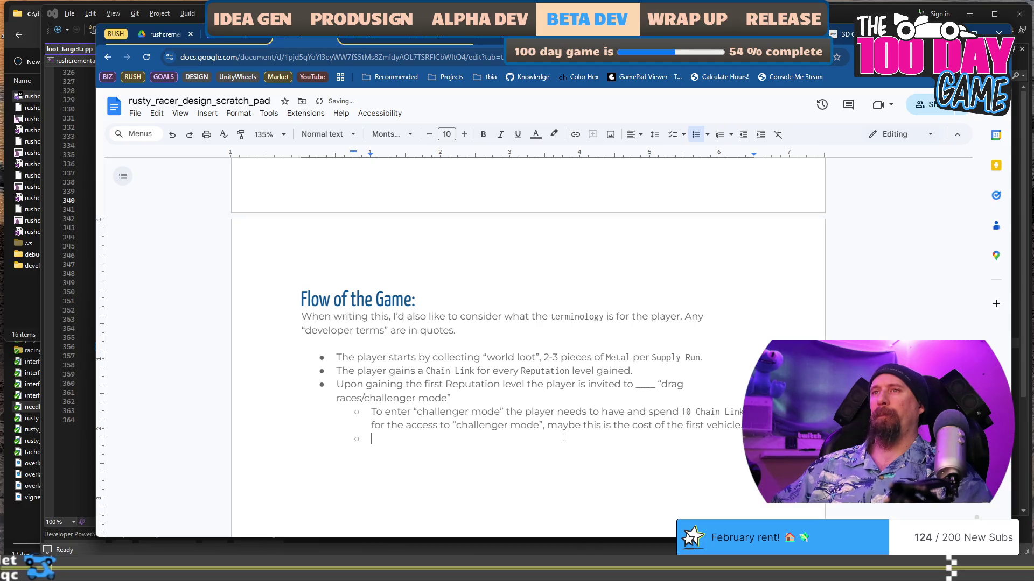
pyautogui.write('Player will get 10th Chain Link at Level 10 (10 will need to give +1)')
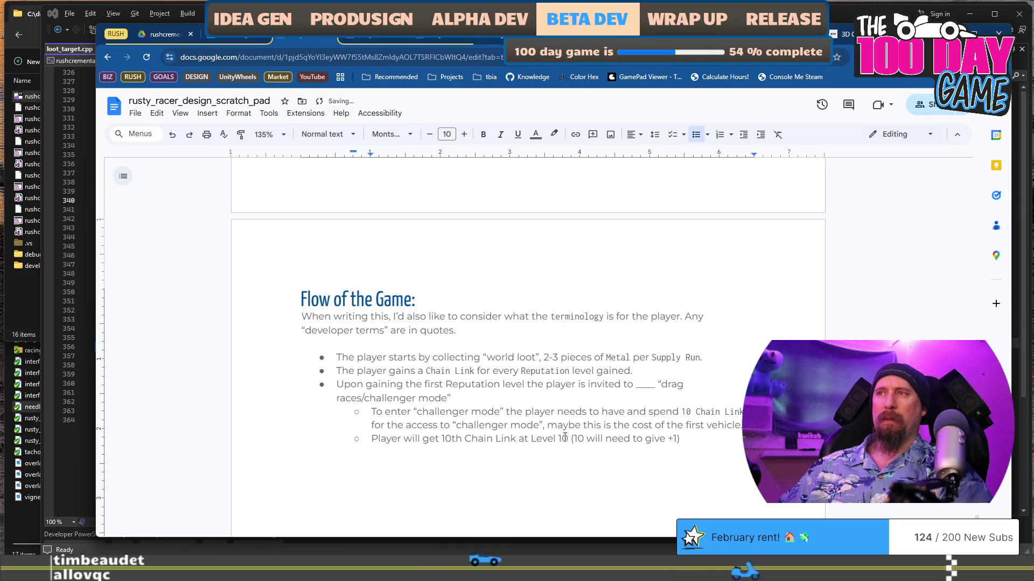
# Start a new top-level bullet below the Level 10 sub-bullet.
pyautogui.press('Return')
pyautogui.hotkey('shift', 'Tab')
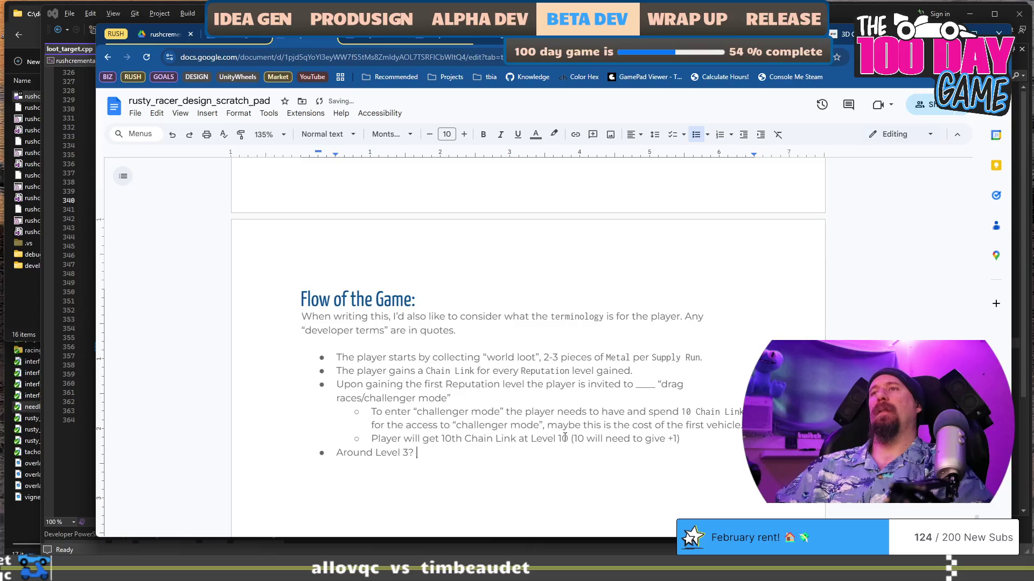
# Continue the Around Level 3? bullet so the player is told about “Quest Mode”.
pyautogui.write('The player')
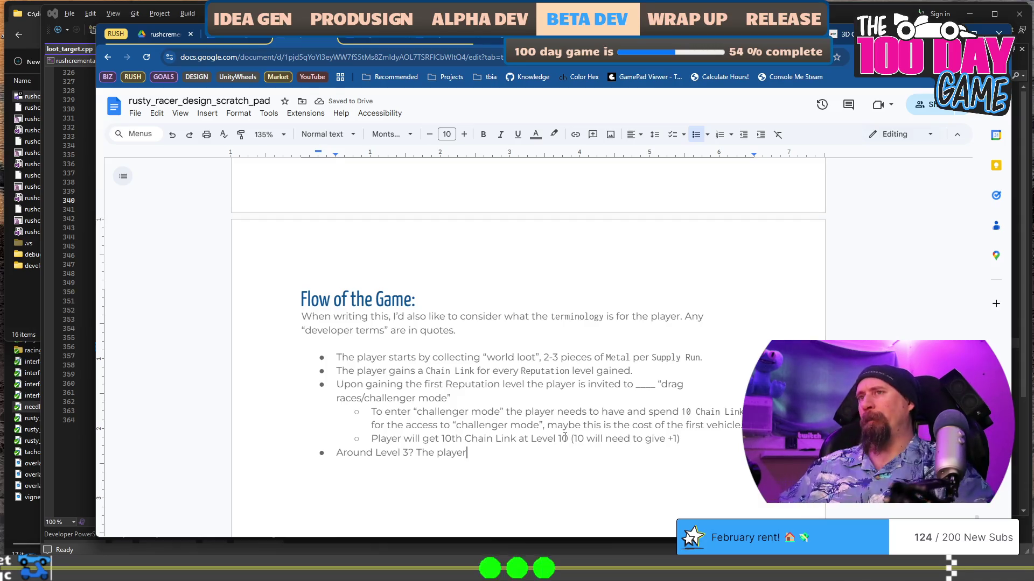
pyautogui.press('Delete')
pyautogui.write('told')
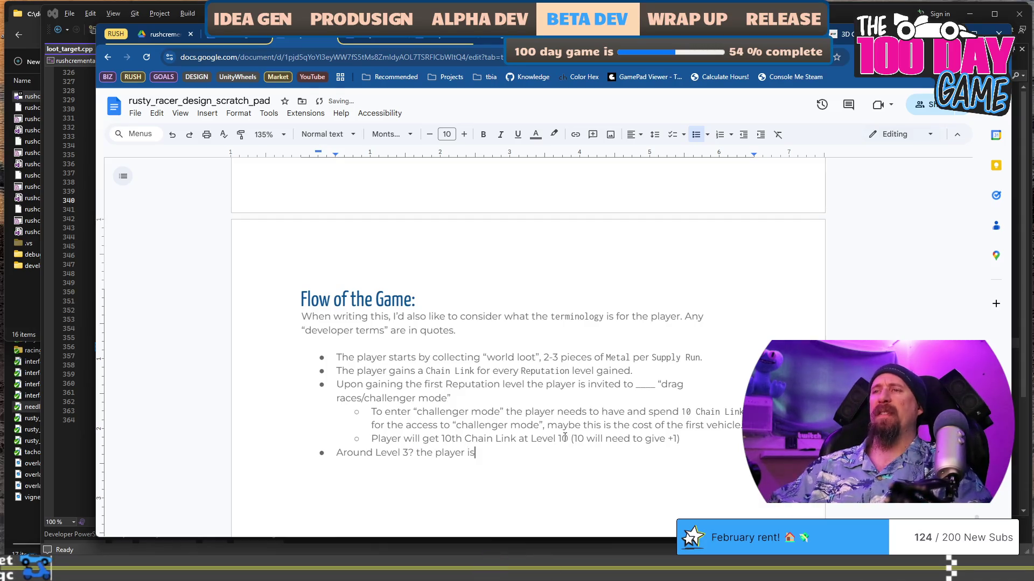
pyautogui.write(' about ')
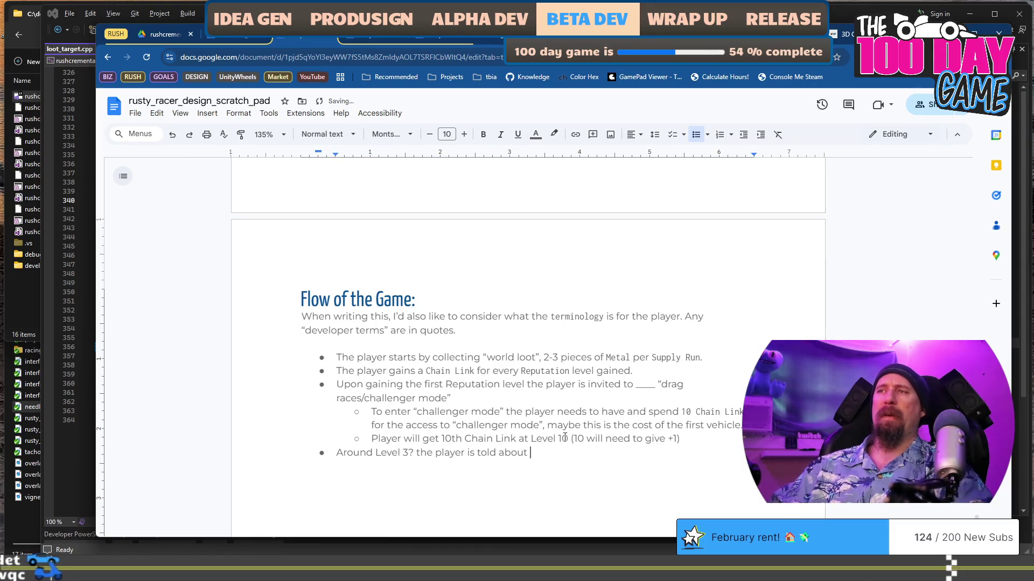
pyautogui.write('“Quest Mode”')
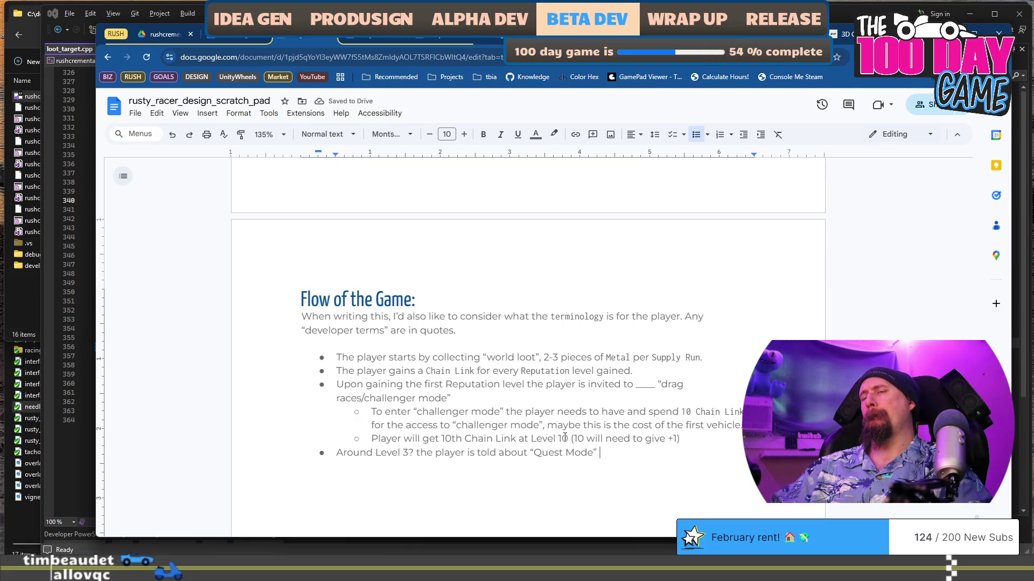
# Add a sub-bullet: Quest Mode needs some resources to unlock, soft-blocked until around Level 5.
pyautogui.press('Return')
pyautogui.press('Tab')
pyautogui.write('This w')
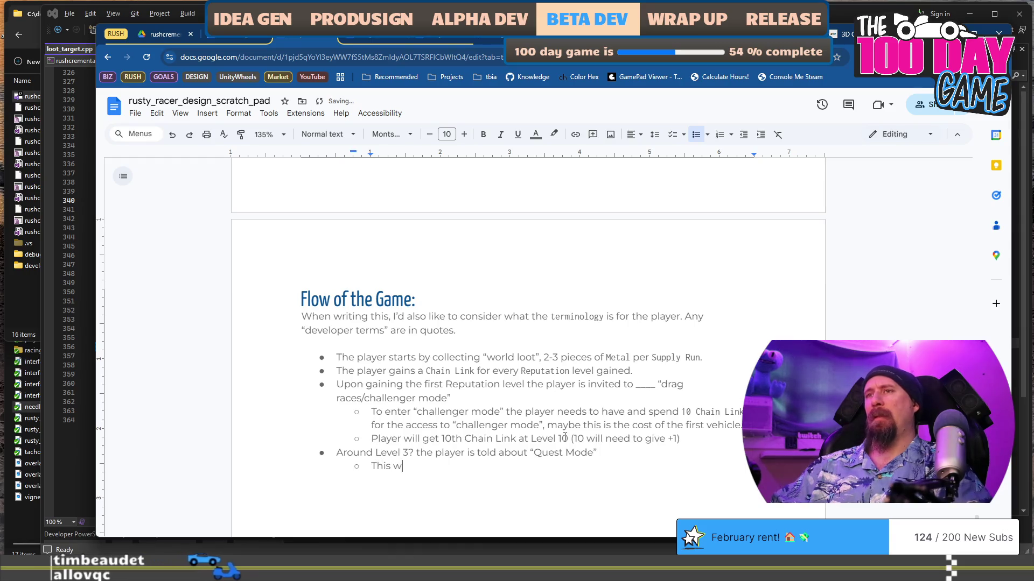
pyautogui.write('ill require something')
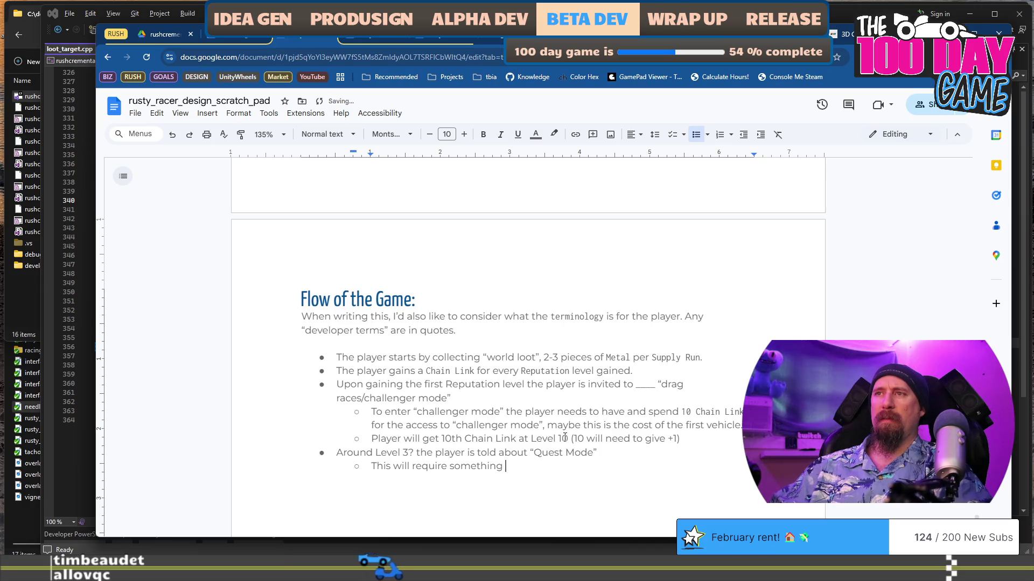
pyautogui.hotkey('ctrl', 'BackSpace')
pyautogui.write('some resource to')
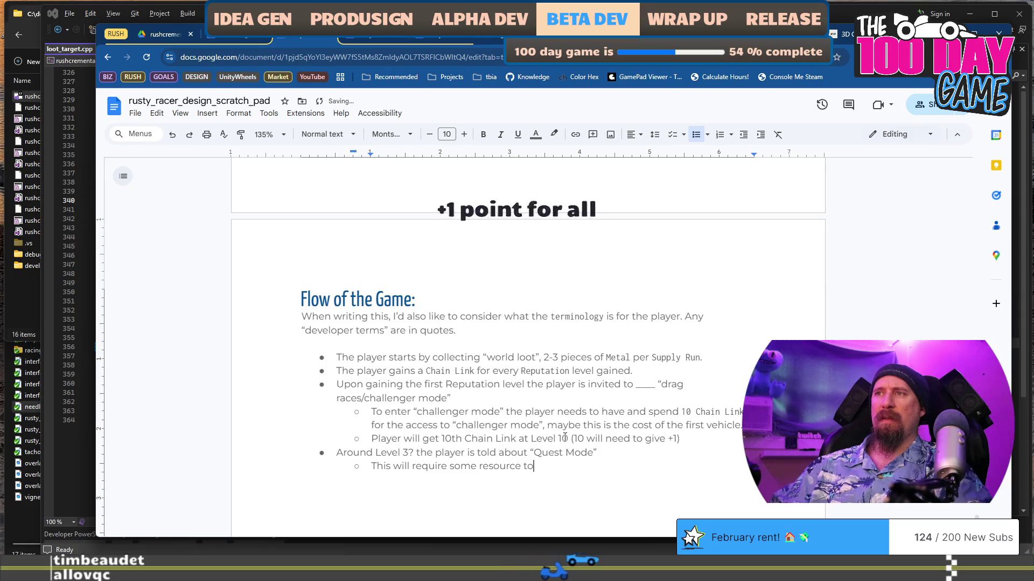
pyautogui.press('BackSpace')
pyautogui.write('s to unl')
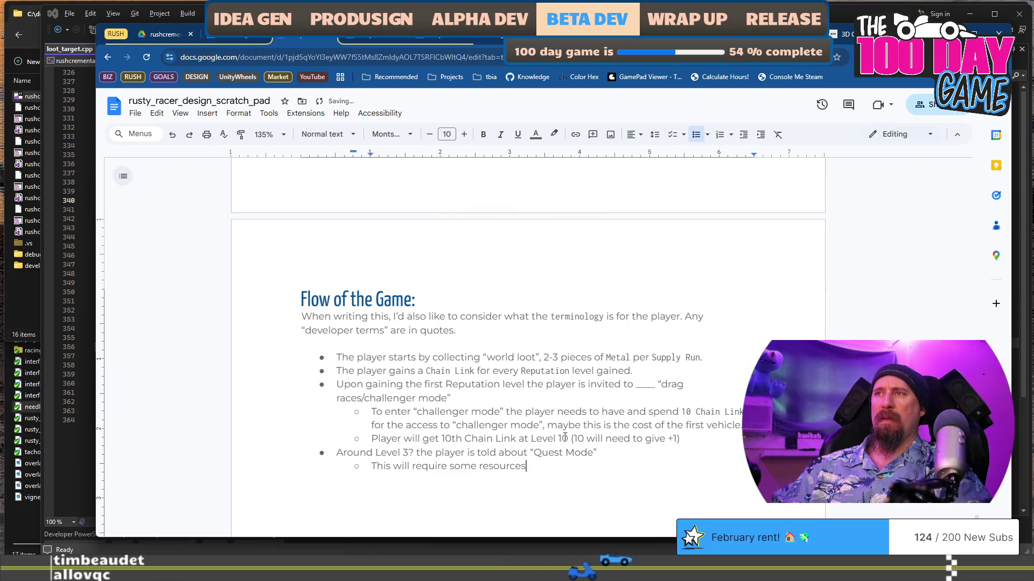
pyautogui.write('ock, but')
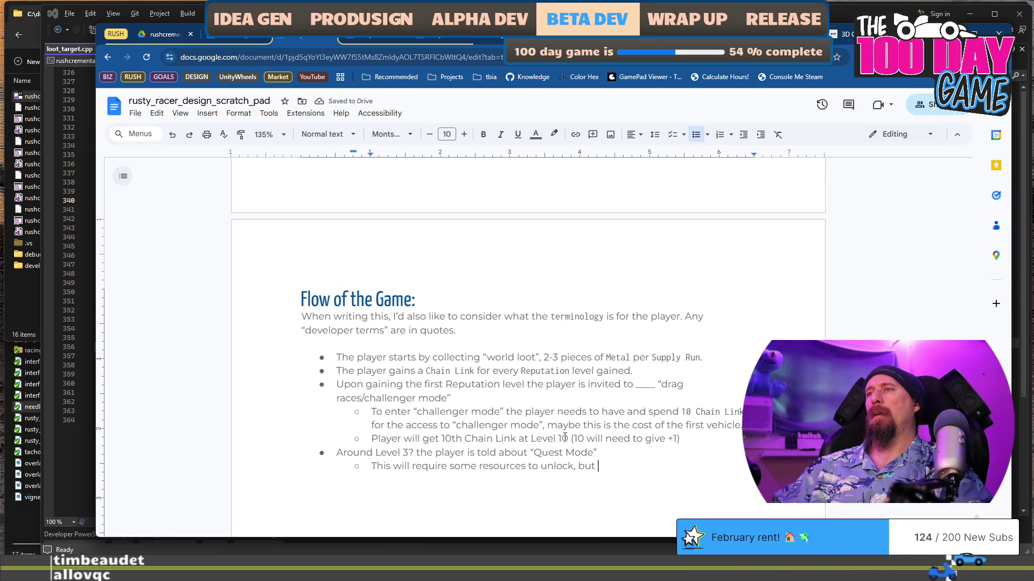
pyautogui.hotkey('ctrl', 'BackSpace')
pyautogui.write('and the player should be sof')
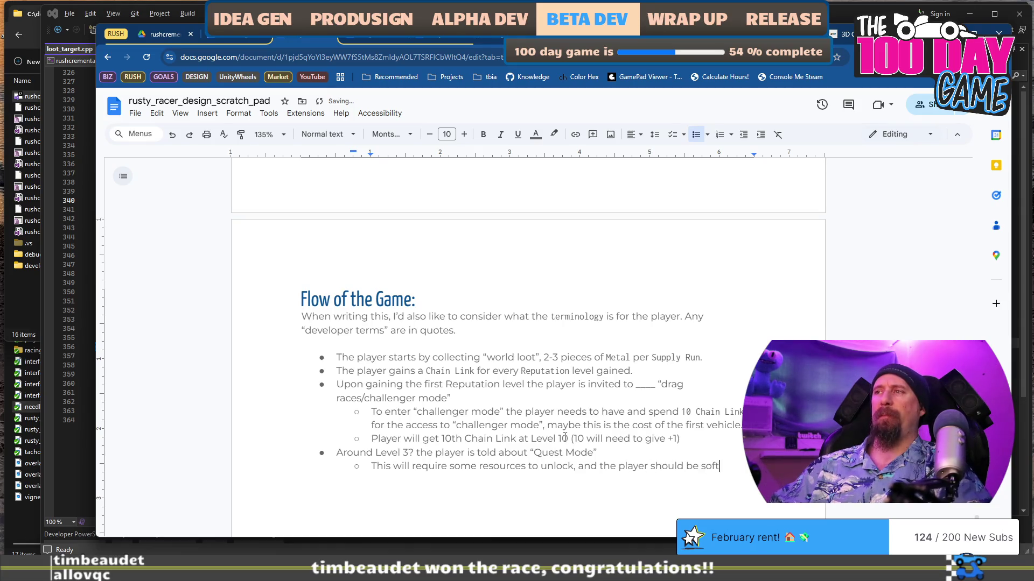
pyautogui.write('-bloc')
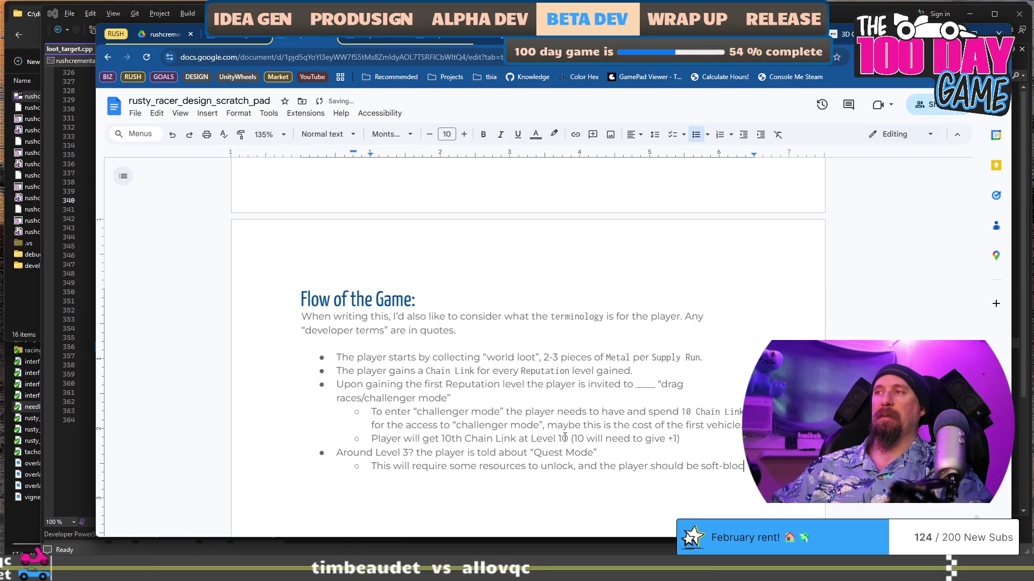
pyautogui.write('they do at s')
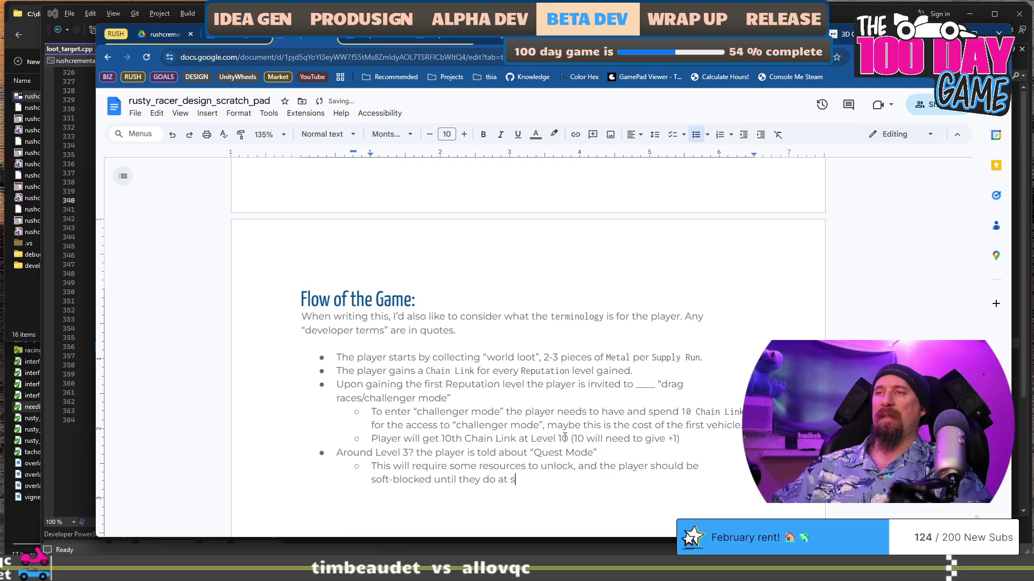
pyautogui.write('ome point around l')
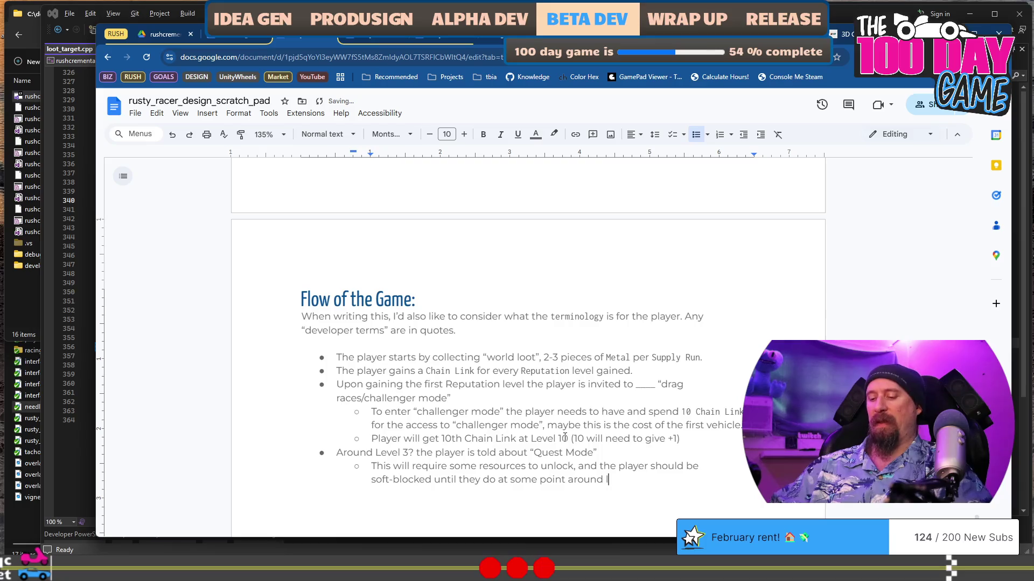
pyautogui.press('BackSpace')
pyautogui.write('el 5.')
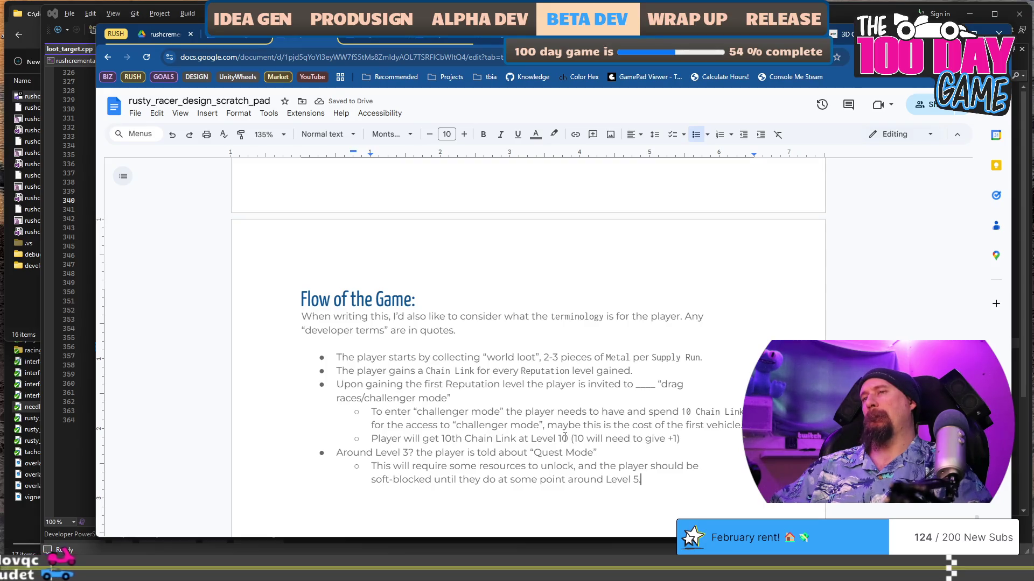
# Add a sub-bullet saying a ready first quest gives a hefty reward to unlock player progression.
pyautogui.press('Return')
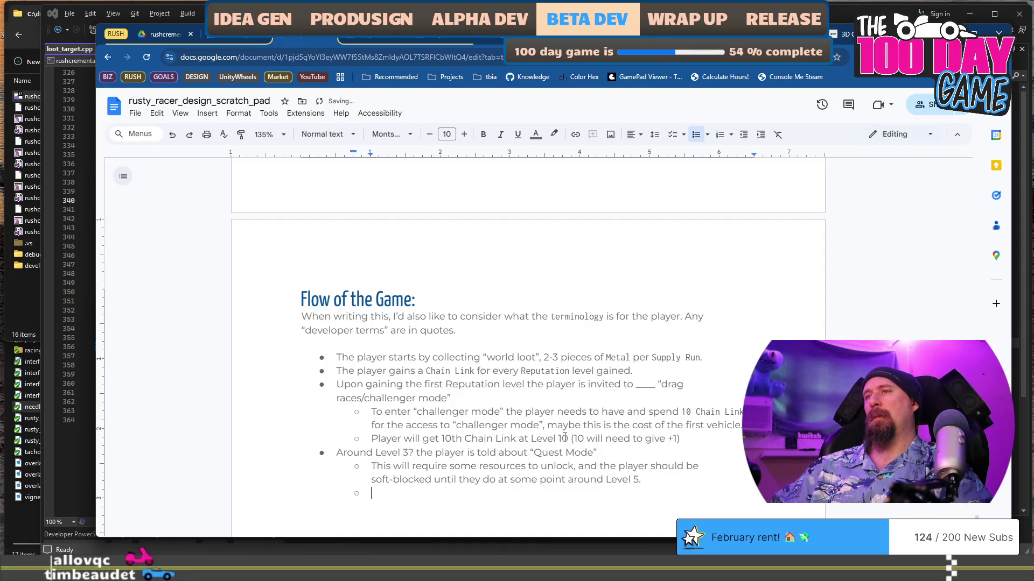
pyautogui.write('OO')
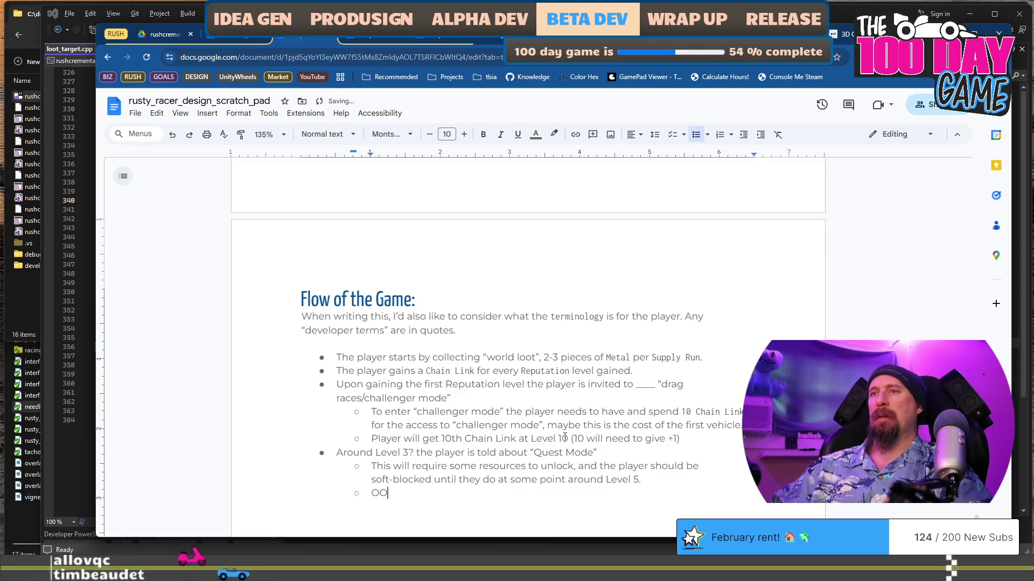
pyautogui.write('nce unlocked')
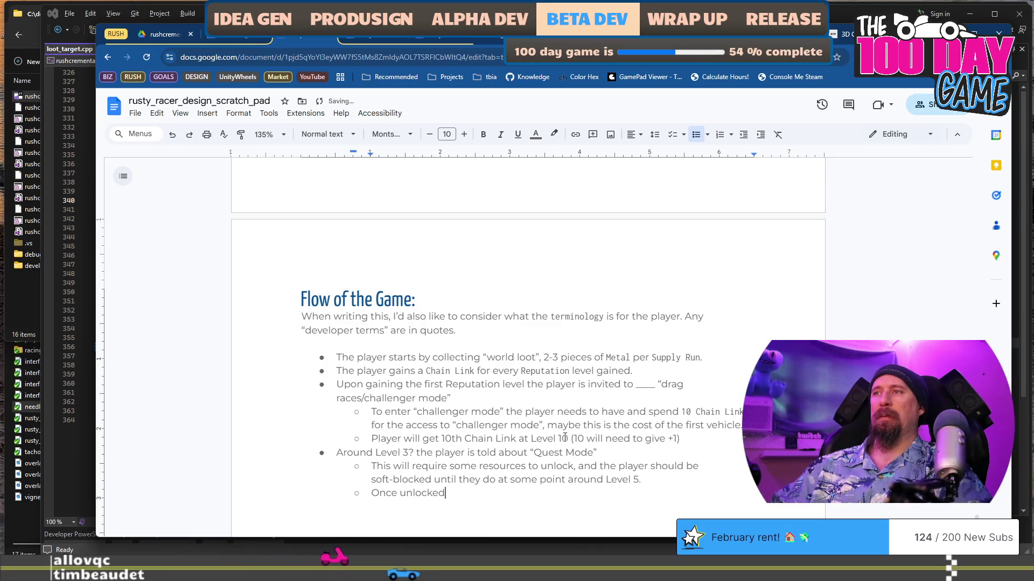
pyautogui.write(' Quest ')
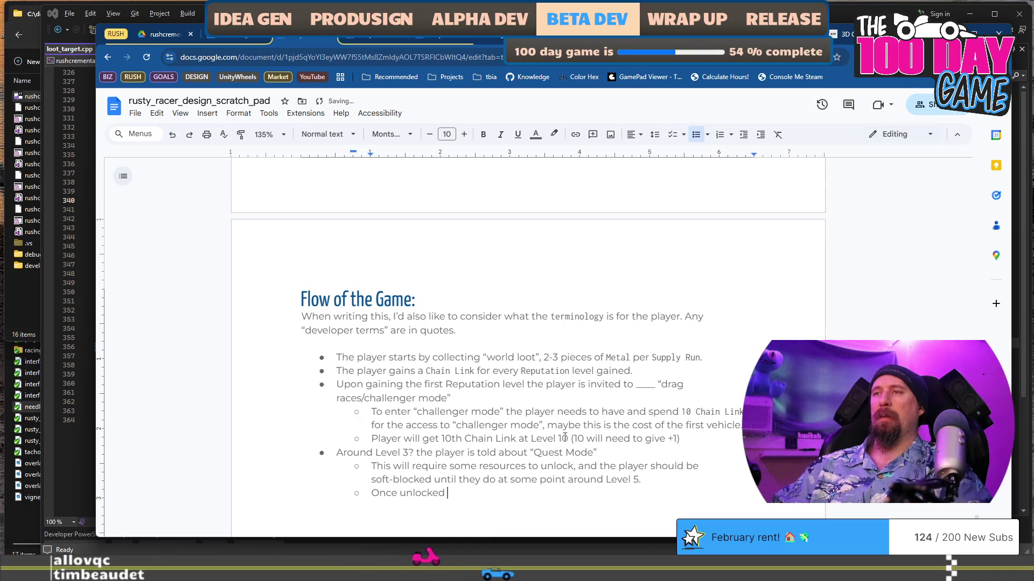
pyautogui.write('Mode ')
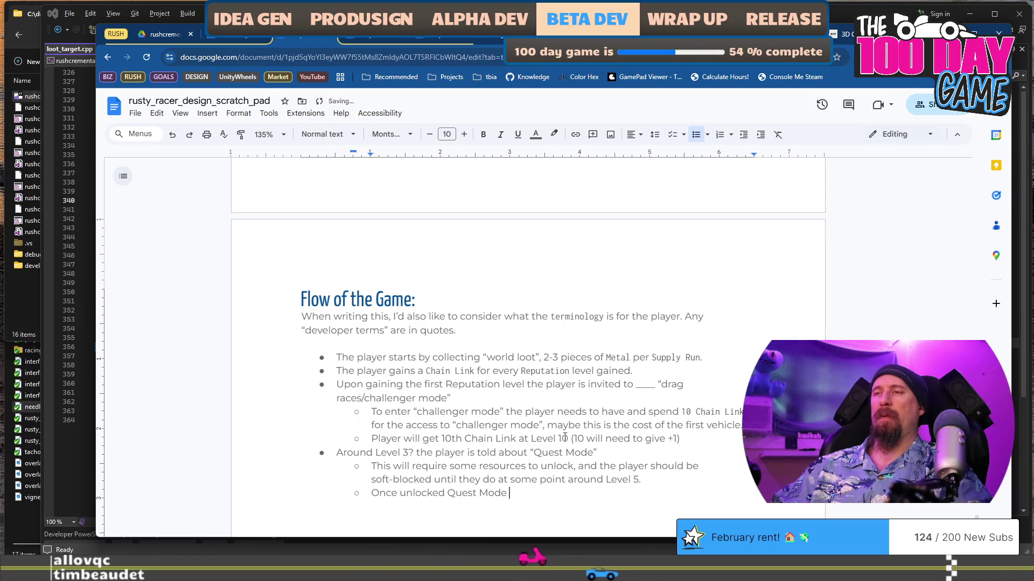
pyautogui.write('should likely ha')
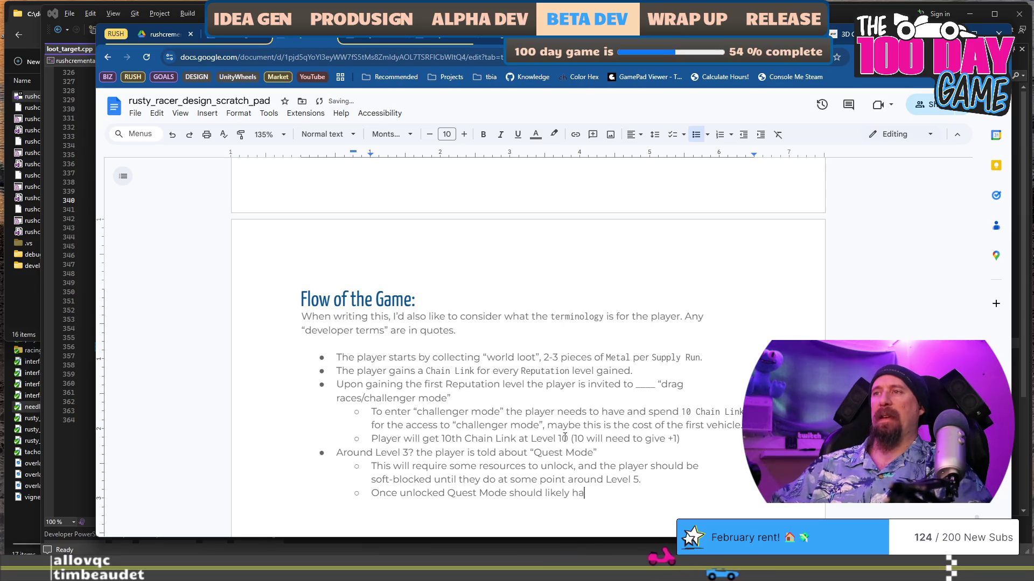
pyautogui.write('ve a que')
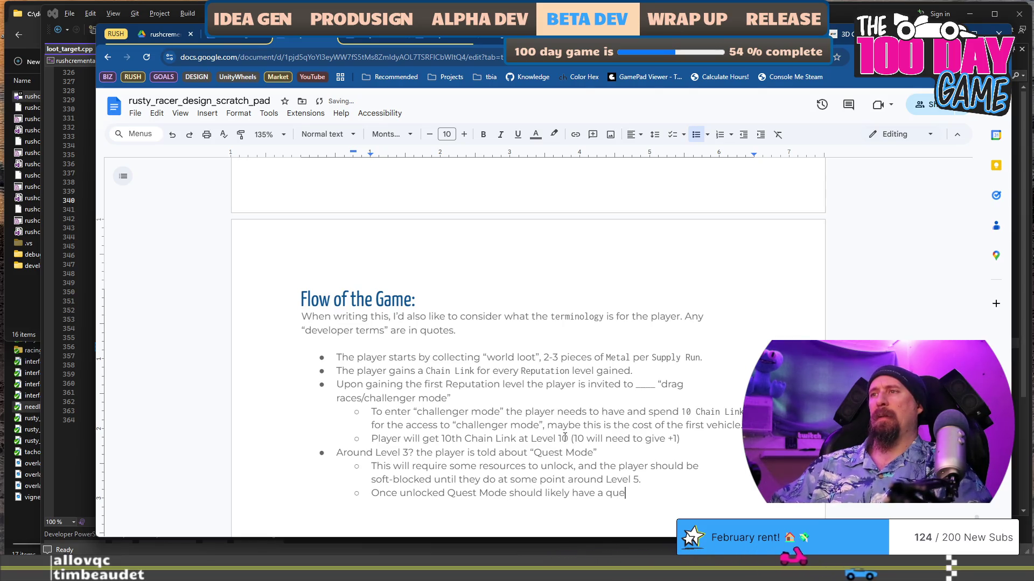
pyautogui.write('st ready to ')
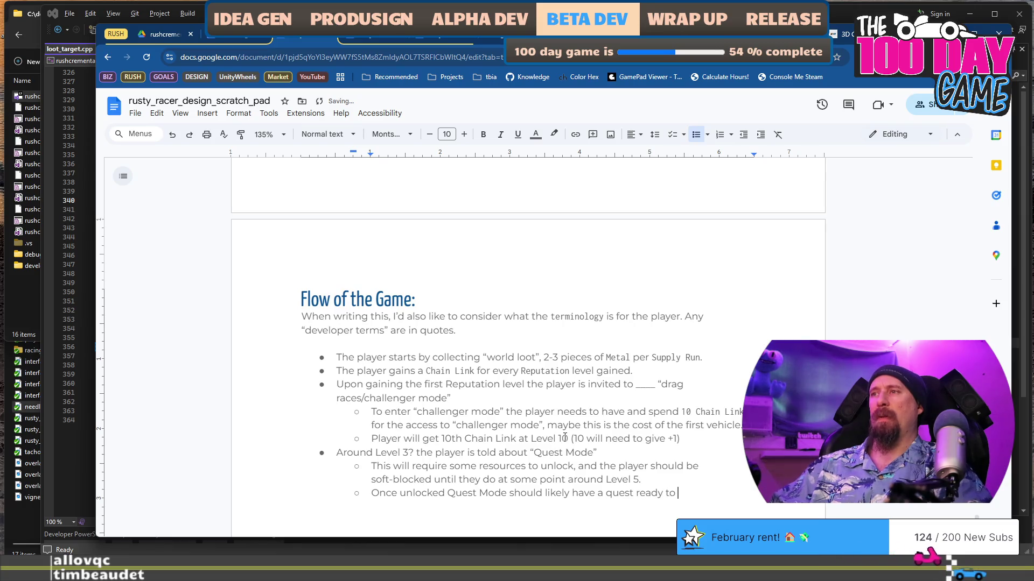
pyautogui.write('complete')
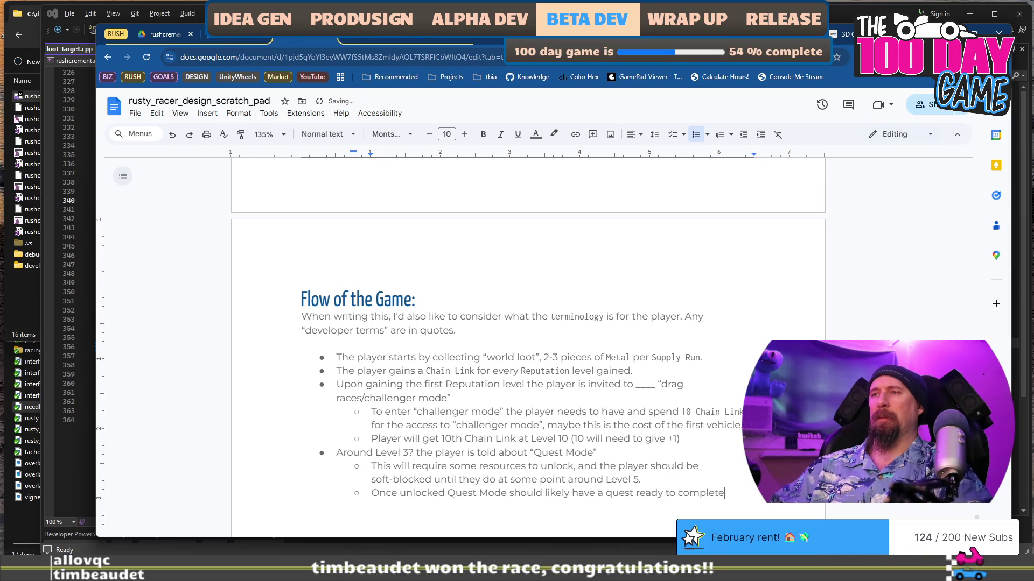
pyautogui.write(', which ')
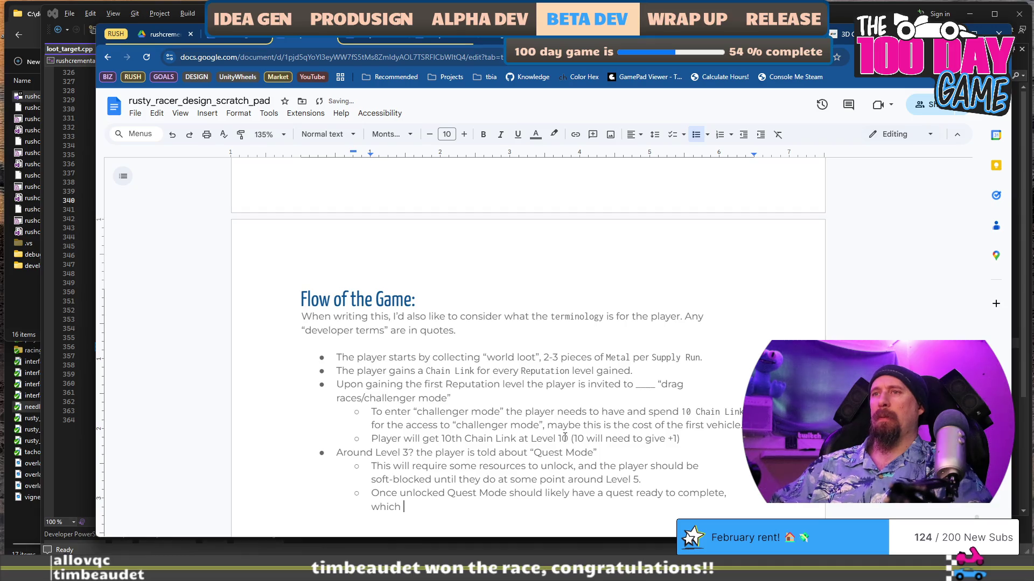
pyautogui.write('gives the re')
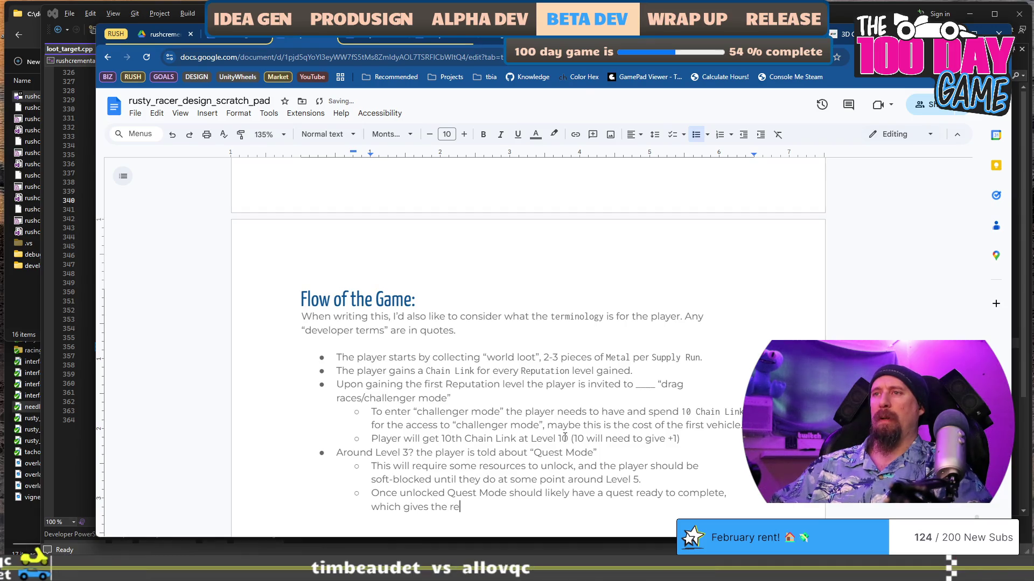
pyautogui.press('BackSpace')
pyautogui.press('BackSpace')
pyautogui.press('BackSpace')
pyautogui.write('a hefty')
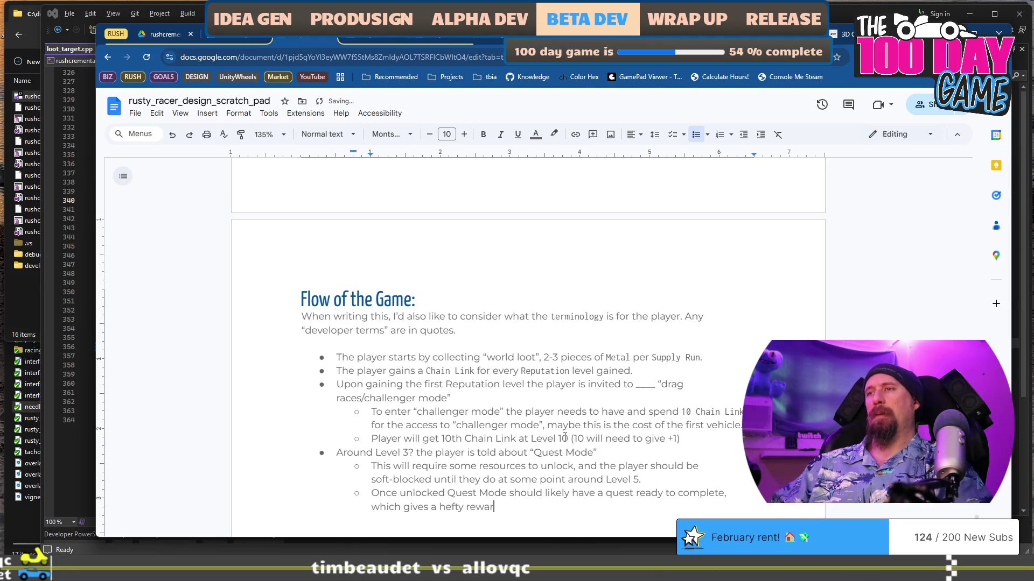
pyautogui.write(' reward that doulb')
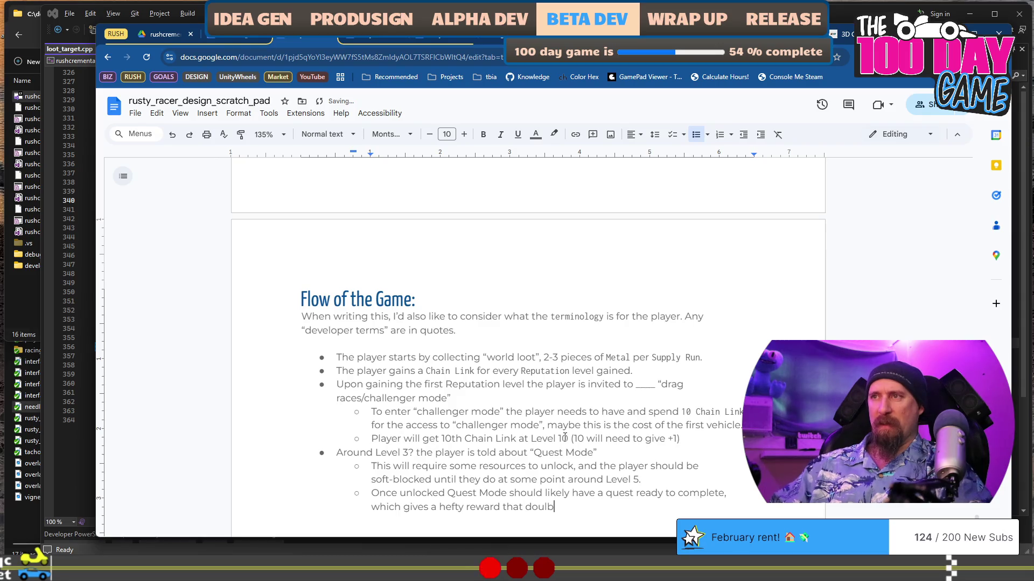
pyautogui.press('BackSpace')
pyautogui.press('BackSpace')
pyautogui.write('b')
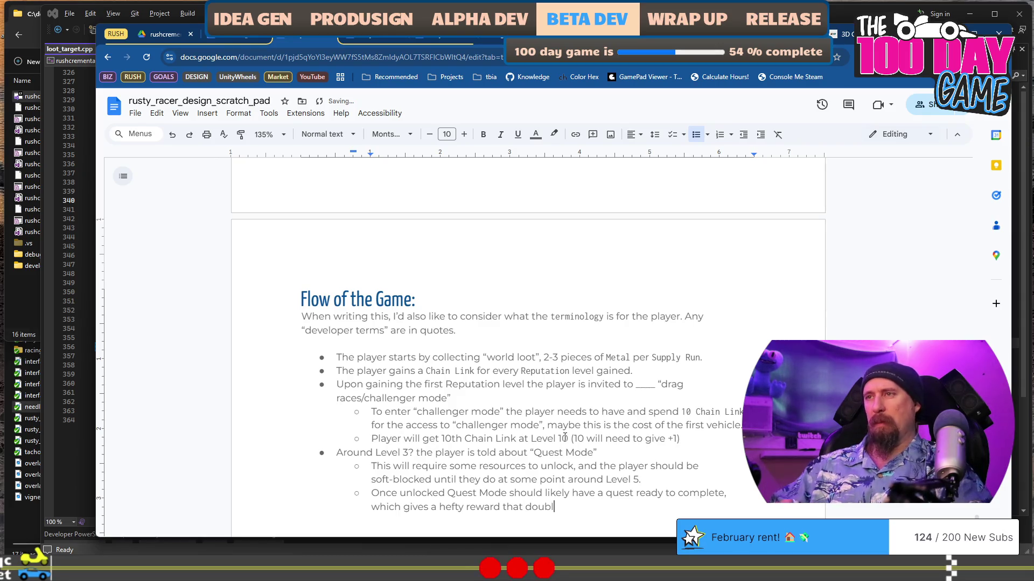
pyautogui.press('BackSpace')
pyautogui.press('BackSpace')
pyautogui.press('BackSpace')
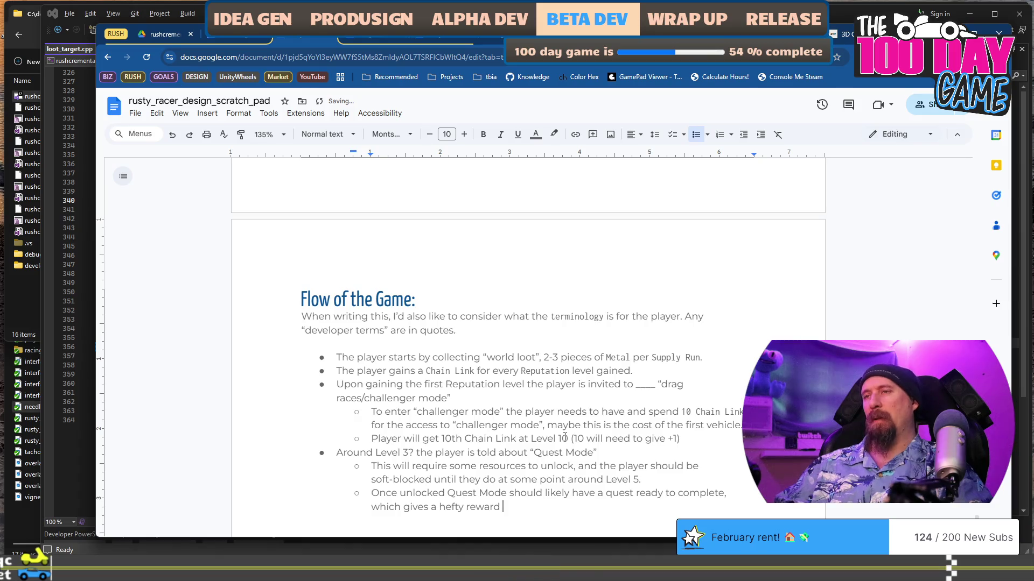
pyautogui.write('to unlock the p')
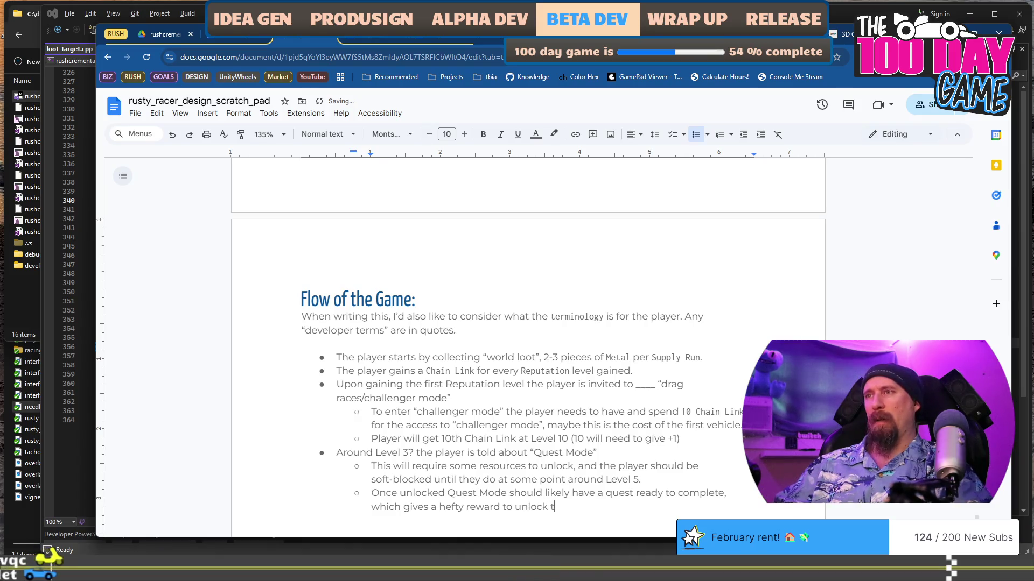
pyautogui.write('layer')
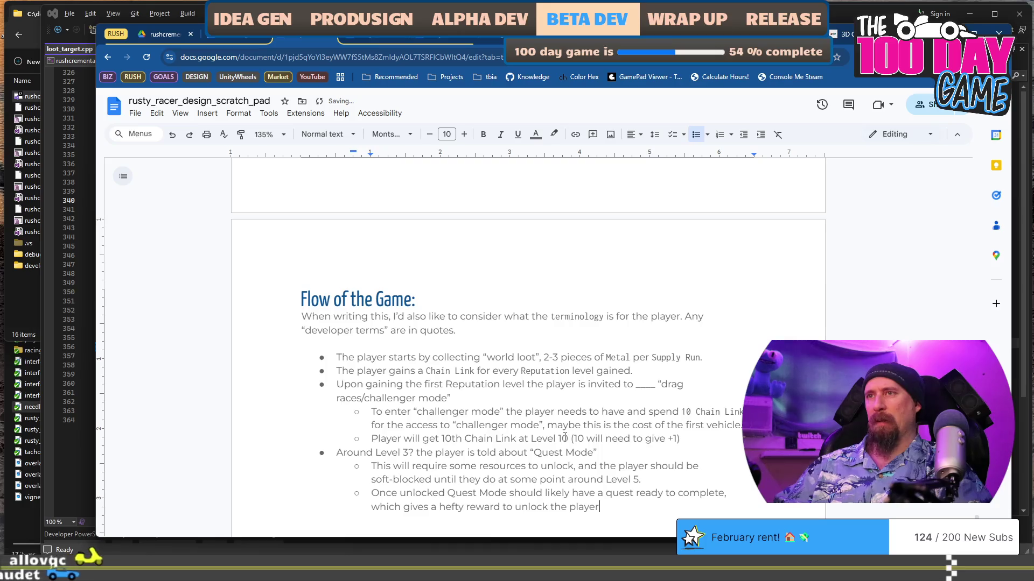
pyautogui.write(' pr')
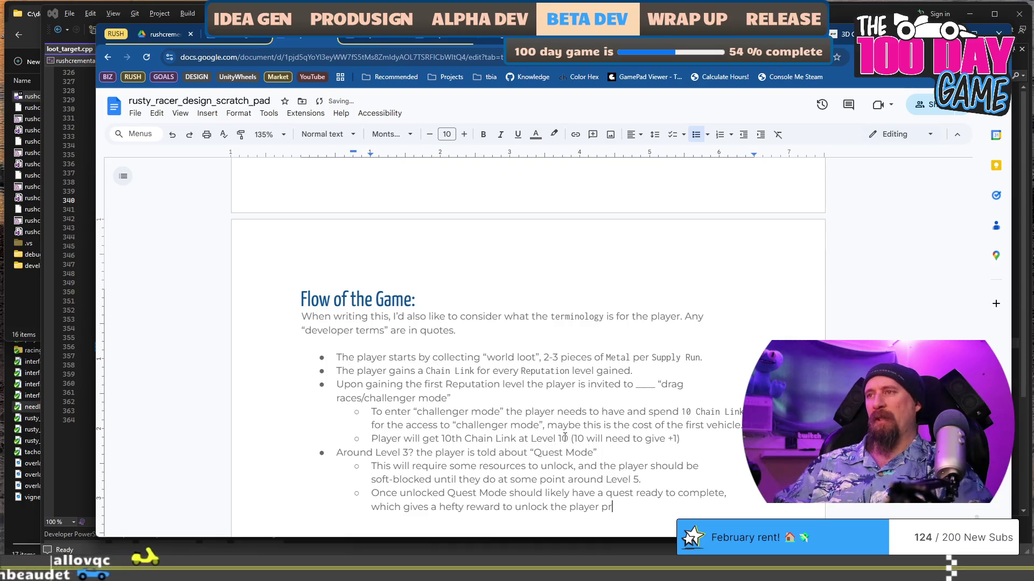
pyautogui.write('ogression.')
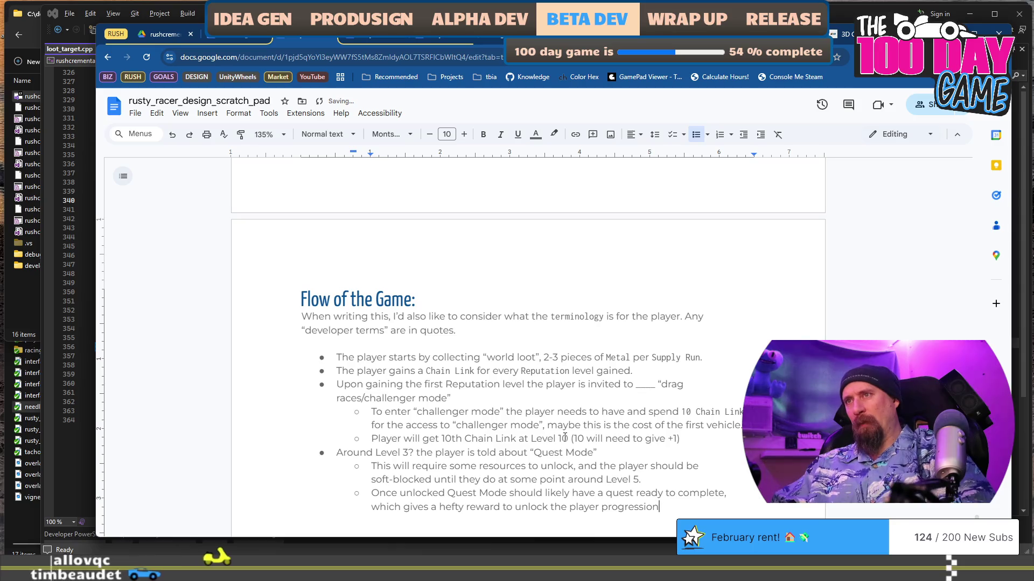
# Reword that sub-bullet's ending to 'which unlocks more easier progression.'.
pyautogui.hotkey('ctrl', 'Left')
pyautogui.hotkey('ctrl', 'Left')
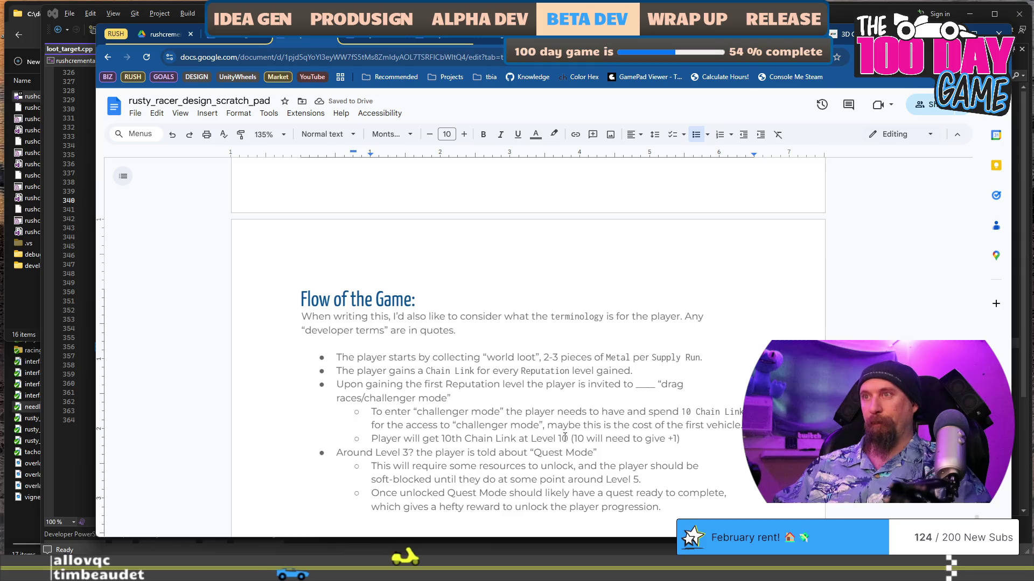
pyautogui.hotkey('ctrl', 'shift', 'Left')
pyautogui.hotkey('ctrl', 'shift', 'Left')
pyautogui.hotkey('ctrl', 'shift', 'Left')
pyautogui.write('which unl')
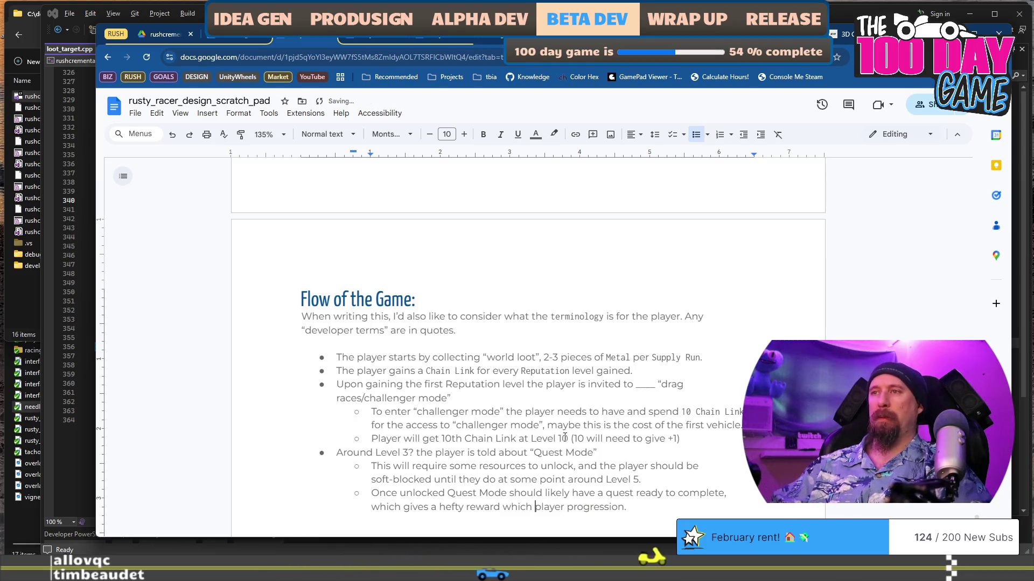
pyautogui.write('ocks more')
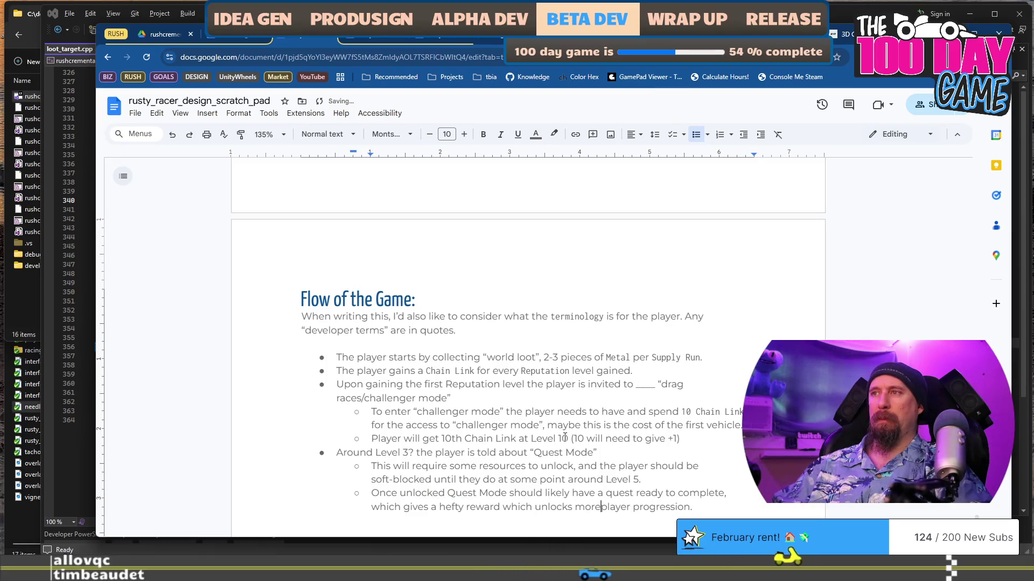
pyautogui.hotkey('shift', 'End')
pyautogui.write('ea')
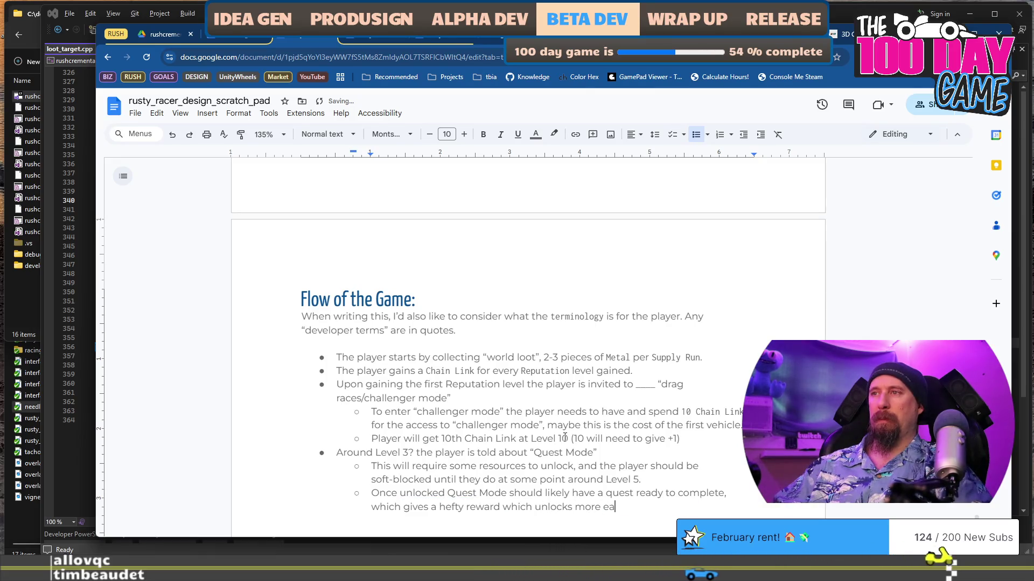
pyautogui.write('sier progres')
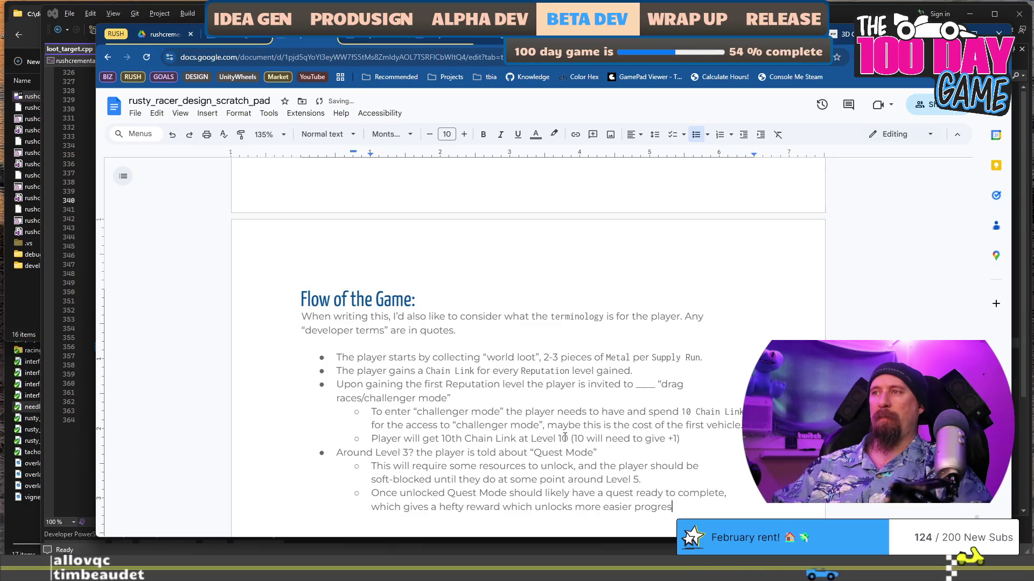
pyautogui.write('sion.')
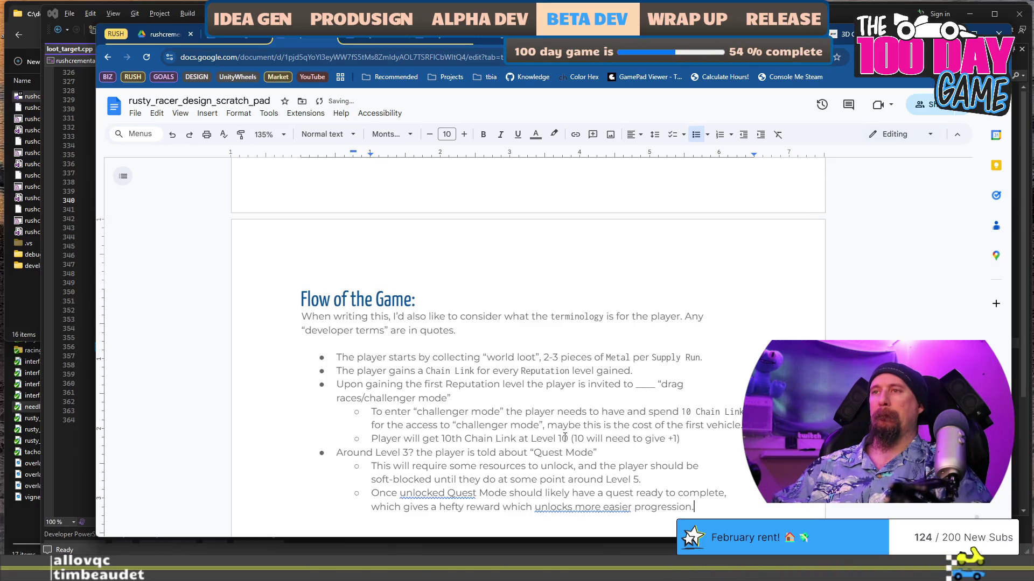
pyautogui.scroll(-4, 576, 388)
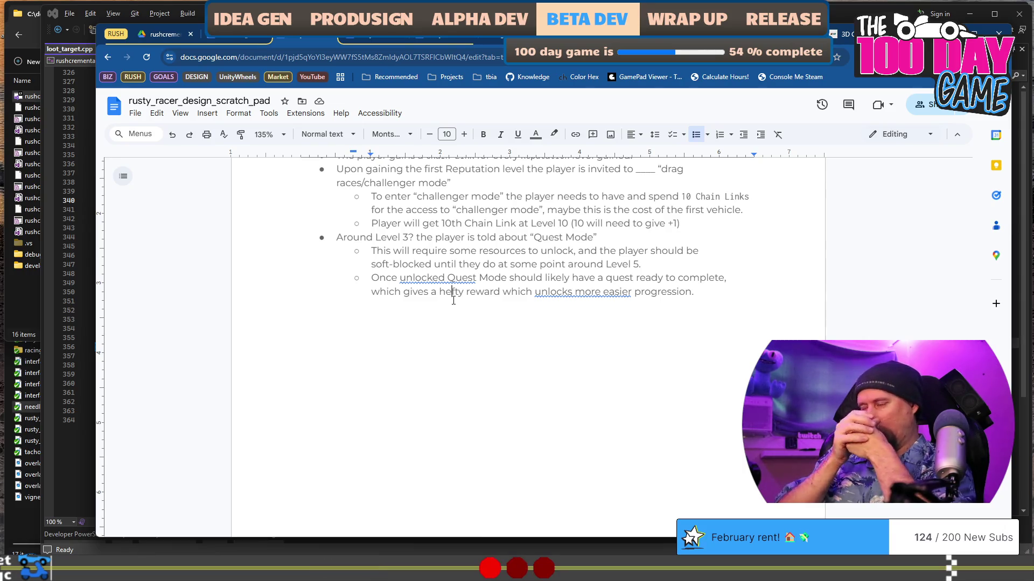
# Accept the grammar fix dropping 'more' from 'unlocks more easier progression' and add an empty sub-bullet.
pyautogui.click(583, 292)
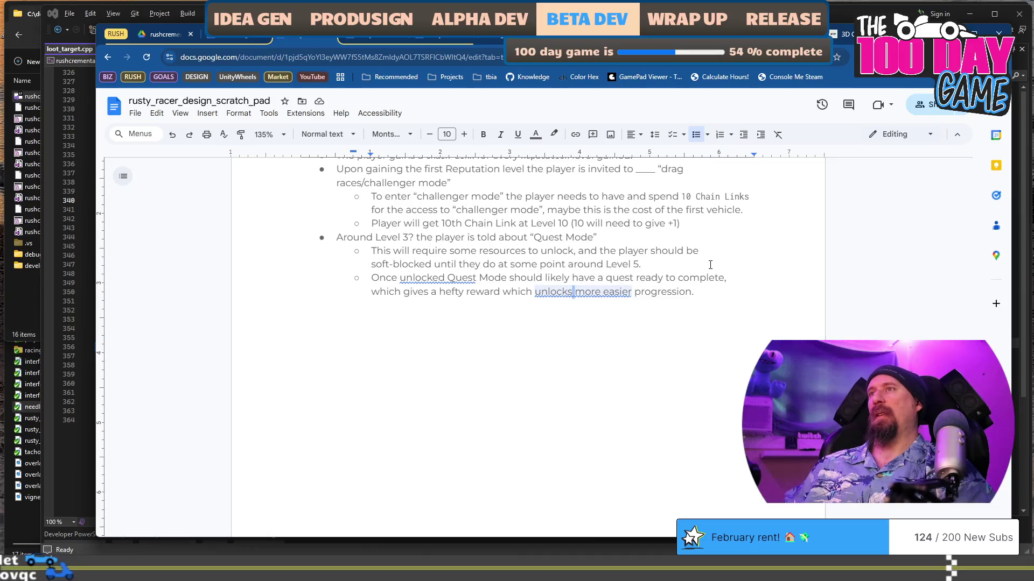
pyautogui.click(710, 265)
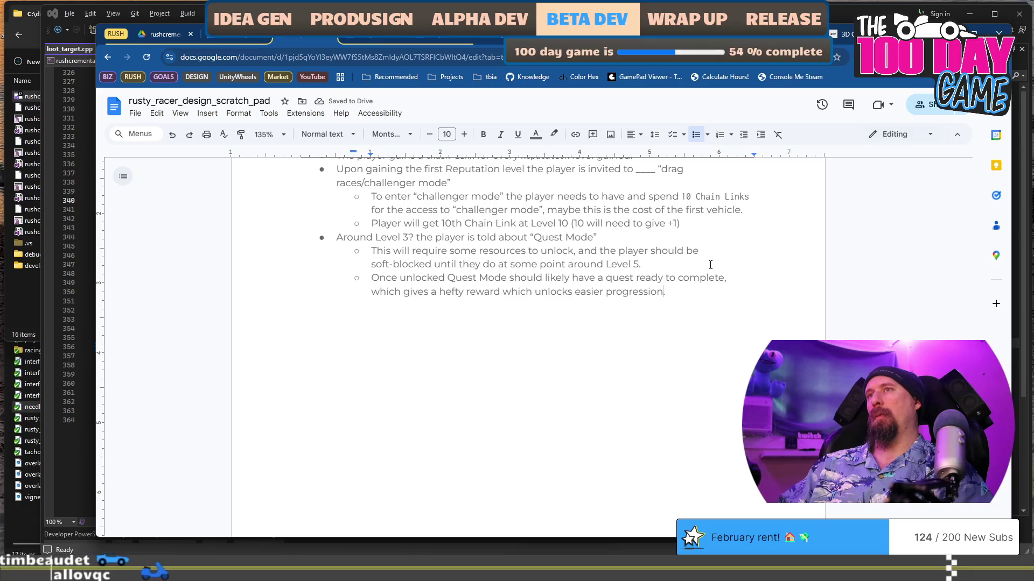
pyautogui.press('Return')
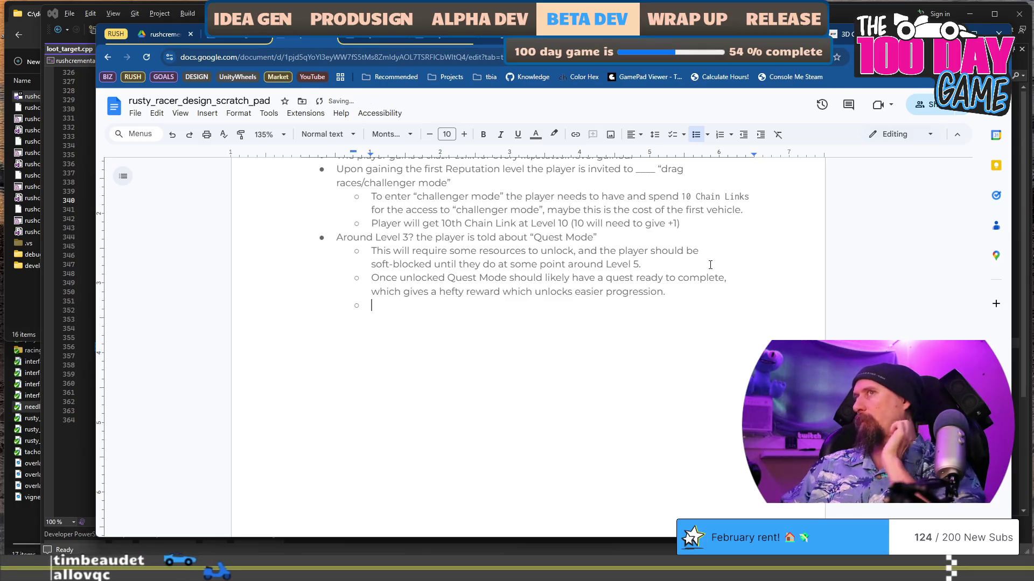
# Write the sub-bullet 'This soft-blocked upgrade could cost X and would double the amount Resources give the player.' and select 'Resources'.
pyautogui.write('This soft-block')
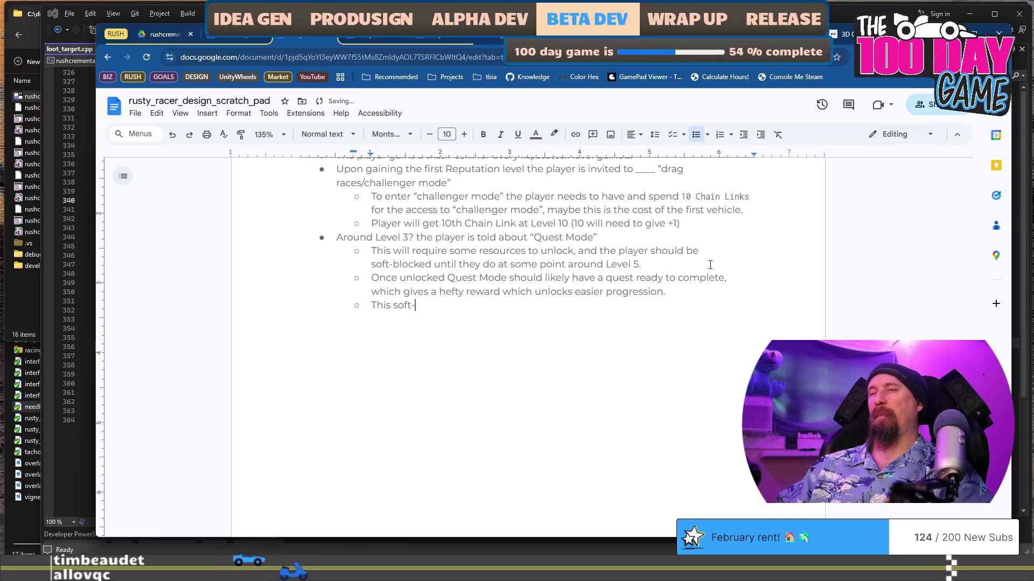
pyautogui.write('ed ')
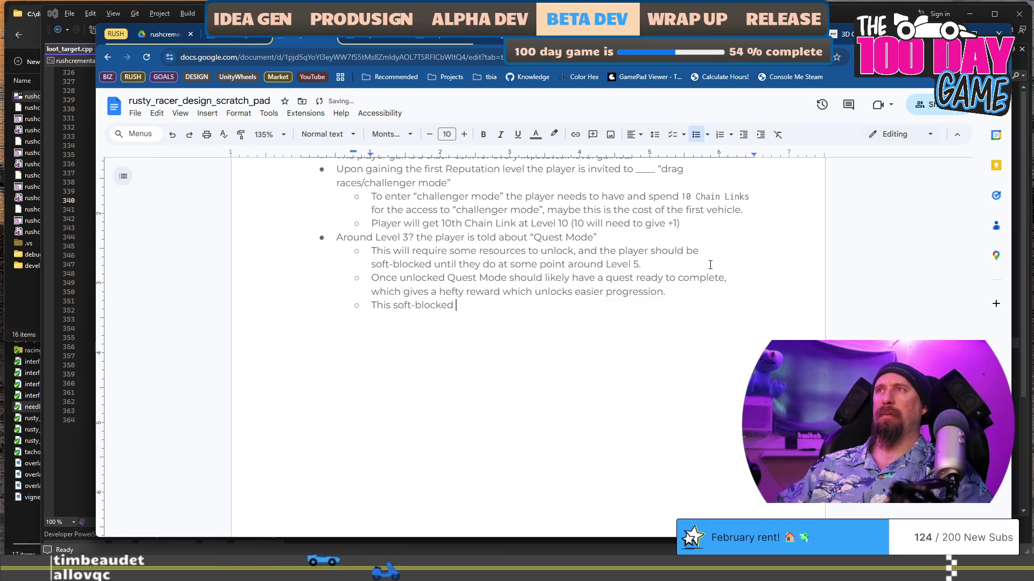
pyautogui.write('upgrade')
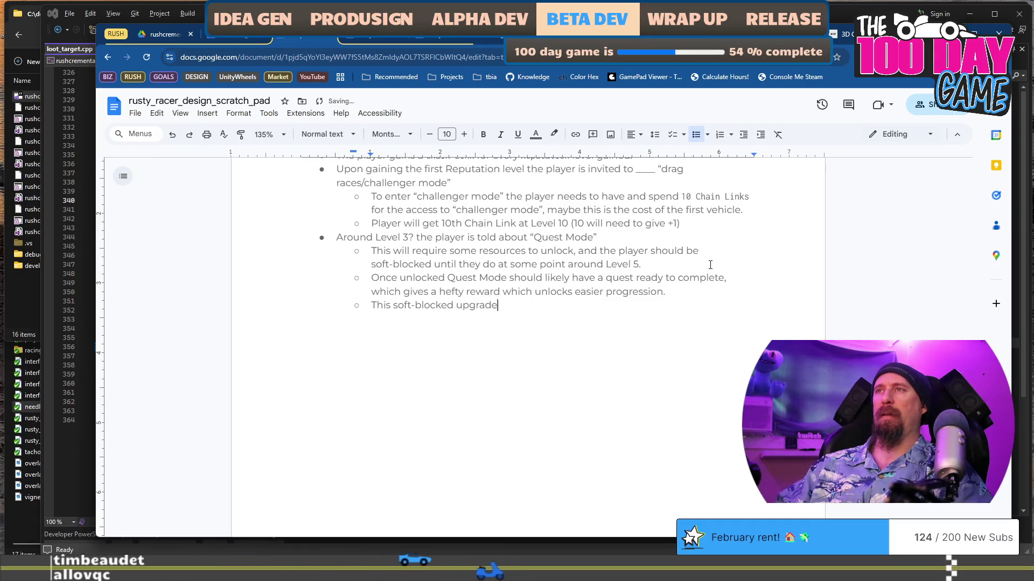
pyautogui.write(' could cost')
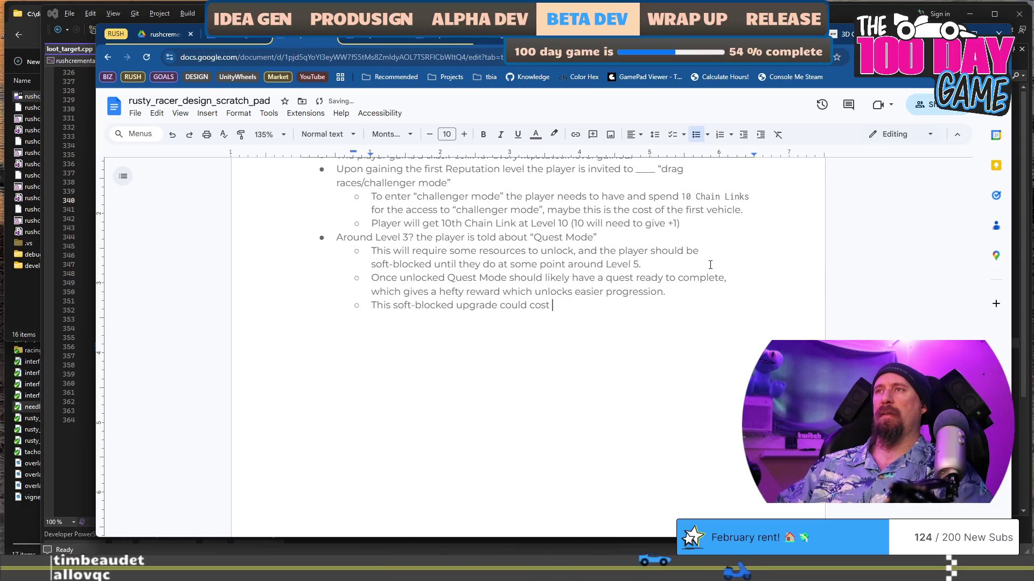
pyautogui.write(' X and ')
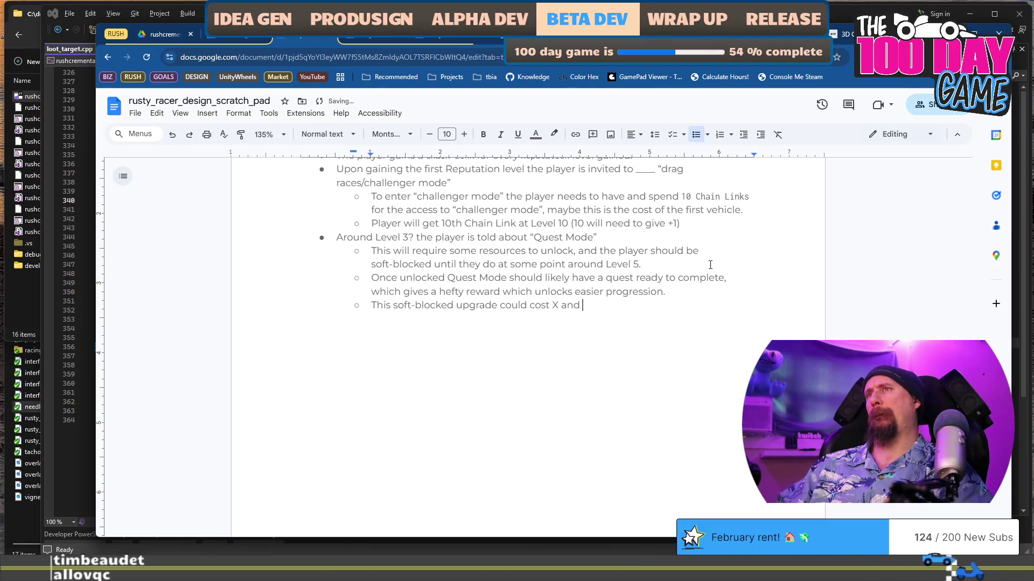
pyautogui.write('would incr')
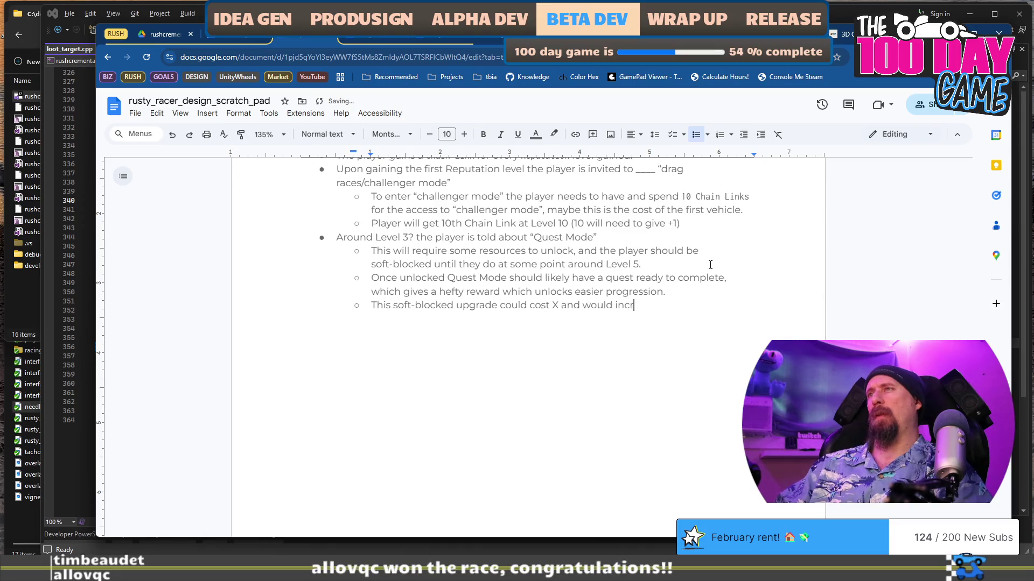
pyautogui.press('BackSpace')
pyautogui.press('BackSpace')
pyautogui.press('BackSpace')
pyautogui.press('BackSpace')
pyautogui.write('double the ')
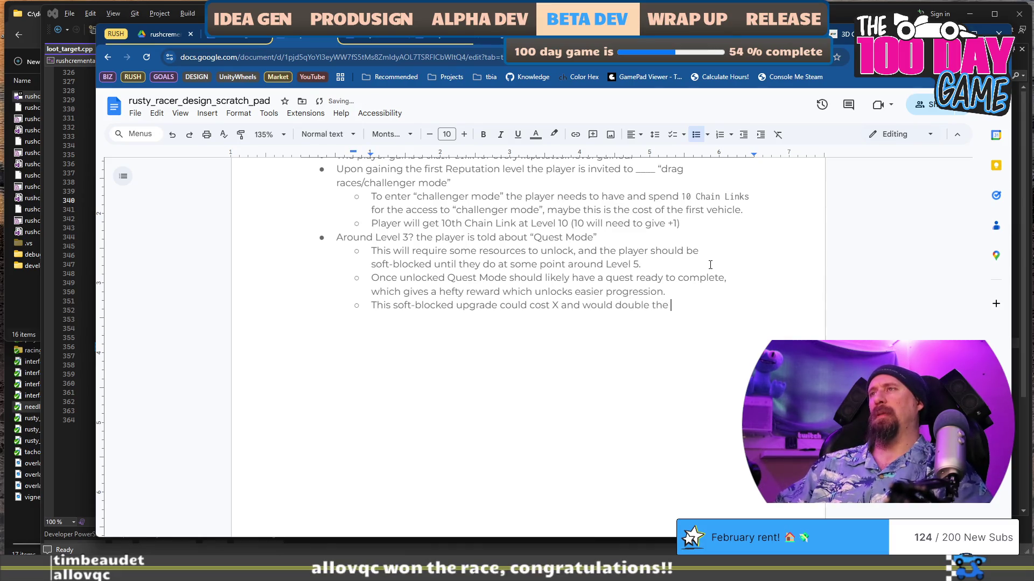
pyautogui.write('amount ')
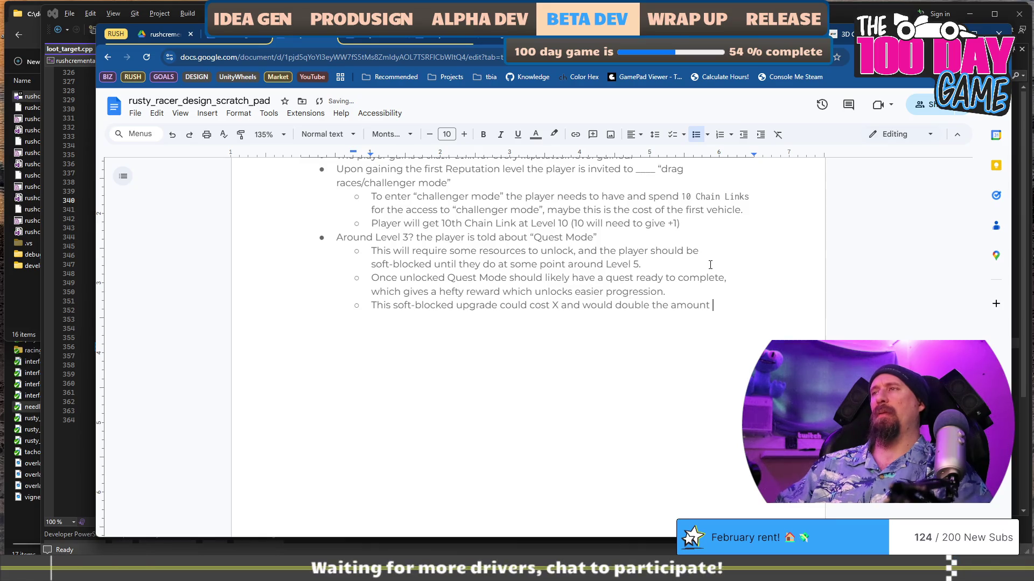
pyautogui.write('Resources are')
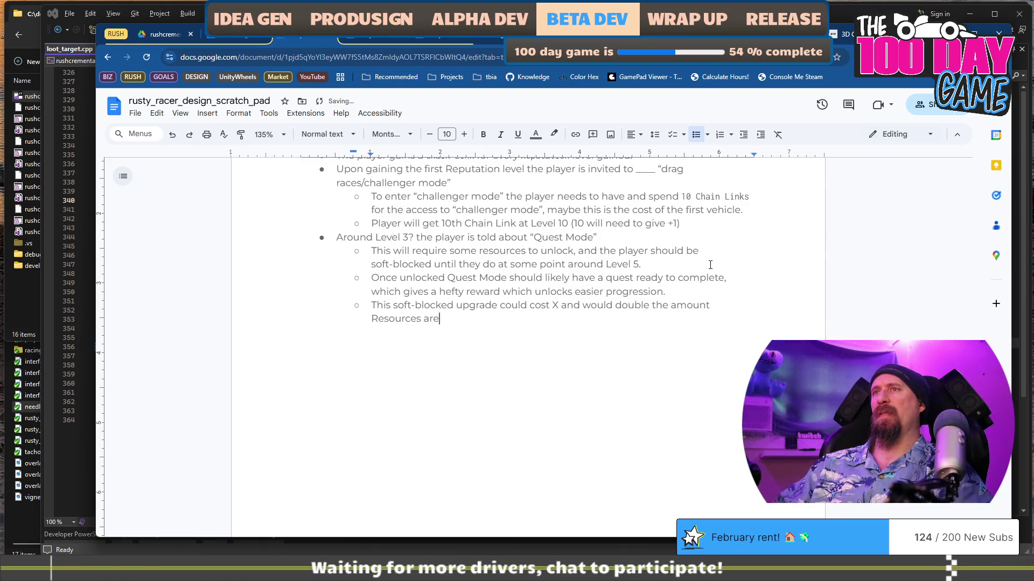
pyautogui.press('BackSpace')
pyautogui.press('BackSpace')
pyautogui.press('BackSpace')
pyautogui.write('give the play')
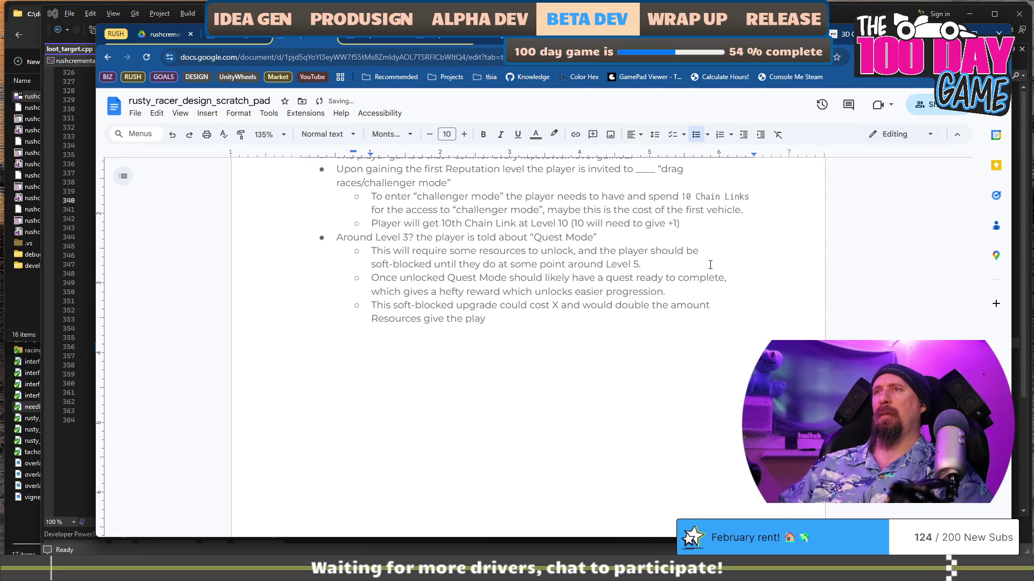
pyautogui.write('er.')
pyautogui.press('Home')
pyautogui.hotkey('ctrl', 'shift', 'Right')
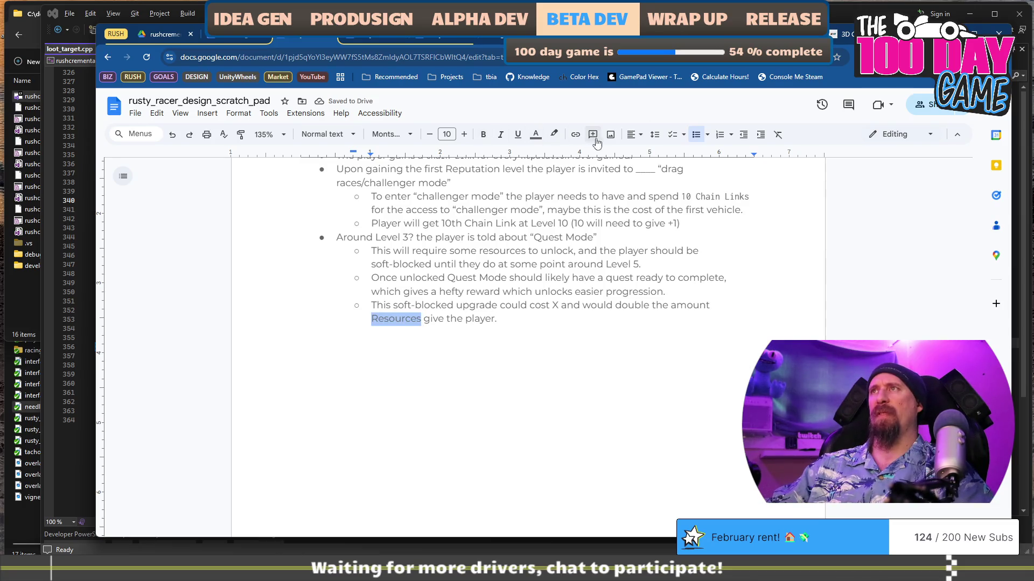
# Change the word 'Resources' to the Inconsolata font, leaving the cursor at the line end.
pyautogui.click(392, 134)
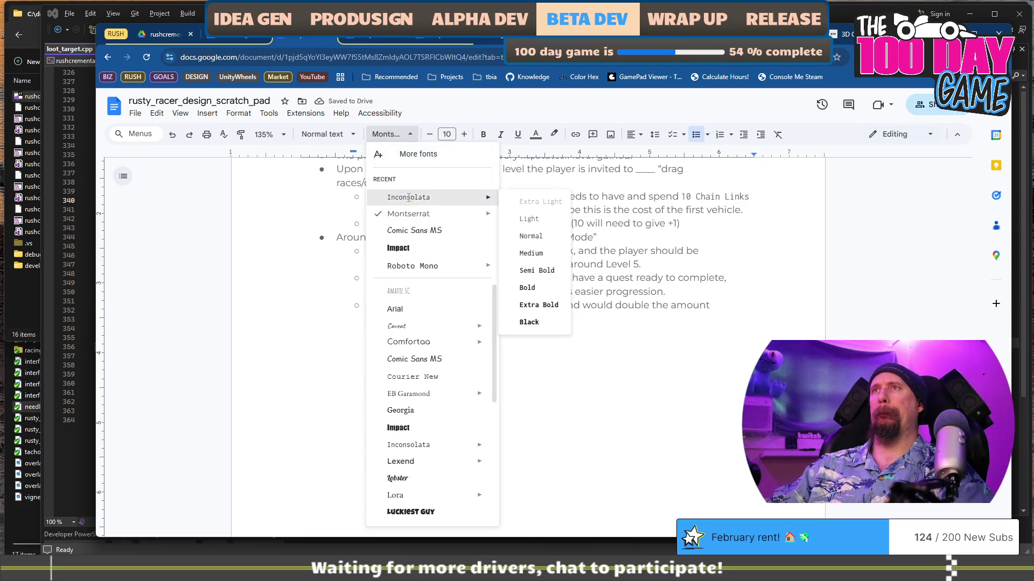
pyautogui.click(399, 197)
pyautogui.click(526, 320)
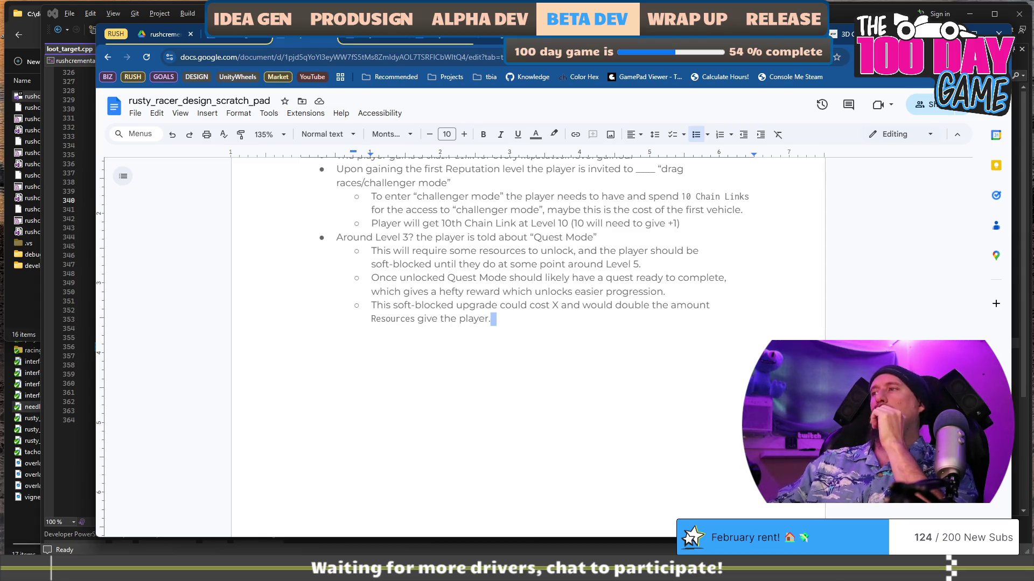
# Add a new empty bullet below the Resources line in the Quest Mode list.
pyautogui.click(626, 321)
pyautogui.scroll(3, 605, 353)
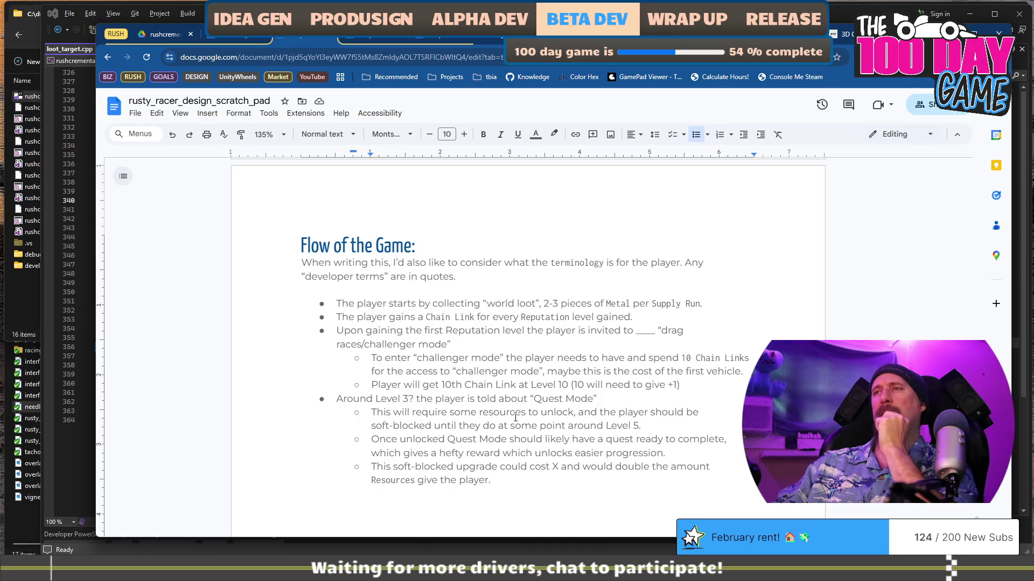
pyautogui.scroll(-2, 523, 406)
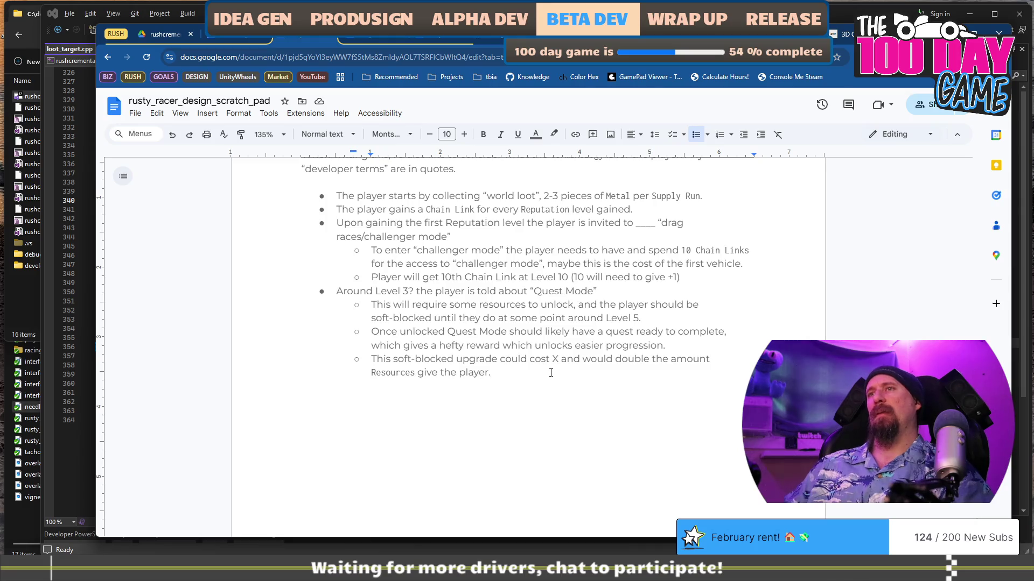
pyautogui.press('Return')
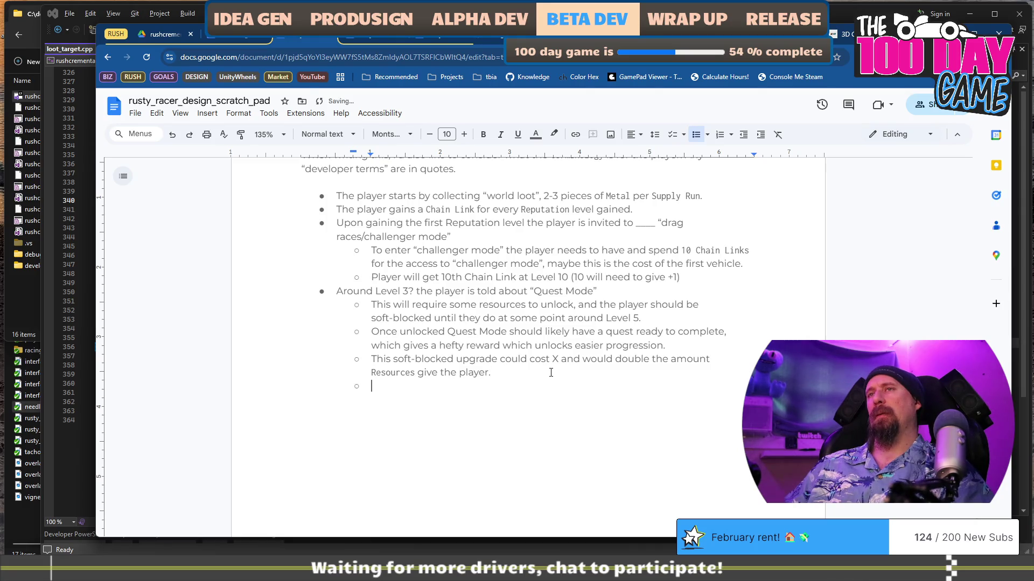
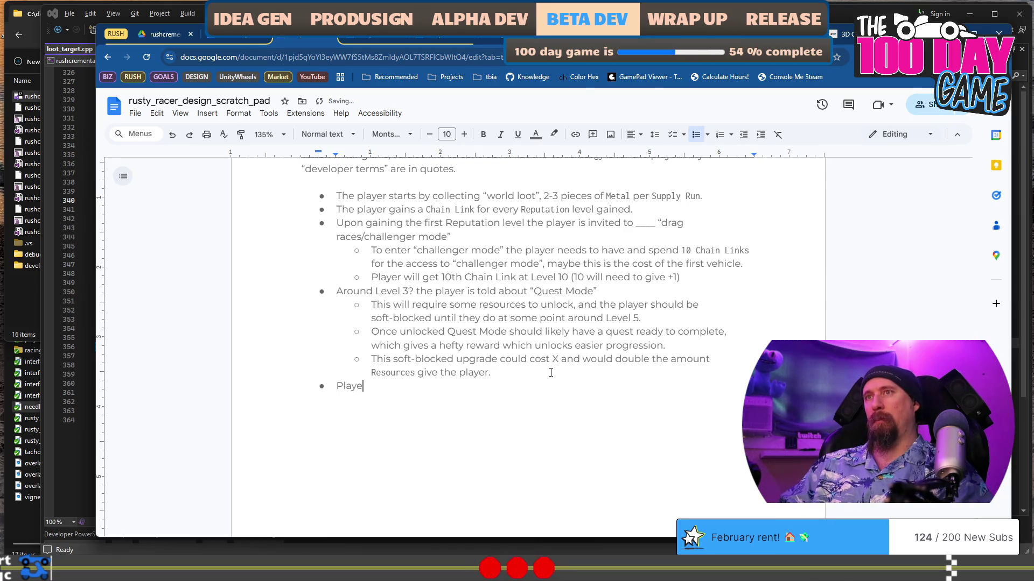
# End the progression list with the bullet 'Player Out Rushes Spitfire Jax'.
pyautogui.write('r')
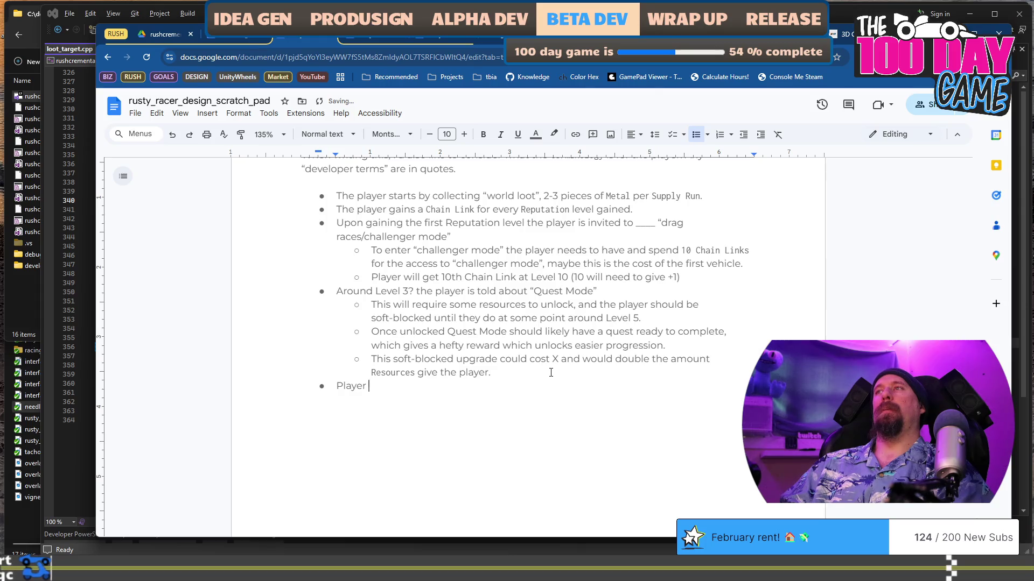
pyautogui.write('Bea')
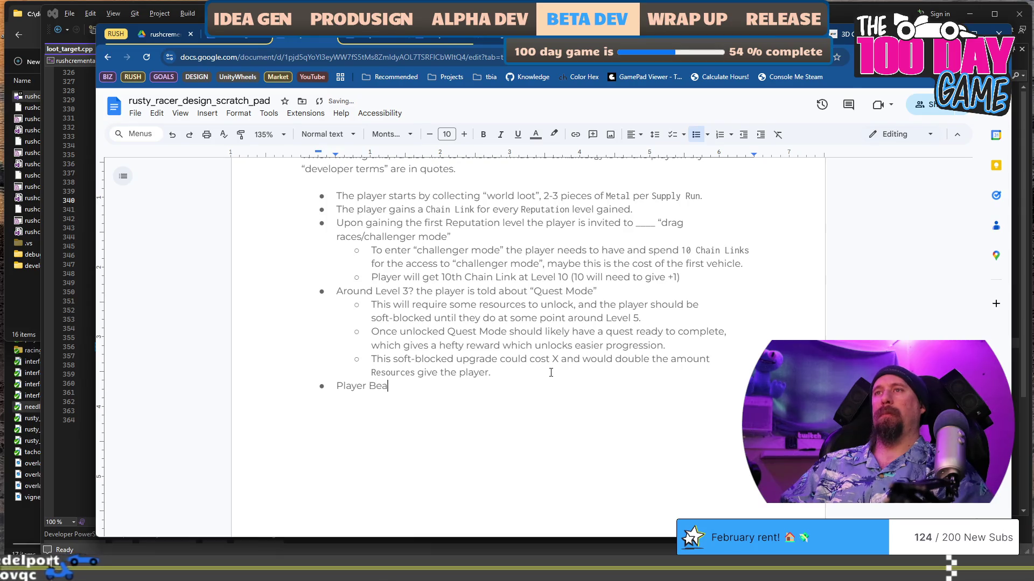
pyautogui.press('BackSpace')
pyautogui.press('BackSpace')
pyautogui.press('BackSpace')
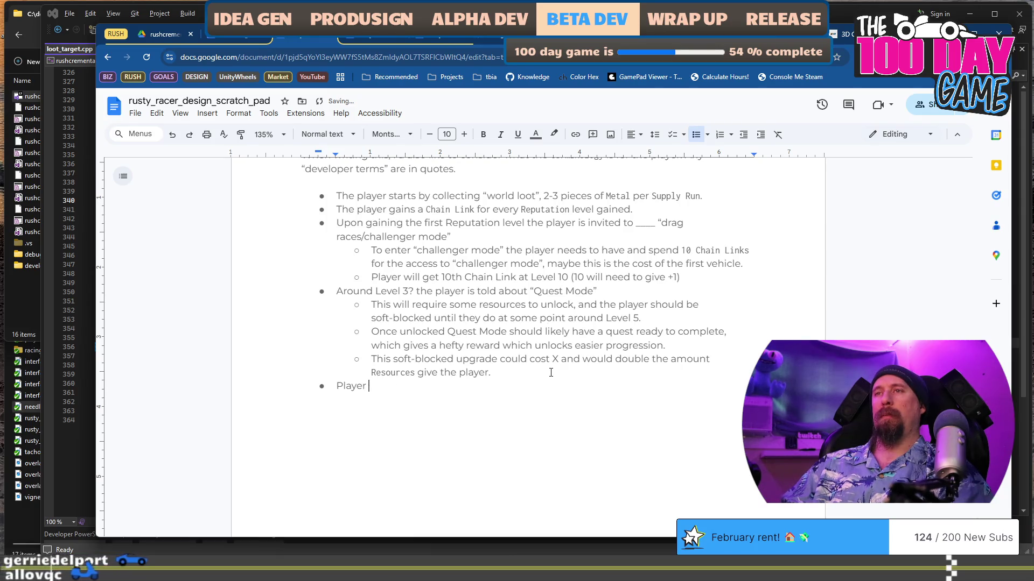
pyautogui.write('Rush')
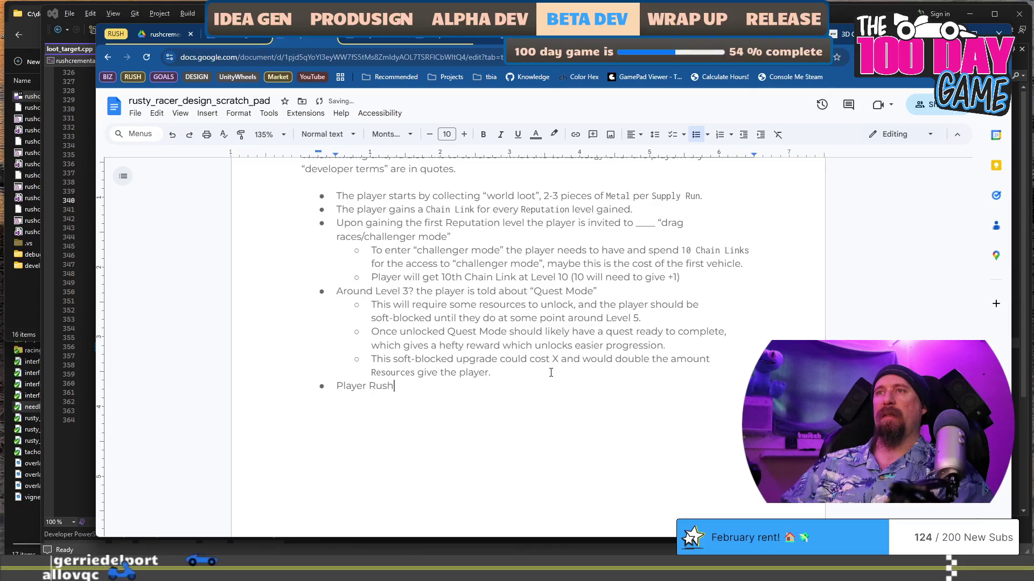
pyautogui.write('es')
pyautogui.hotkey('ctrl', 'Left')
pyautogui.write('out')
pyautogui.press('End')
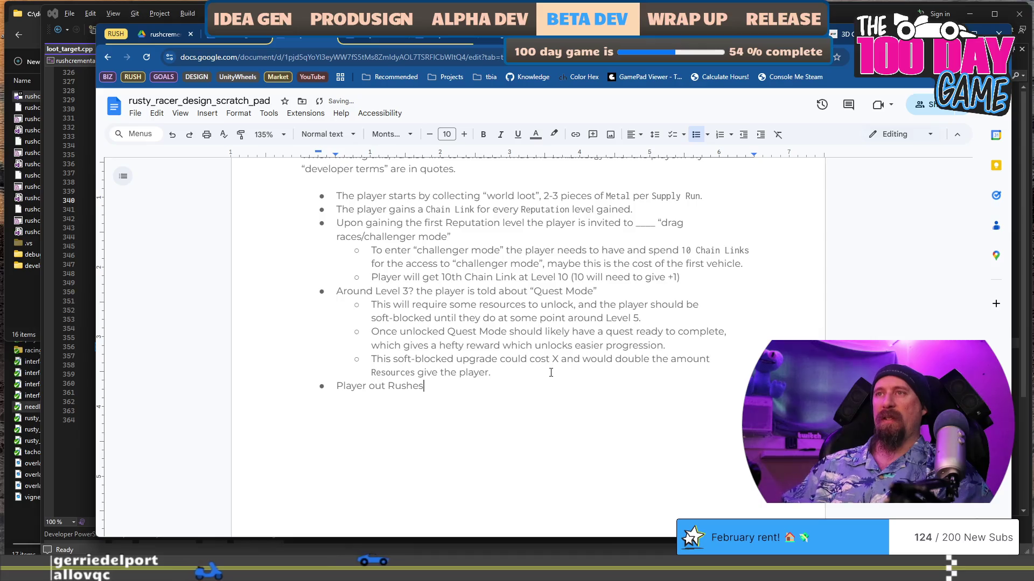
pyautogui.hotkey('ctrl', 'shift', 'Left')
pyautogui.hotkey('ctrl', 'shift', 'Left')
pyautogui.write('Out')
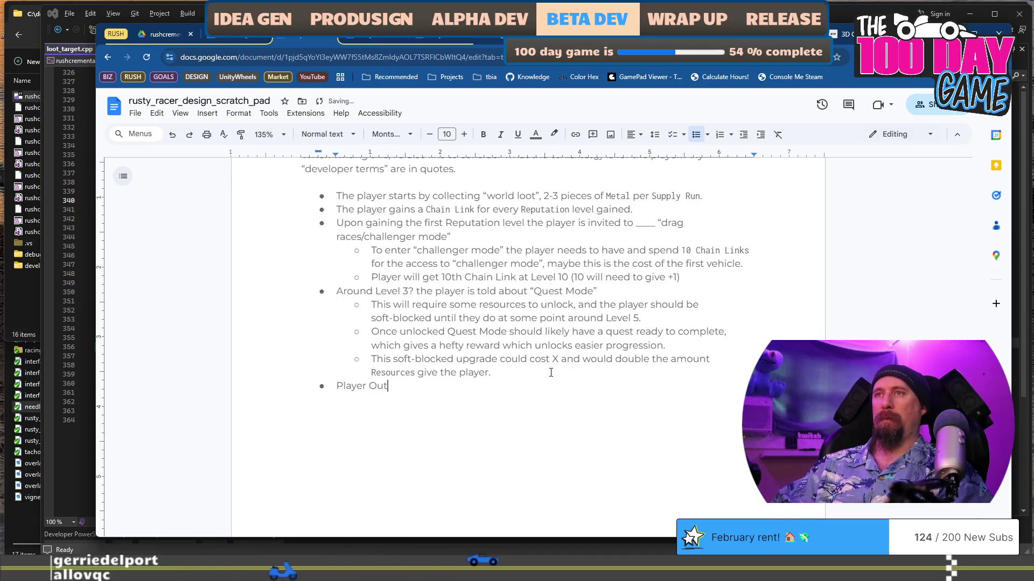
pyautogui.write(' Rushes Spitfire')
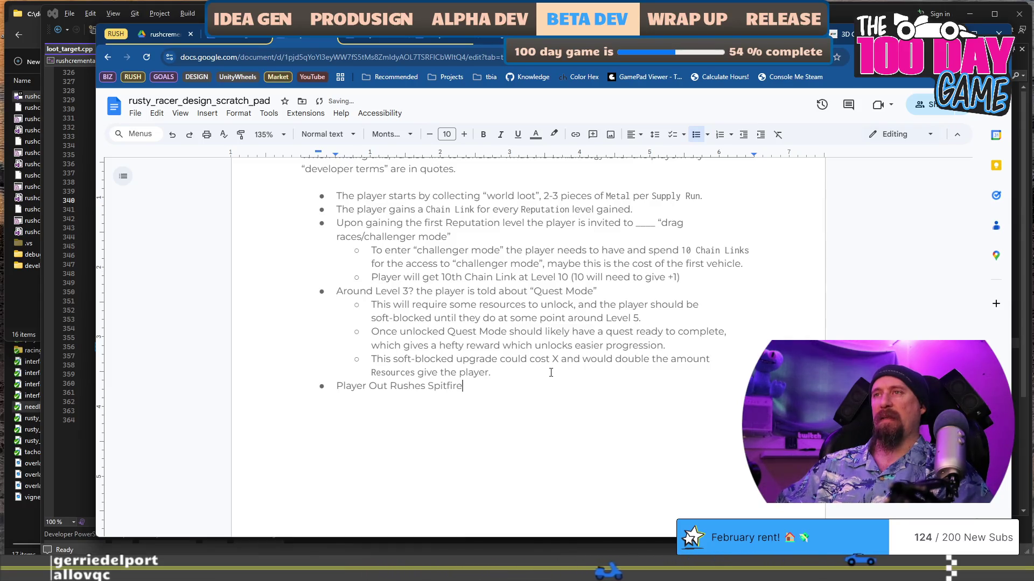
pyautogui.write(' Jax')
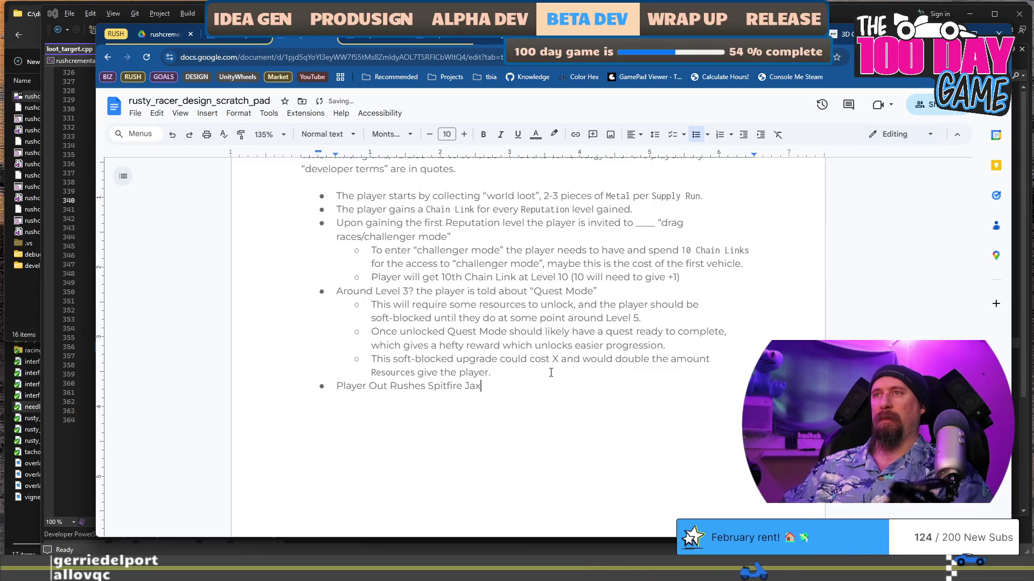
# Add an empty bullet above the Spitfire Jax line and return to loot_target.cpp.
pyautogui.hotkey('ctrl', 'shift', 'Left')
pyautogui.hotkey('ctrl', 'shift', 'Left')
pyautogui.hotkey('ctrl', 'shift', 'Left')
pyautogui.press('Left')
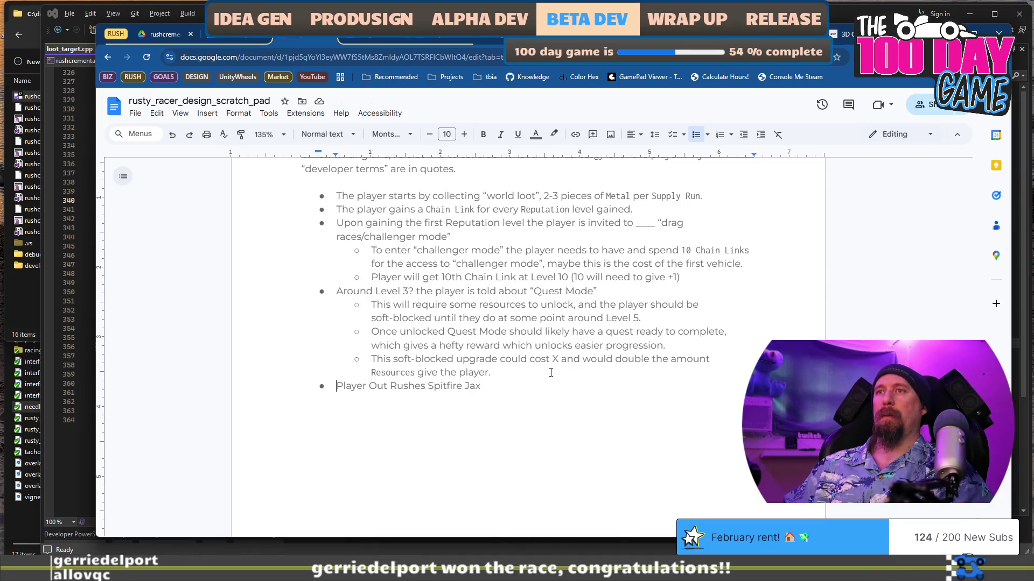
pyautogui.press('Return')
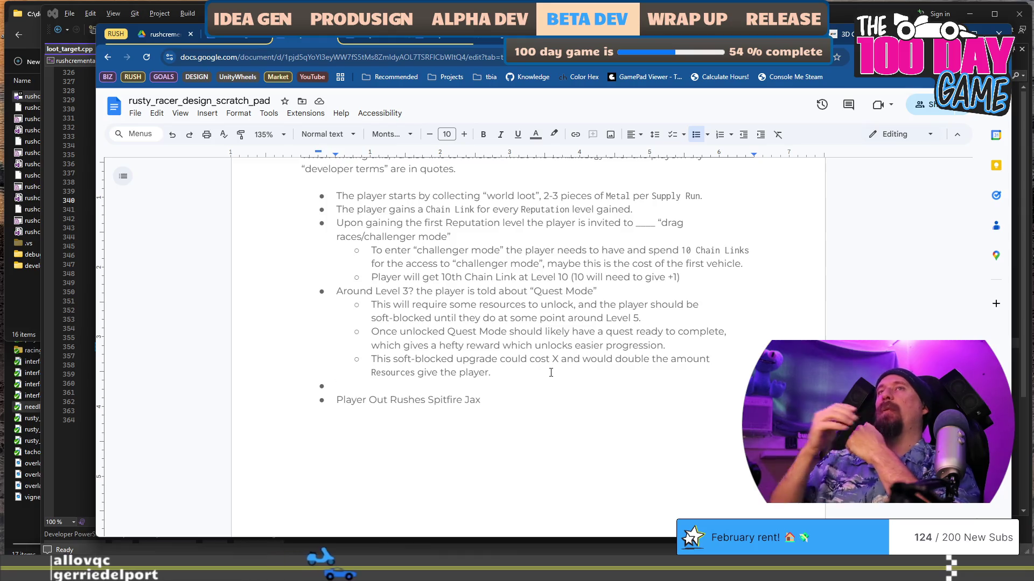
pyautogui.press('ctrl+super+Right')
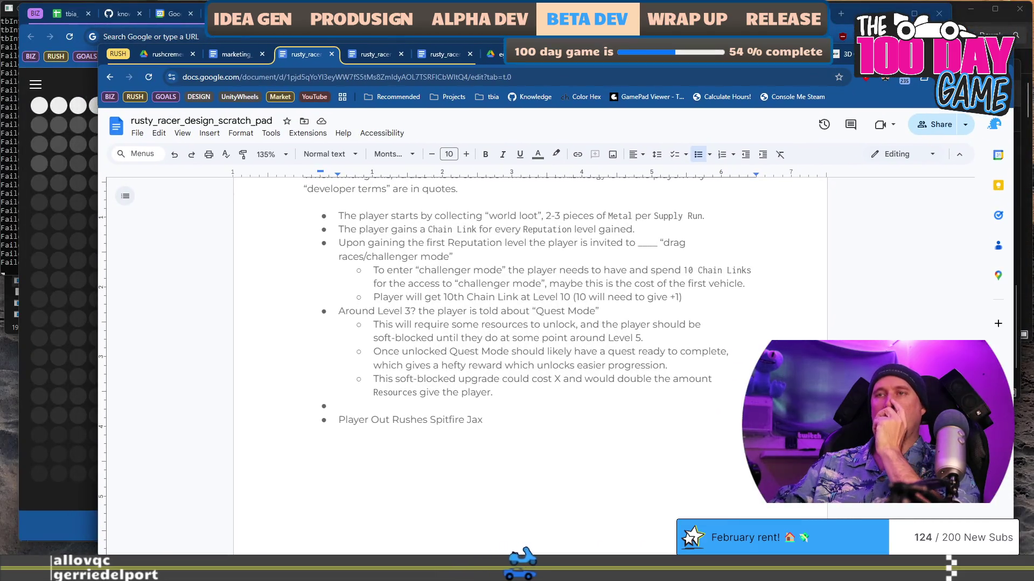
pyautogui.press('ctrl+super+Left')
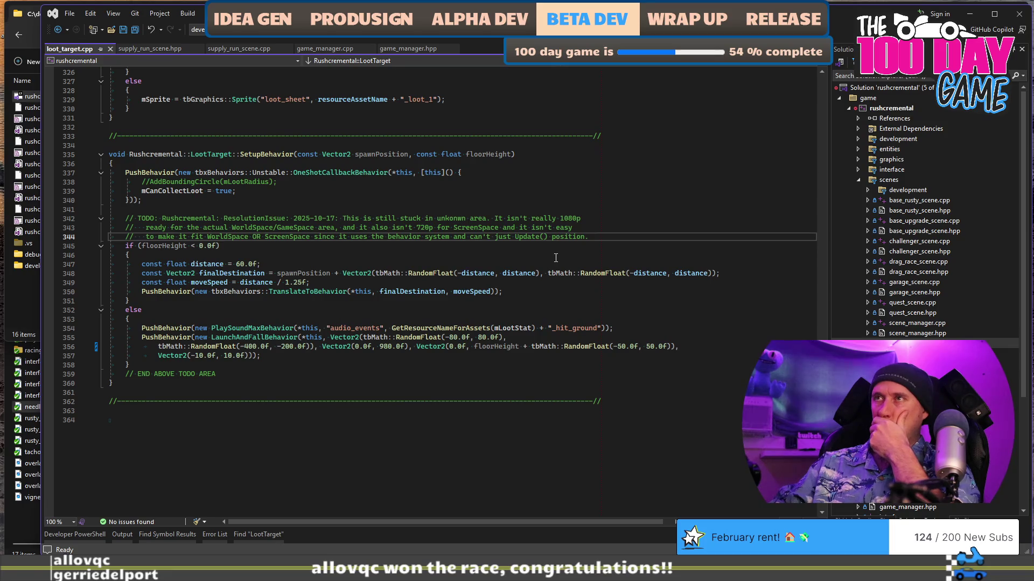
# From loot_target.cpp, build and run Rushcremental with Start Debugging (F5).
pyautogui.click(555, 254)
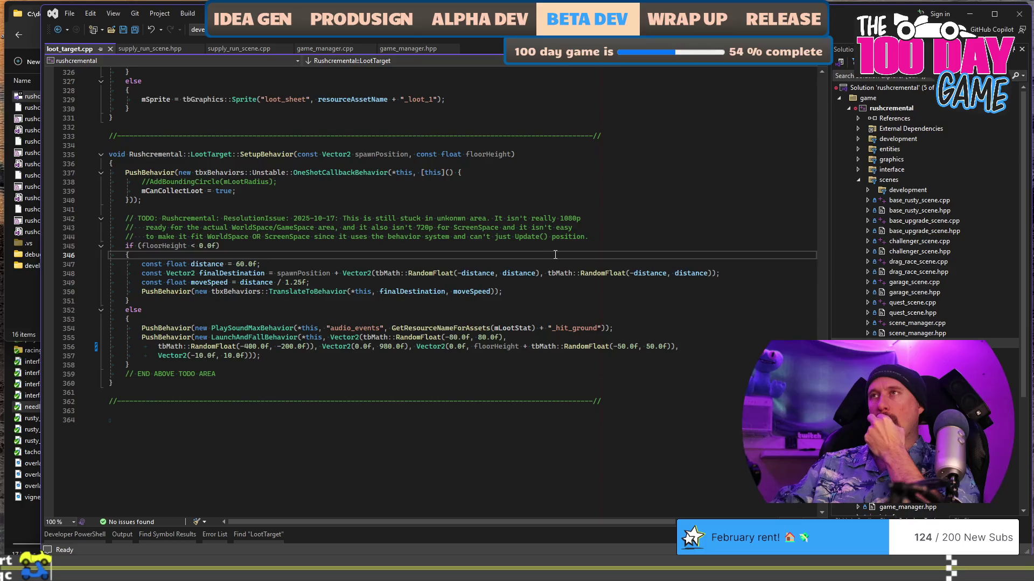
pyautogui.click(568, 198)
pyautogui.press('F5')
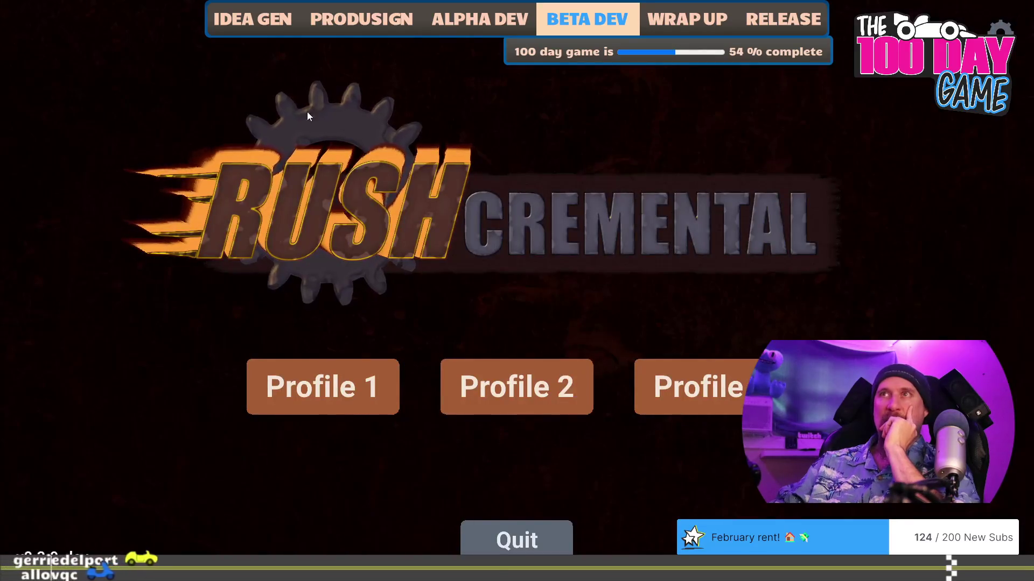
# Load Profile 1 and step through Spitfire Jax's challenger dialogue to the race prompt.
pyautogui.click(330, 378)
pyautogui.moveTo(112, 215)
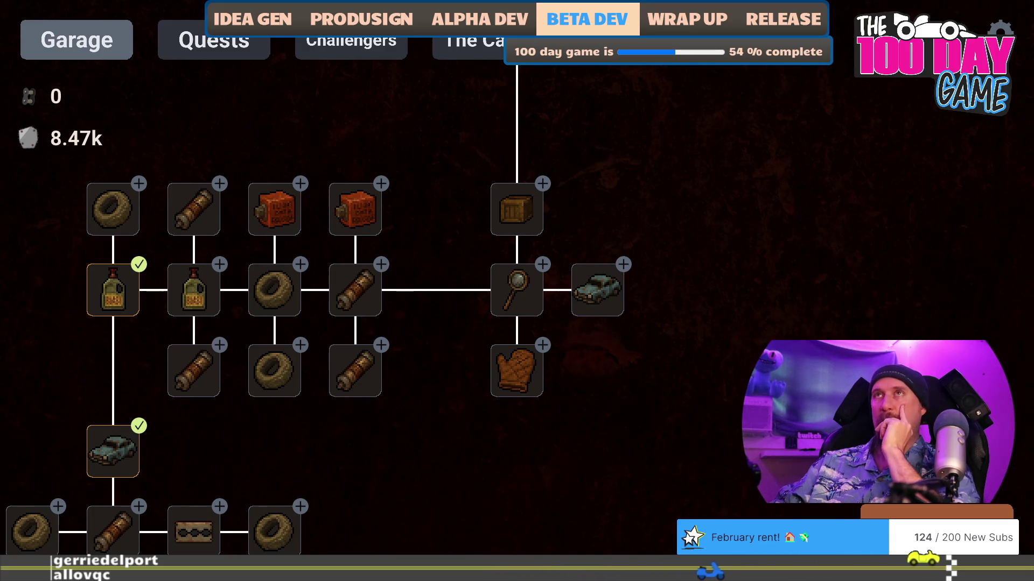
pyautogui.click(351, 40)
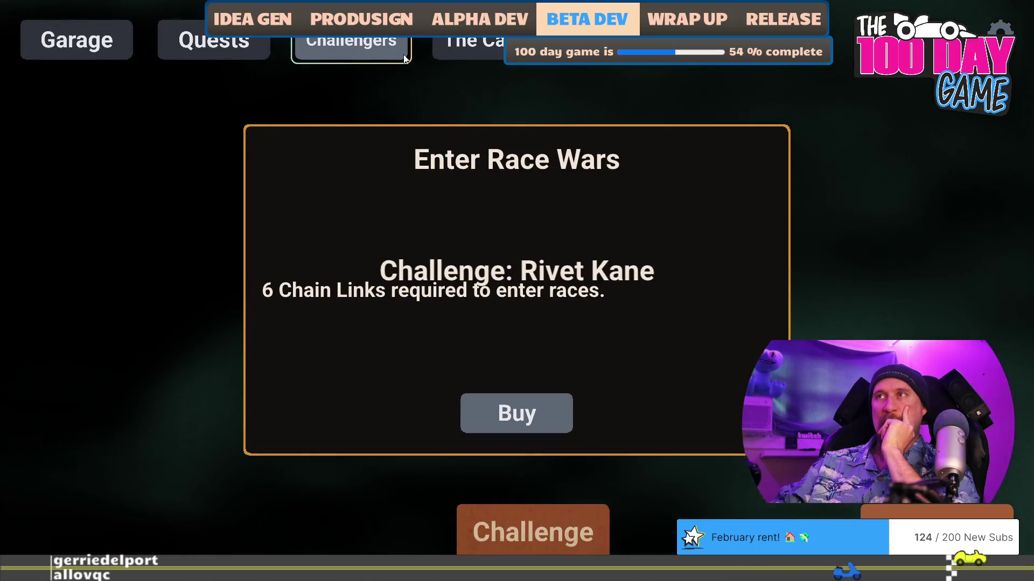
pyautogui.click(530, 513)
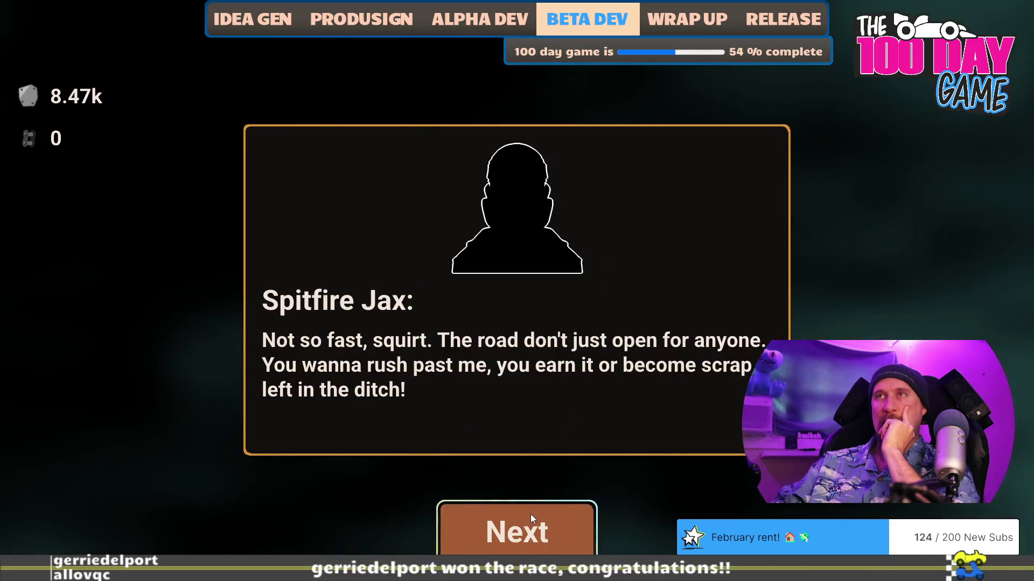
pyautogui.click(119, 29)
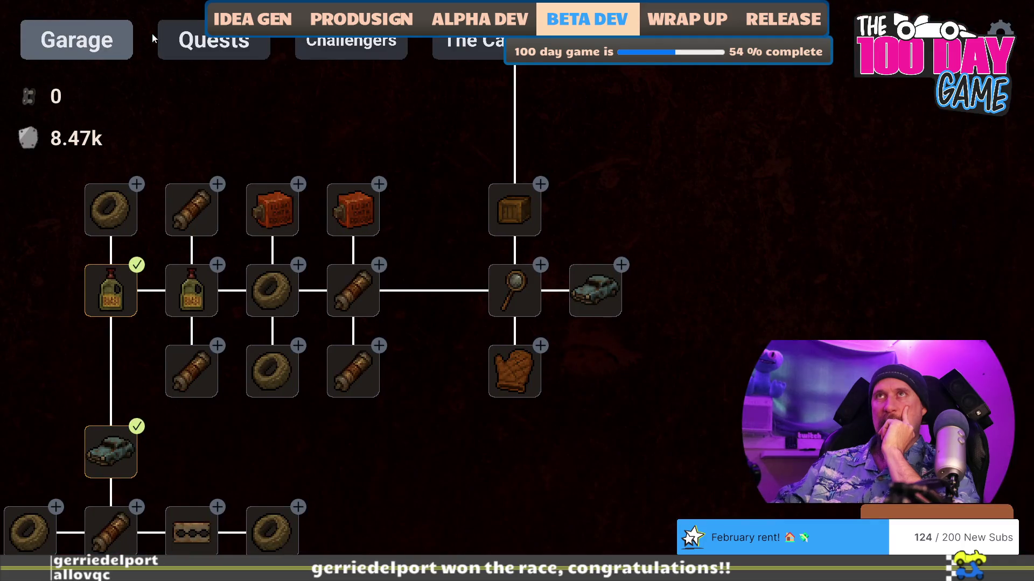
pyautogui.click(325, 47)
pyautogui.click(516, 530)
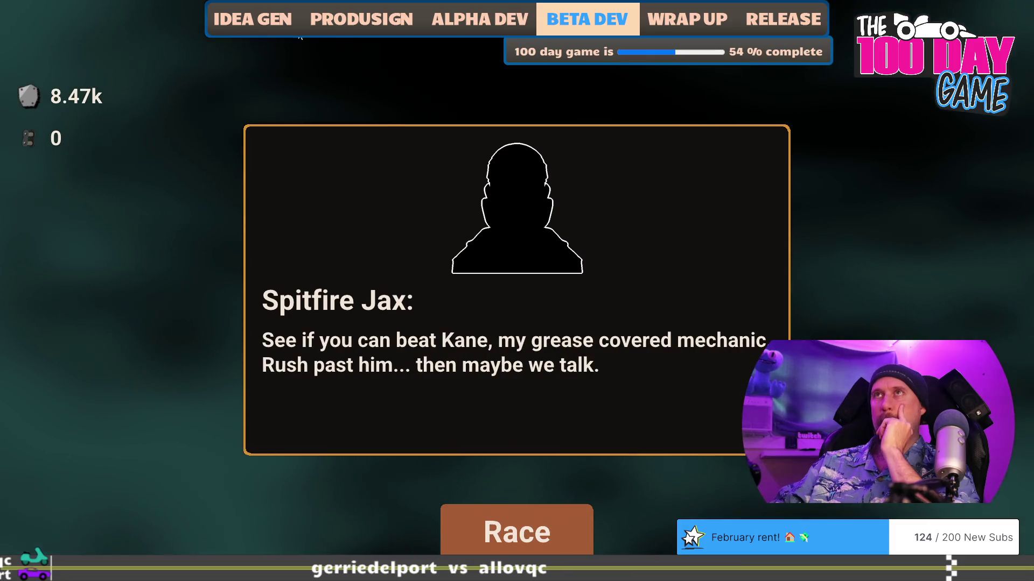
# Switch between the Quests view, the Spitfire Jax race prompt and the Garage, ending on the Garage tree.
pyautogui.click(223, 39)
pyautogui.click(345, 41)
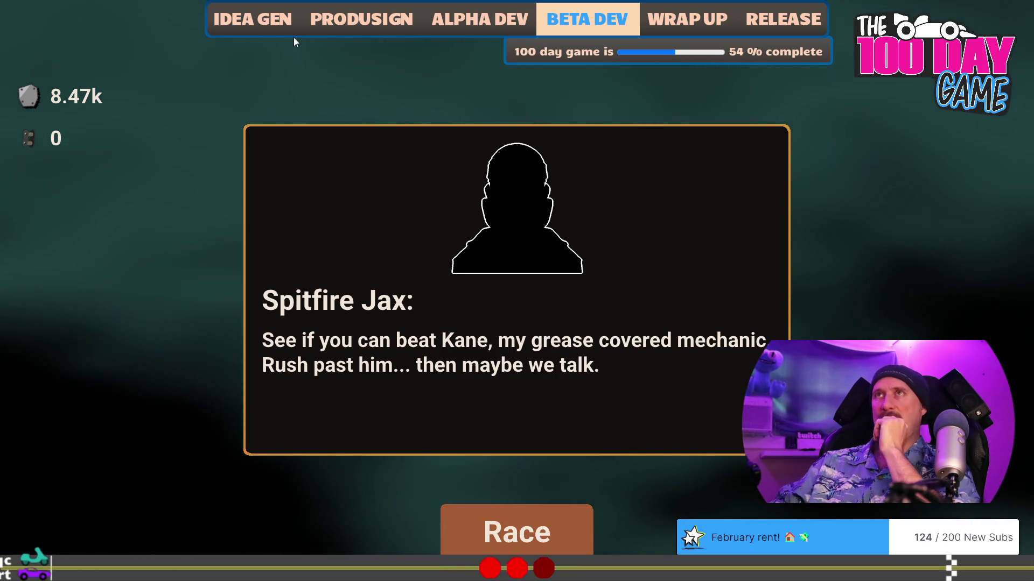
pyautogui.click(61, 42)
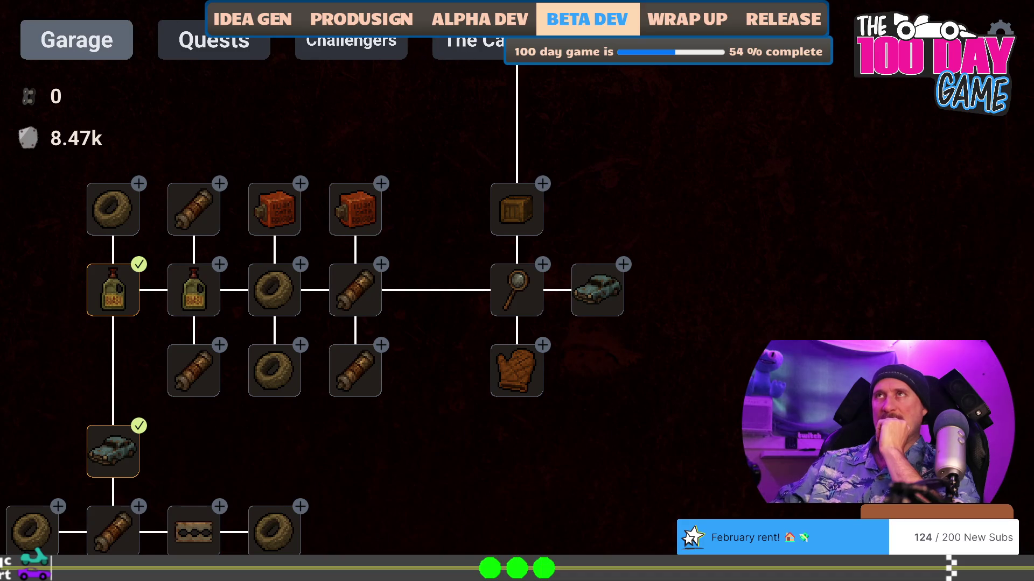
pyautogui.click(334, 45)
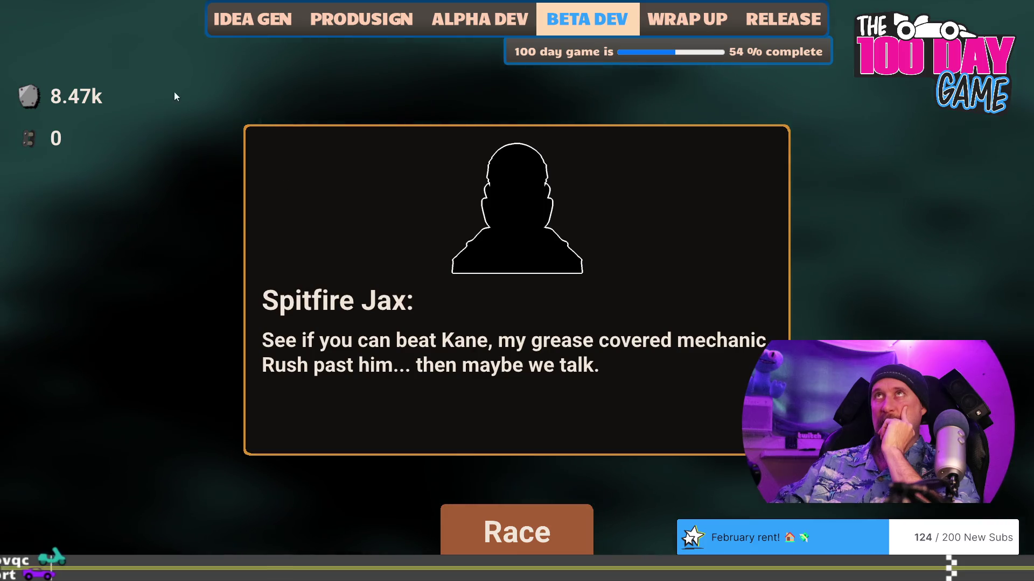
pyautogui.click(53, 43)
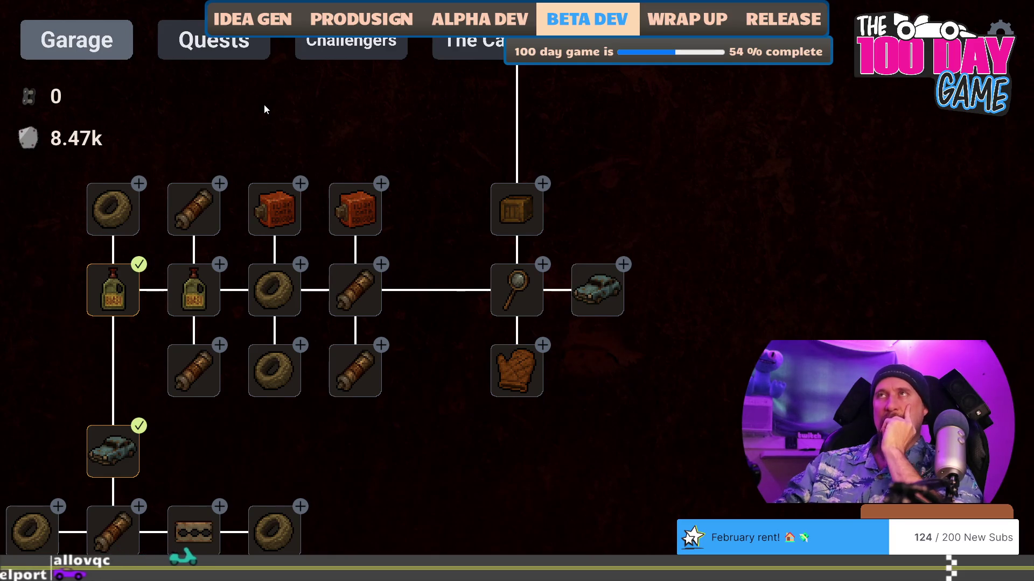
pyautogui.hotkey('alt', 'Tab')
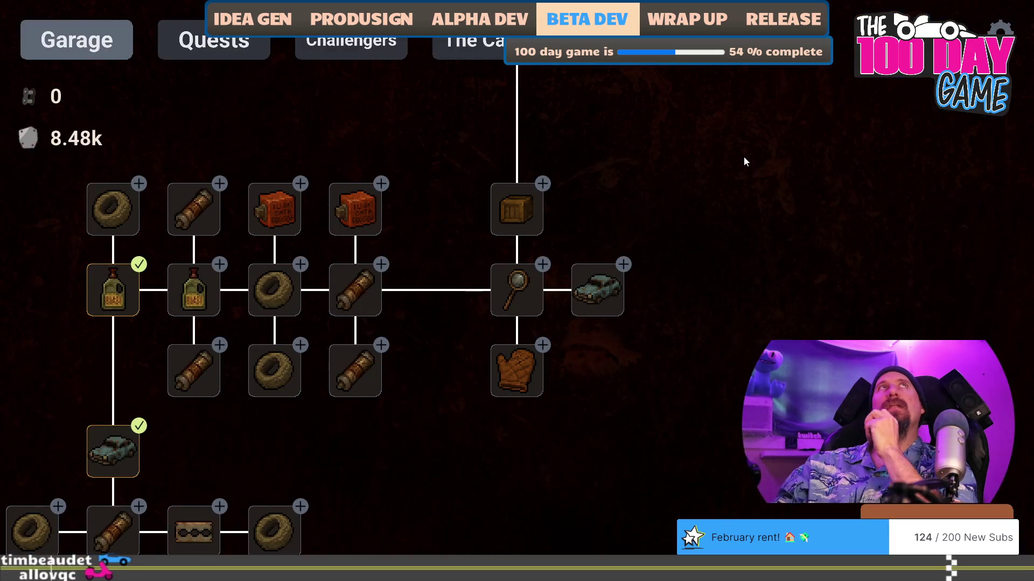
# Pan the upgrade tree toward its lower branches, then re-centre it.
pyautogui.moveTo(684, 321)
pyautogui.mouseDown()
pyautogui.moveTo(736, 260)
pyautogui.moveTo(803, 245)
pyautogui.mouseUp()
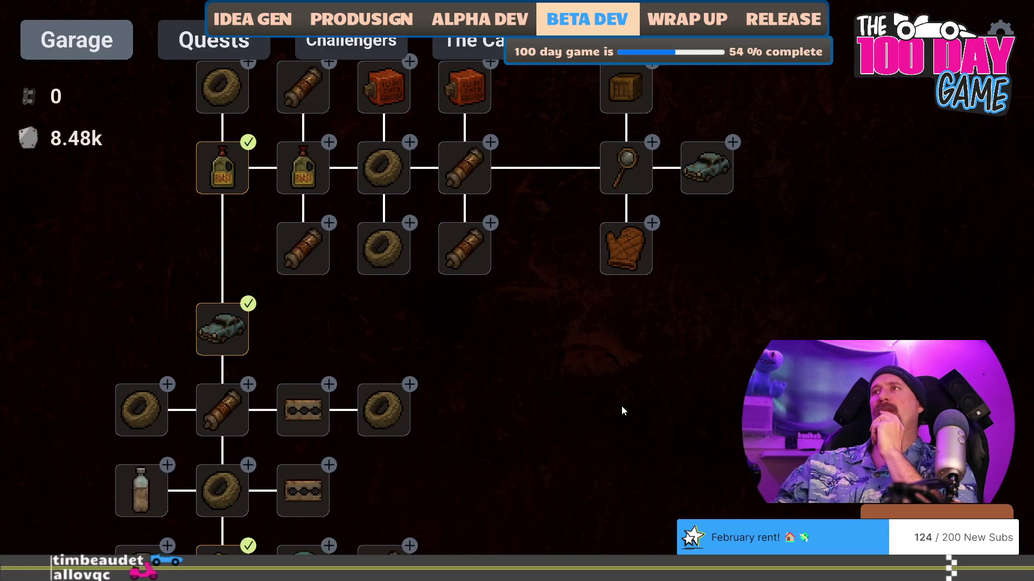
pyautogui.moveTo(671, 342); pyautogui.dragTo(696, 371)
pyautogui.click(55, 40)
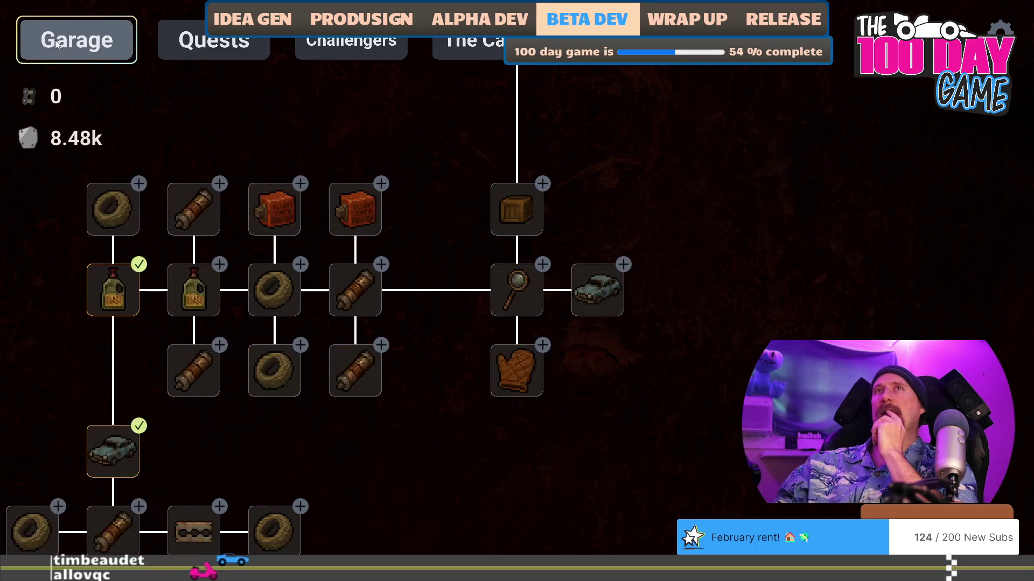
# Reload Profile 1, dismiss the supply run results, and scroll the garage tree down and left.
pyautogui.press('Escape')
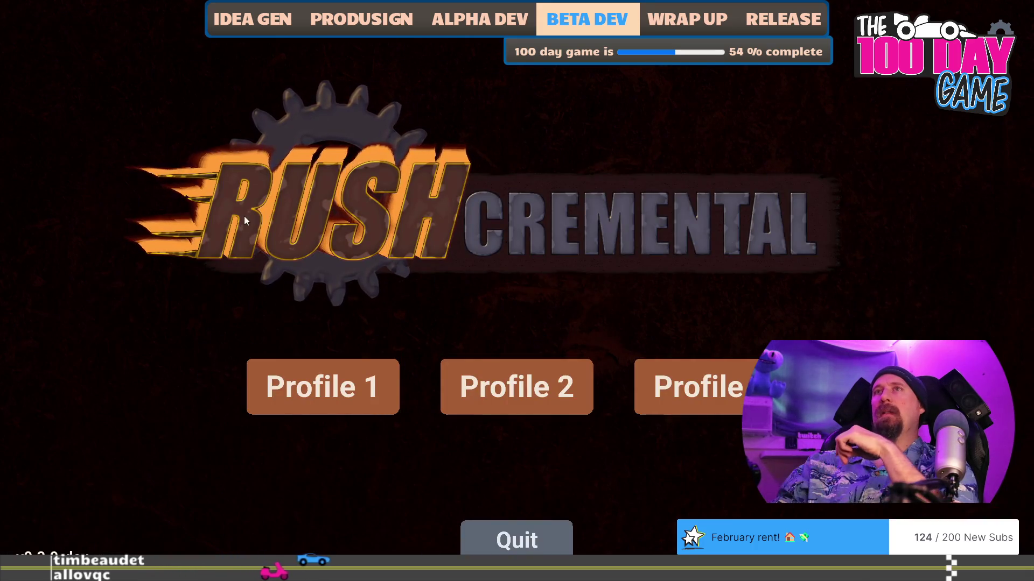
pyautogui.click(342, 377)
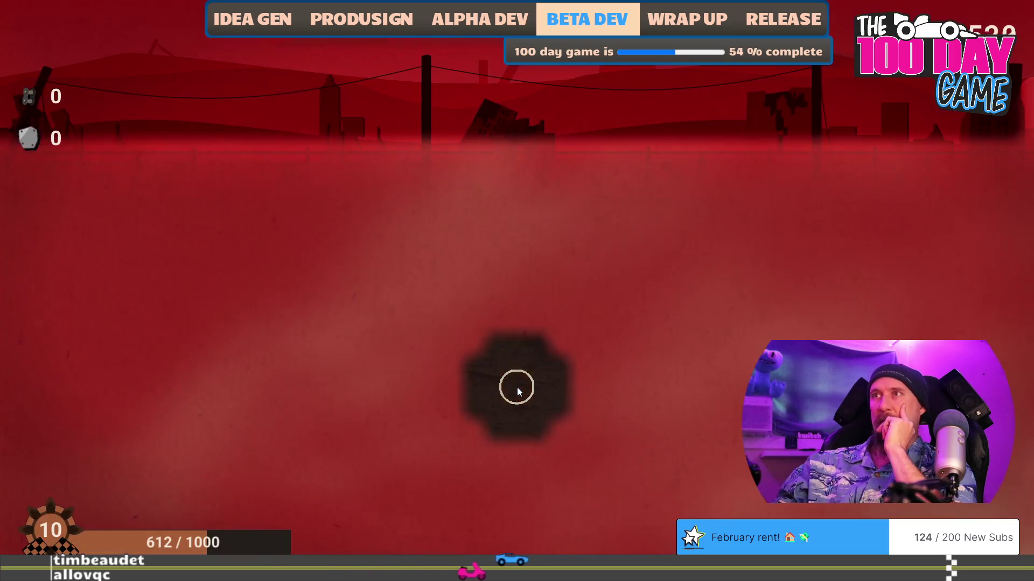
pyautogui.click(464, 542)
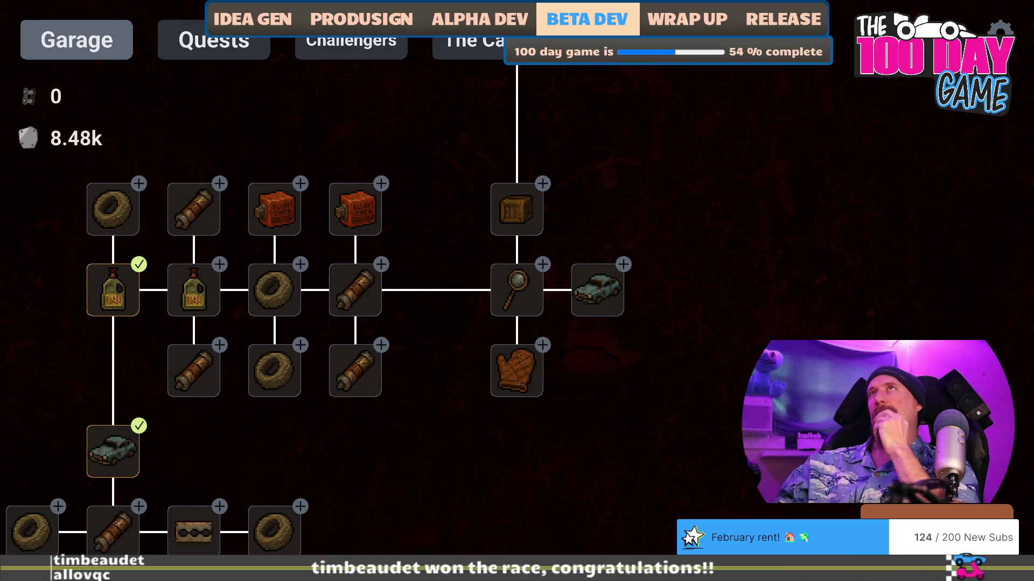
pyautogui.scroll(-3, 894, 283)
pyautogui.hscroll(-2, 894, 283)
pyautogui.scroll(-5, 710, 282)
pyautogui.hscroll(-4, 710, 282)
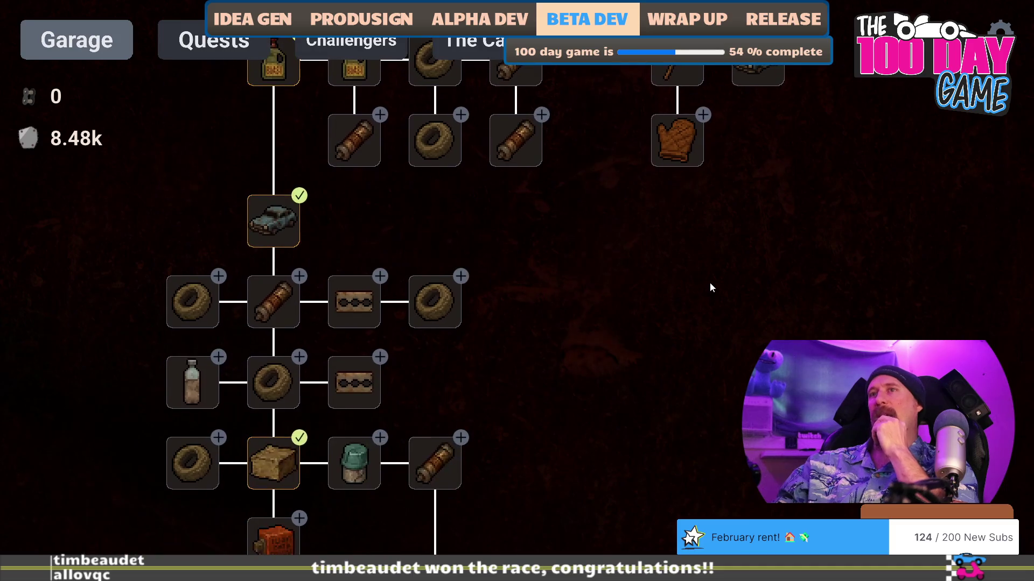
pyautogui.hotkey('alt', 'Tab')
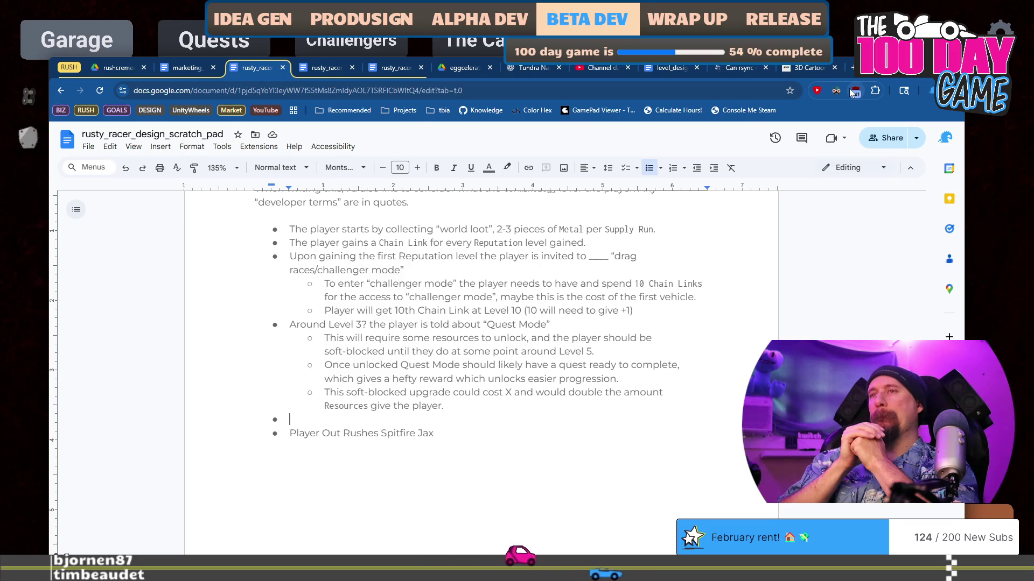
# Add and remove a bullet above 'Around Level 3?', then return to the blank bullet above Spitfire Jax.
pyautogui.press('Up')
pyautogui.press('Up')
pyautogui.press('Up')
pyautogui.press('Up')
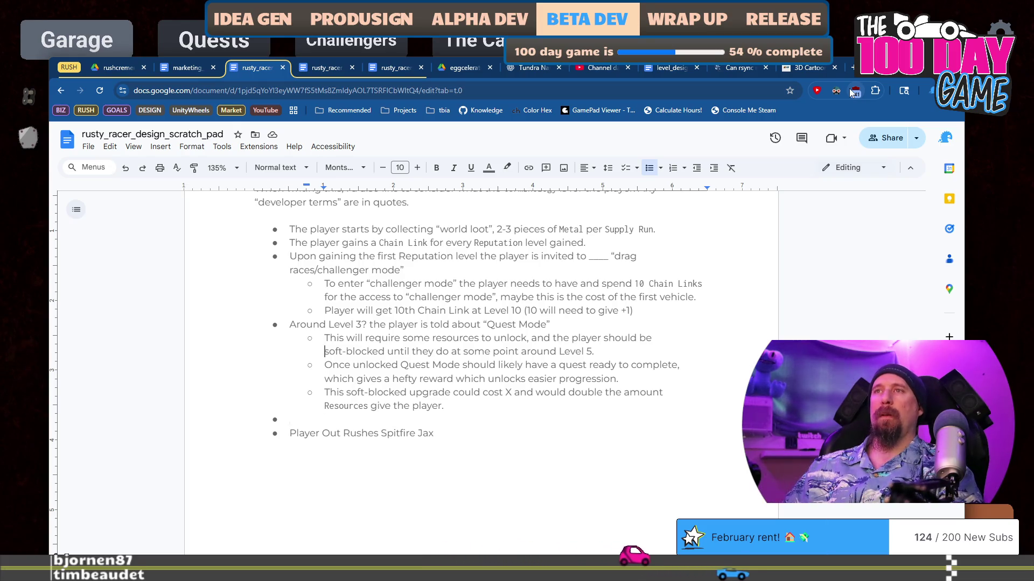
pyautogui.press('Return')
pyautogui.press('Up')
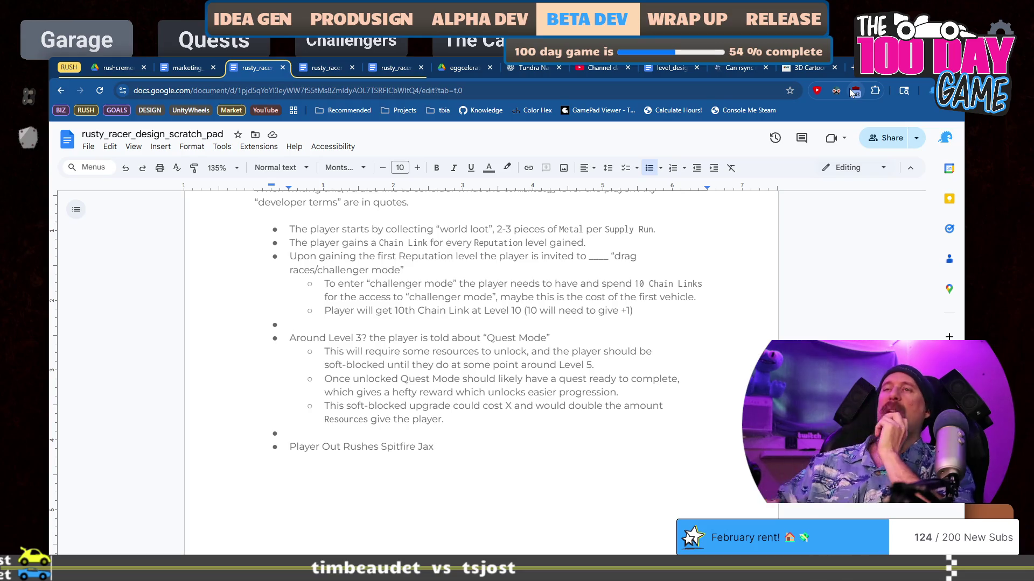
pyautogui.press('BackSpace')
pyautogui.press('BackSpace')
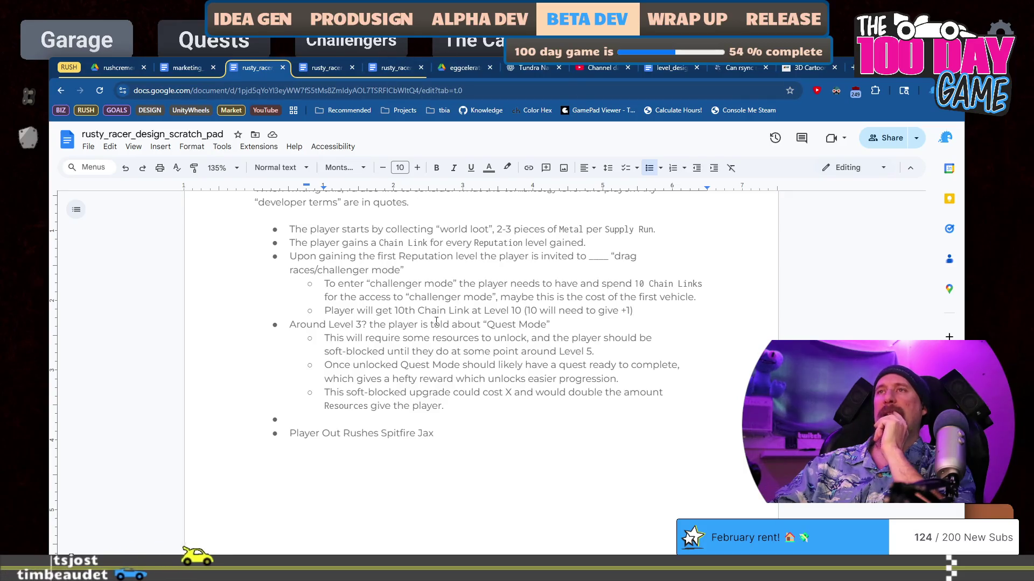
pyautogui.click(485, 437)
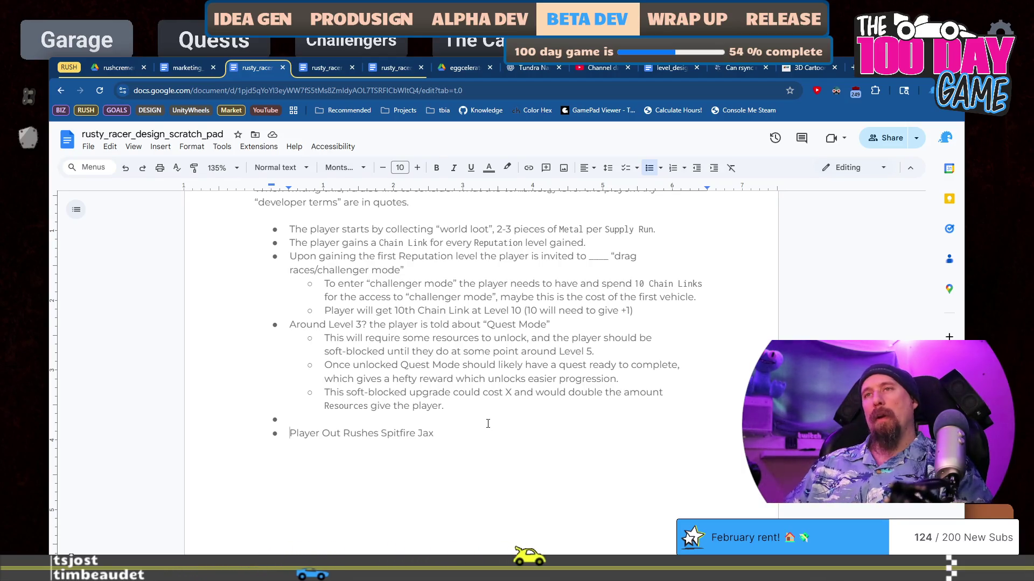
# Fill the blank bullet with 'Player Wins the First Race' unlocking "The Mechanic Shop".
pyautogui.write('Player Wins the First Race and that will Open “The')
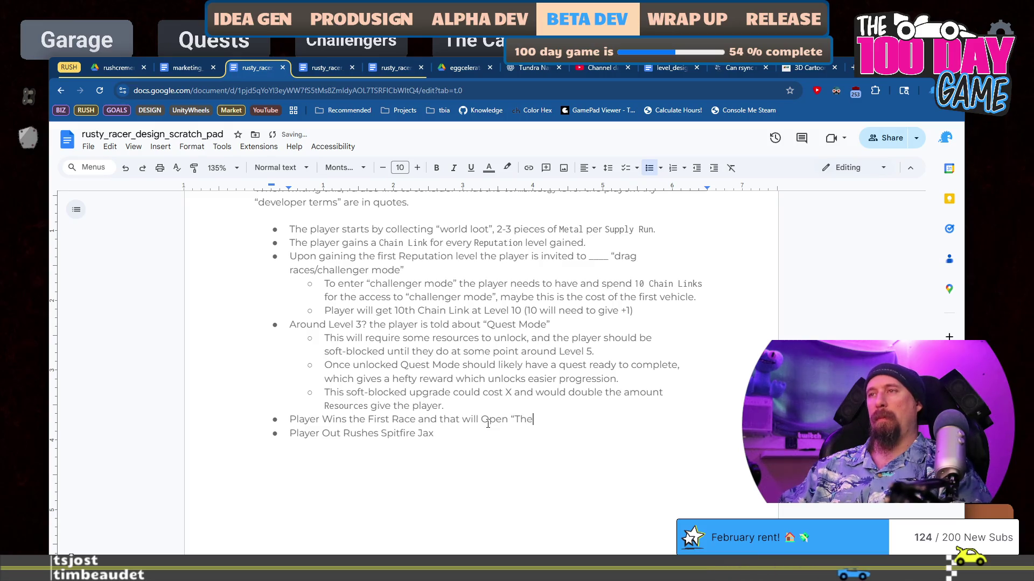
pyautogui.write('"')
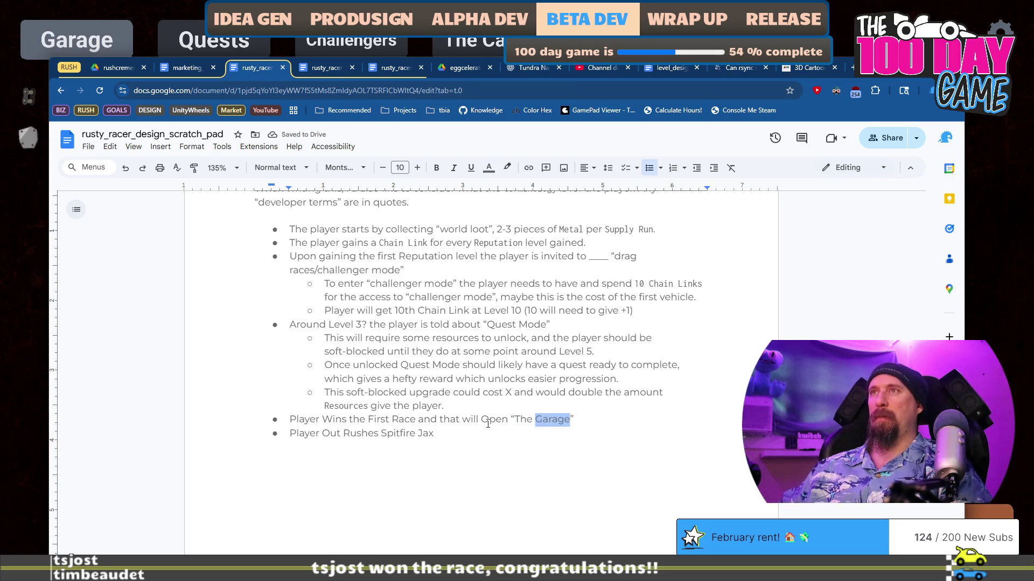
pyautogui.write('chanic Shop')
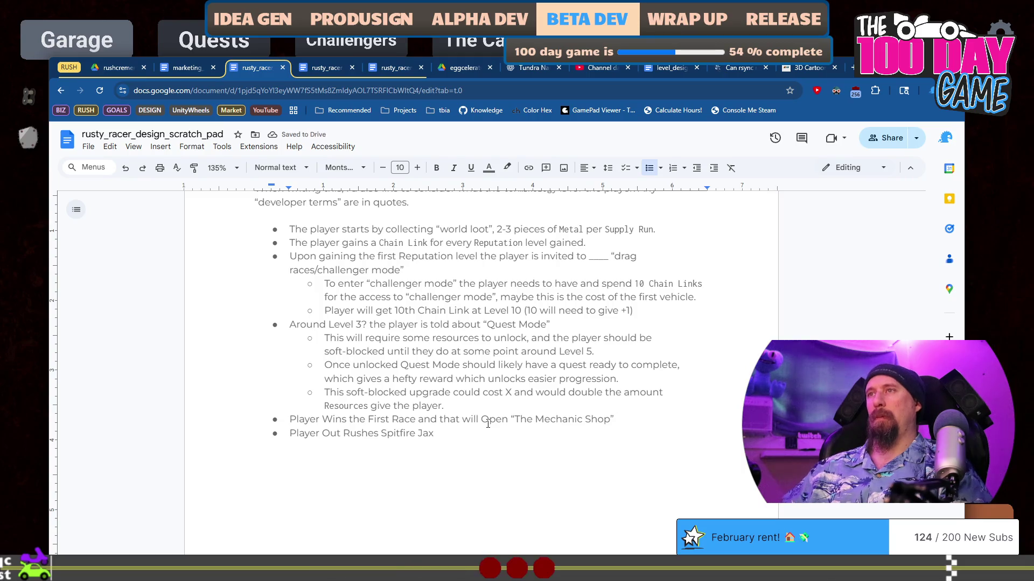
pyautogui.hotkey('ctrl', 'shift', 'Left')
pyautogui.hotkey('ctrl', 'shift', 'Left')
pyautogui.hotkey('ctrl', 'shift', 'Left')
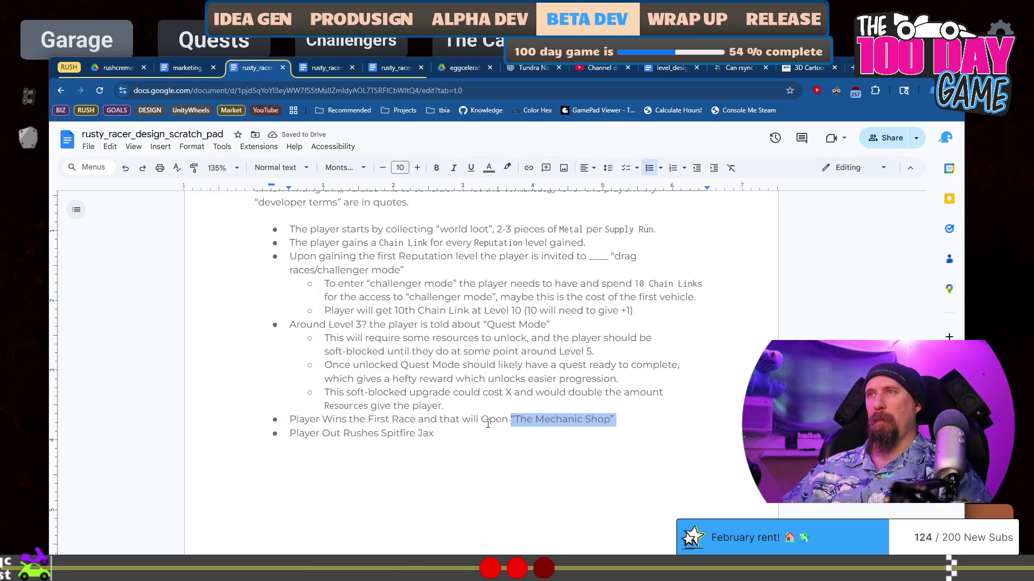
# Change 'Quest Mode' to 'Quests' and set Quests in the Inconsolata monospace font.
pyautogui.press('Up')
pyautogui.press('Up')
pyautogui.press('Up')
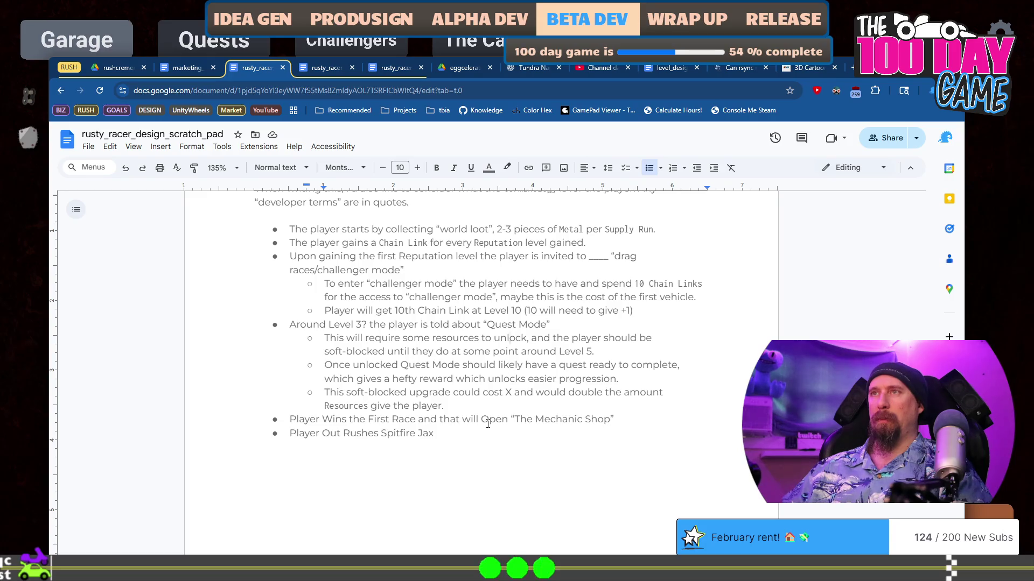
pyautogui.press('Down')
pyautogui.press('Down')
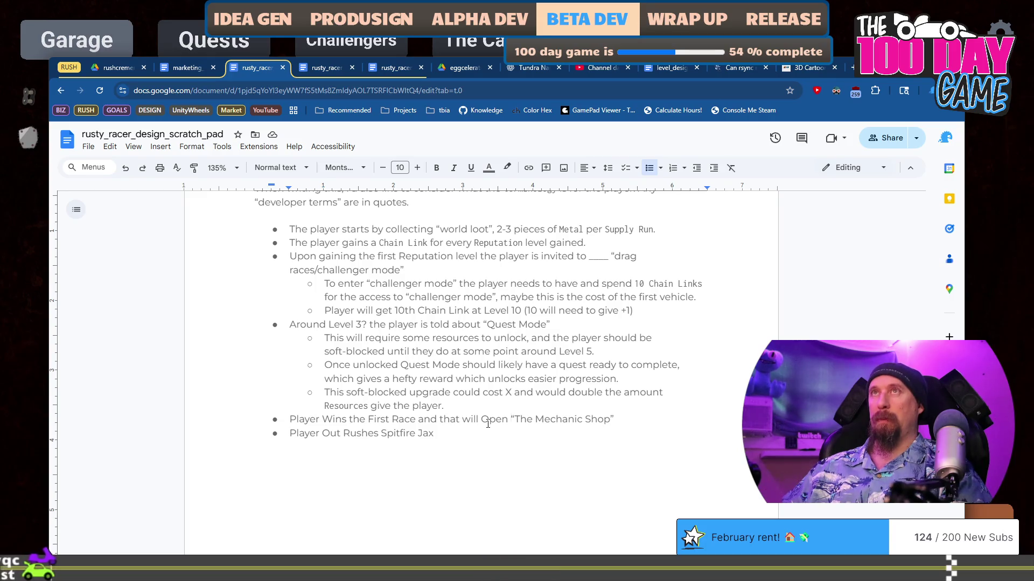
pyautogui.press('Up')
pyautogui.press('Up')
pyautogui.press('Up')
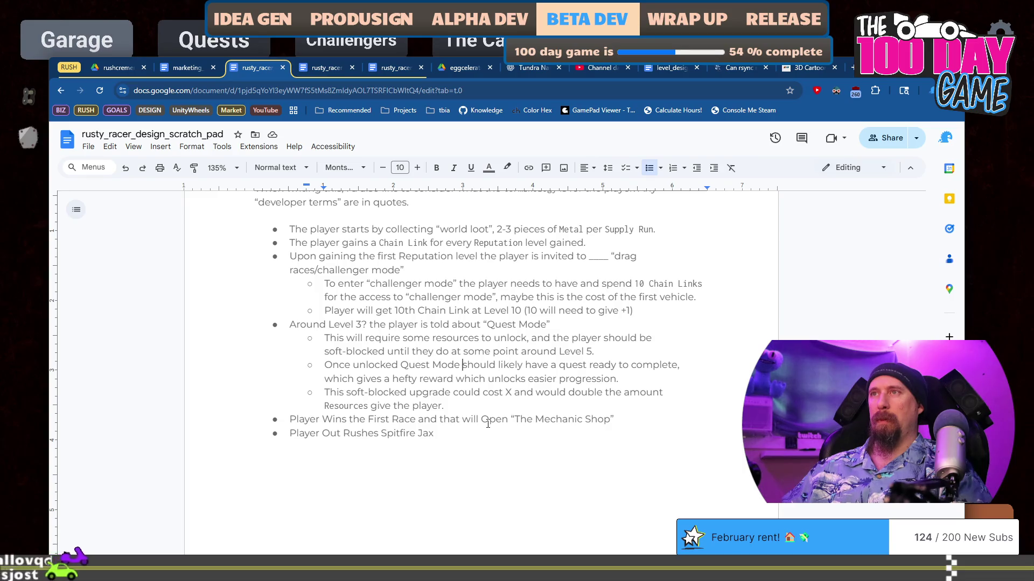
pyautogui.press('BackSpace')
pyautogui.hotkey('ctrl', 'Delete')
pyautogui.write('s')
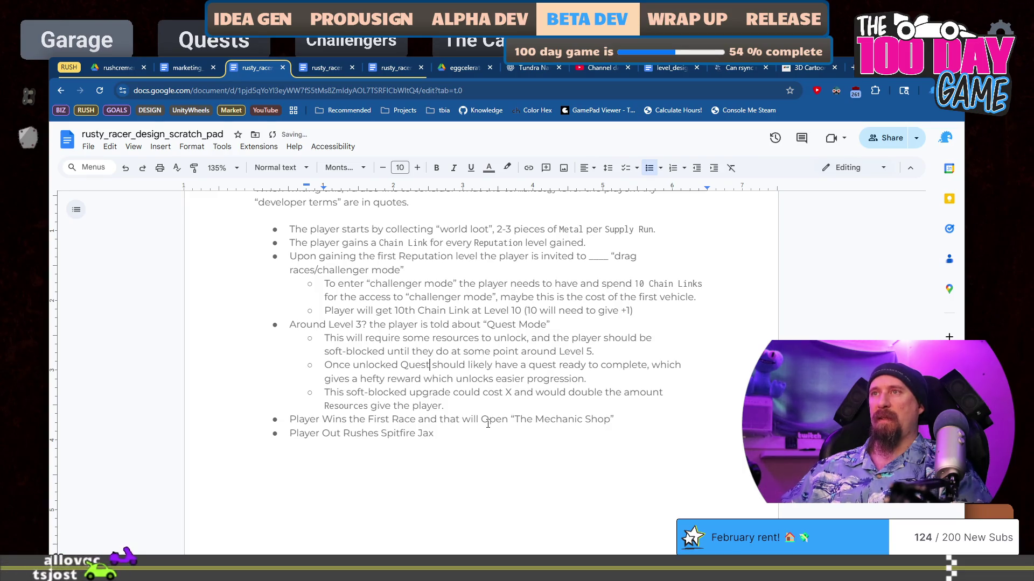
pyautogui.hotkey('ctrl', 'shift', 'Left')
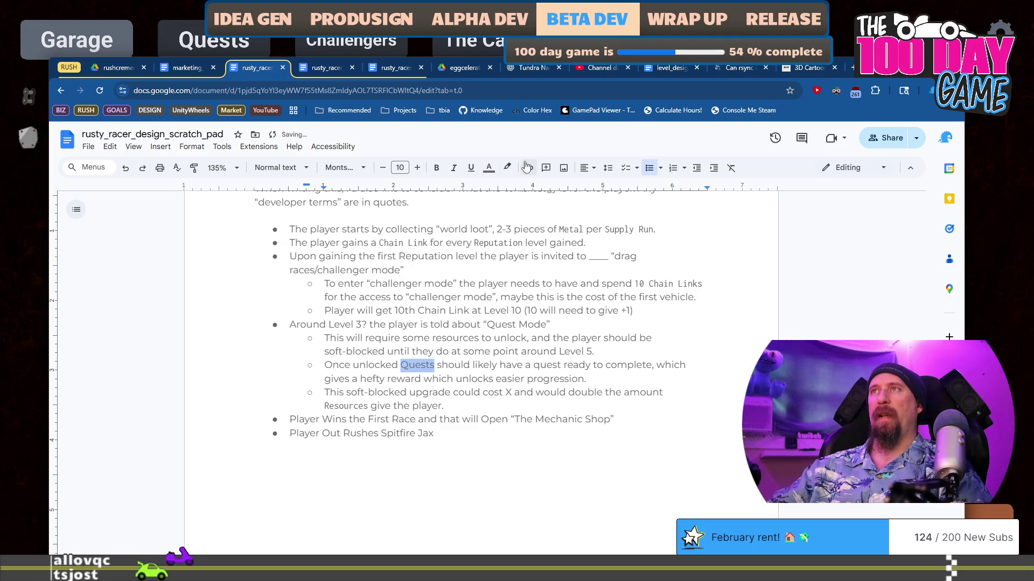
pyautogui.click(345, 167)
pyautogui.click(356, 227)
pyautogui.click(540, 412)
# Append 'aka Garage' to the Mechanic Shop bullet, set Garage in Inconsolata, and start a sub-bullet.
pyautogui.press('Down')
pyautogui.press('End')
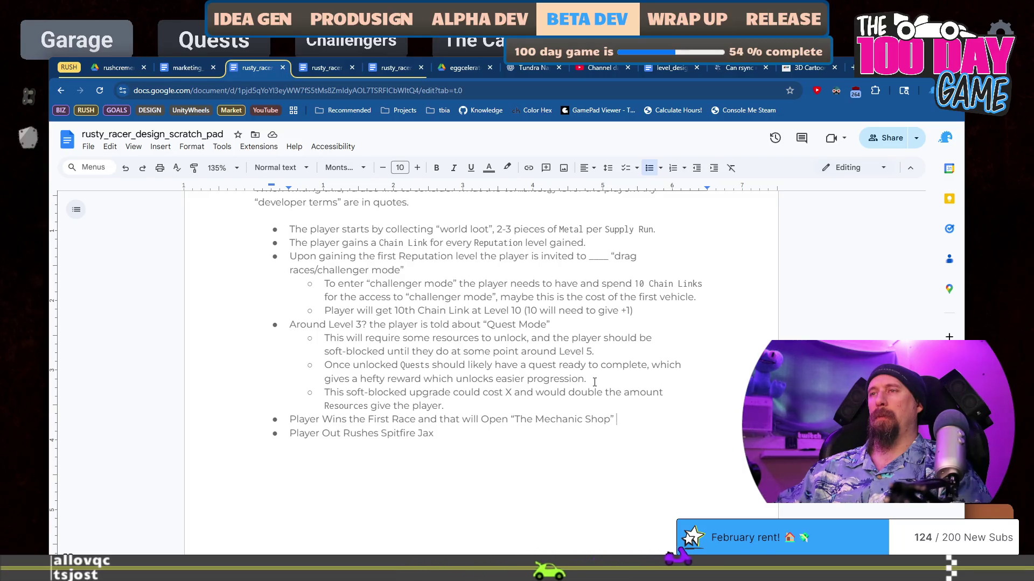
pyautogui.write('aka')
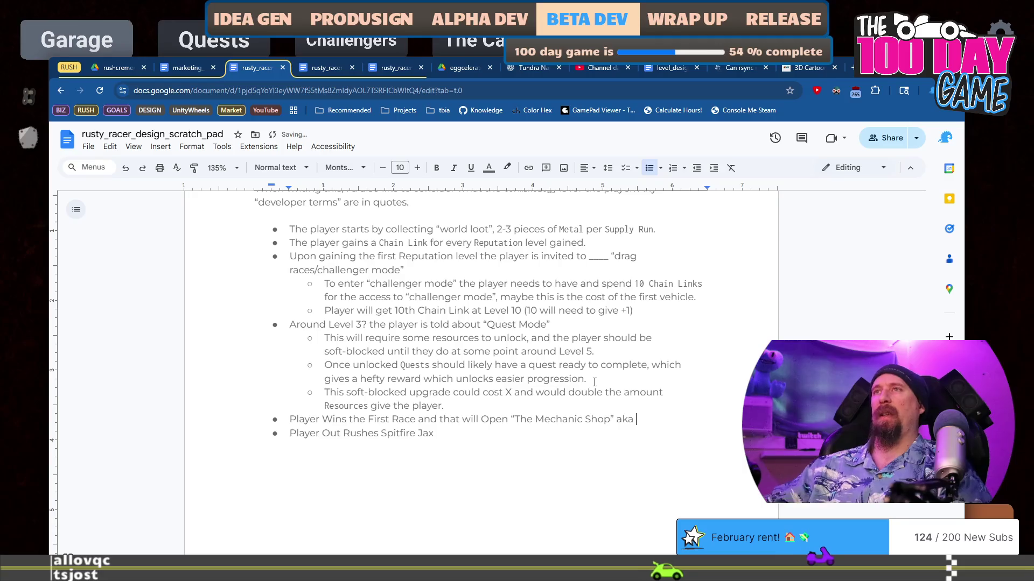
pyautogui.write(' Garage')
pyautogui.hotkey('ctrl', 'shift', 'Left')
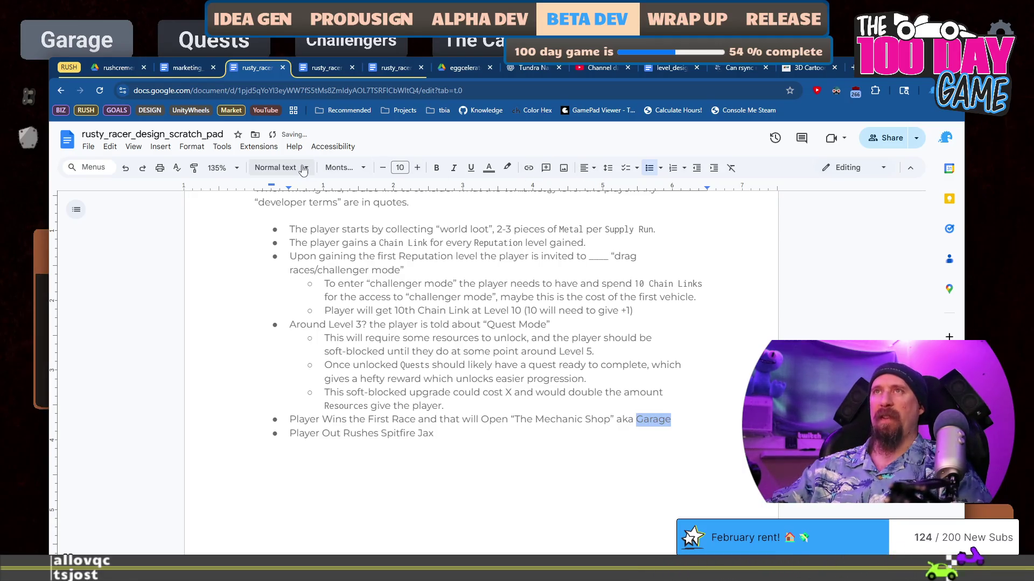
pyautogui.click(306, 168)
pyautogui.click(345, 167)
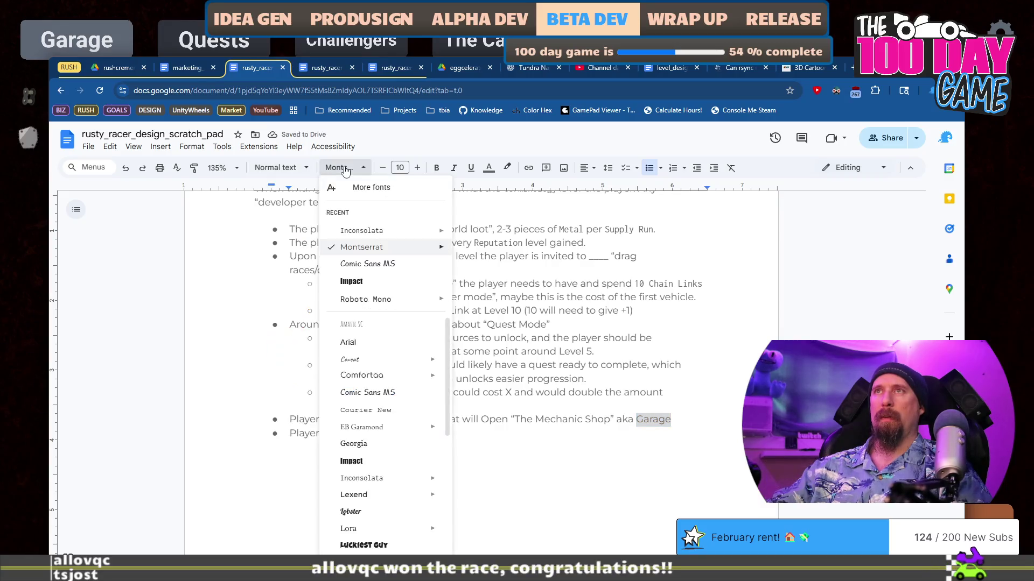
pyautogui.click(377, 233)
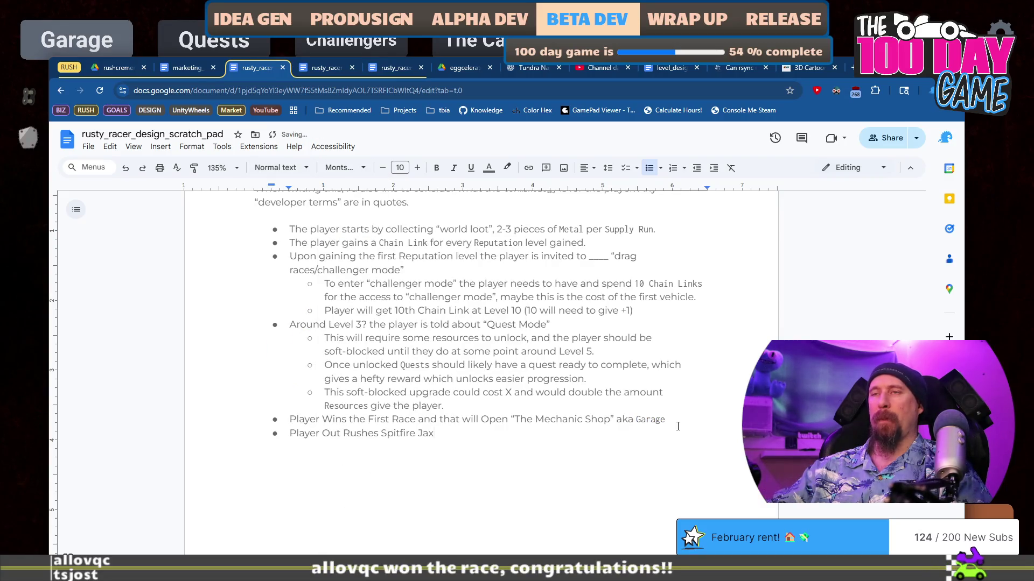
pyautogui.press('Return')
pyautogui.press('Tab')
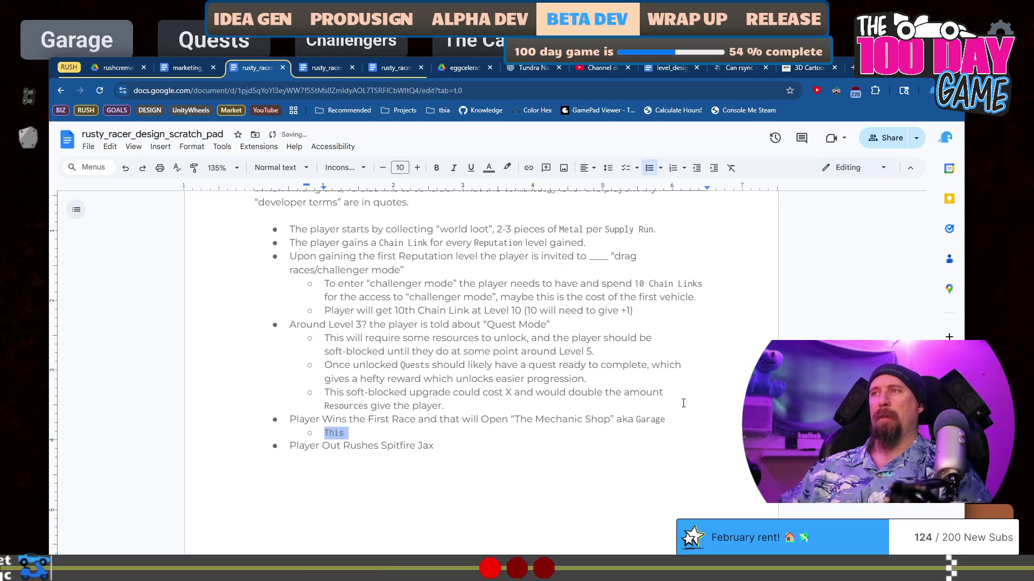
# Reset the sub-bullet to Montserrat and draft 'If this is the way vehicle upgrades… we would need to rename'.
pyautogui.click(344, 167)
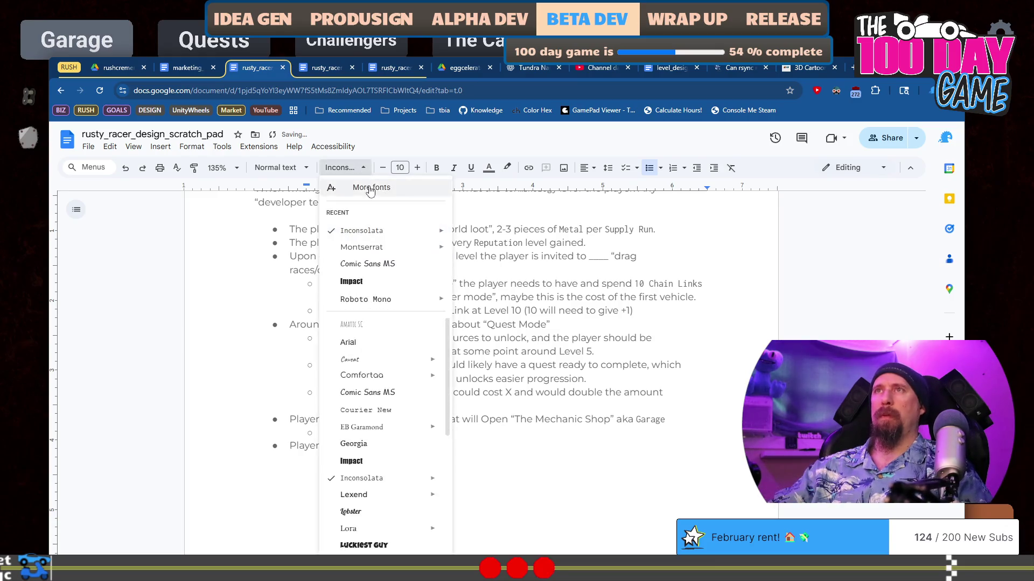
pyautogui.click(409, 249)
pyautogui.write('This will need')
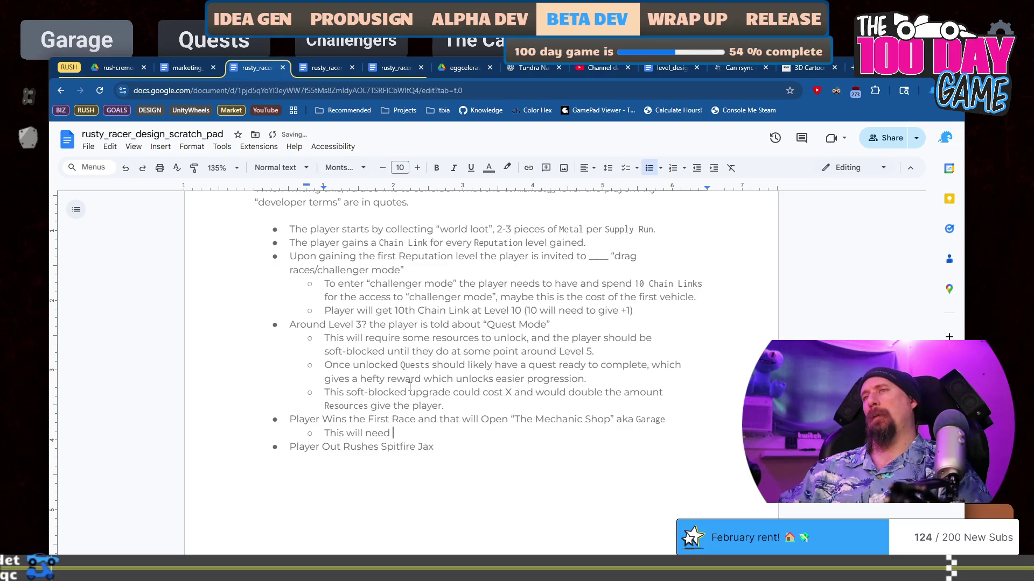
pyautogui.hotkey('shift', 'Home')
pyautogui.write('If')
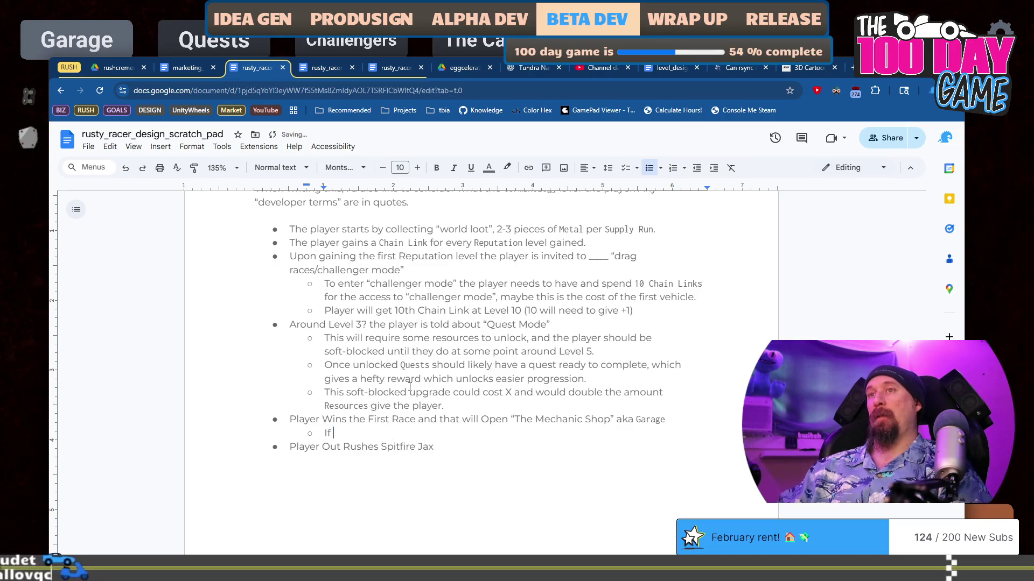
pyautogui.write(' this is')
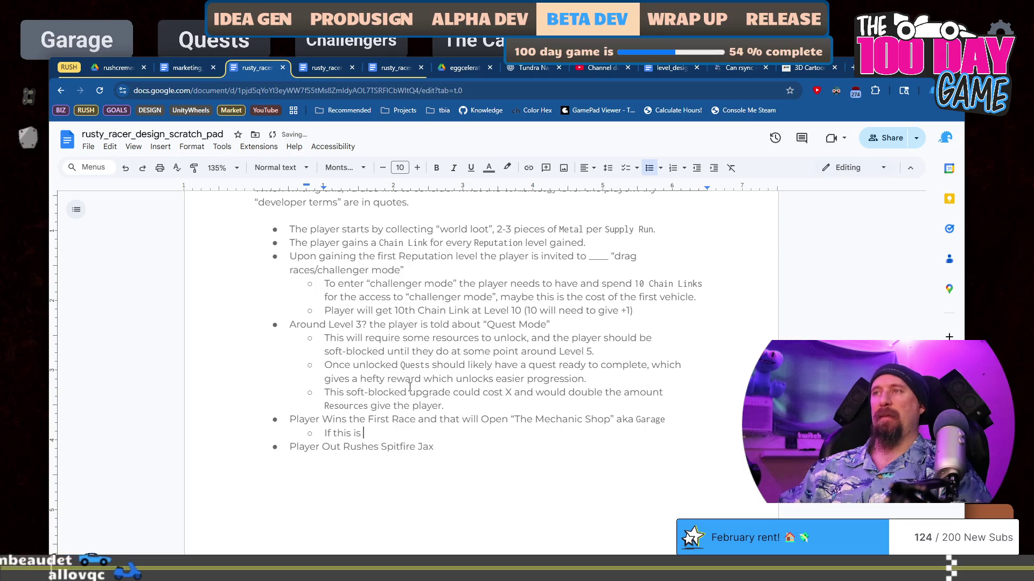
pyautogui.write(' the way ')
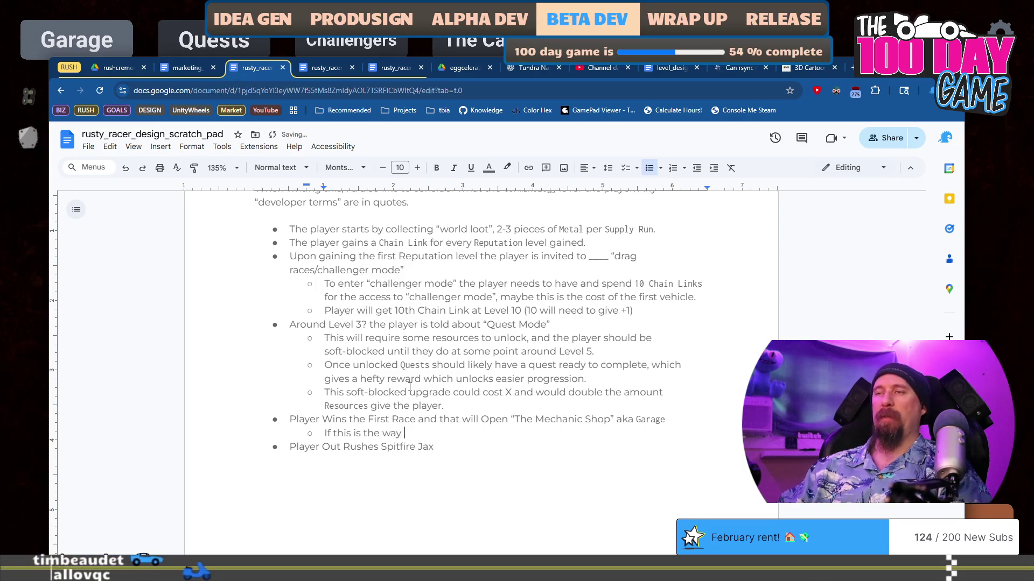
pyautogui.write('upgrades')
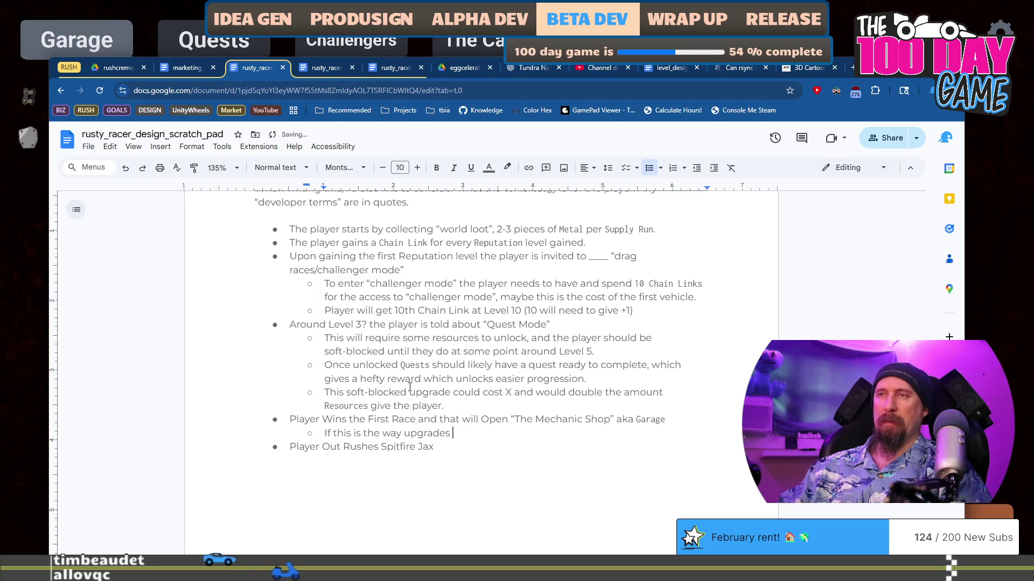
pyautogui.hotkey('ctrl', 'Left')
pyautogui.write('vehicle')
pyautogui.press('End')
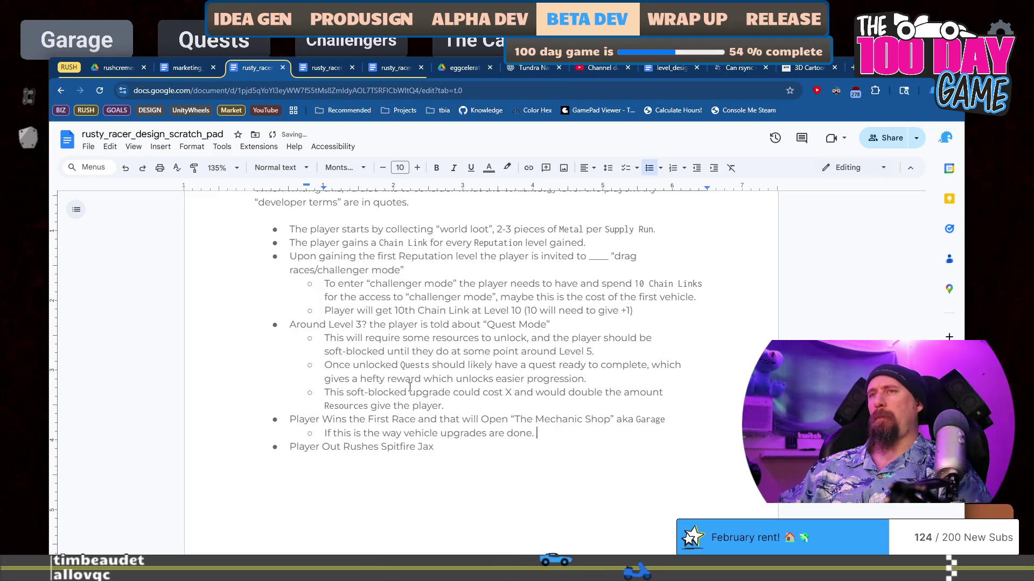
pyautogui.hotkey('ctrl', 'b')
pyautogui.press('End')
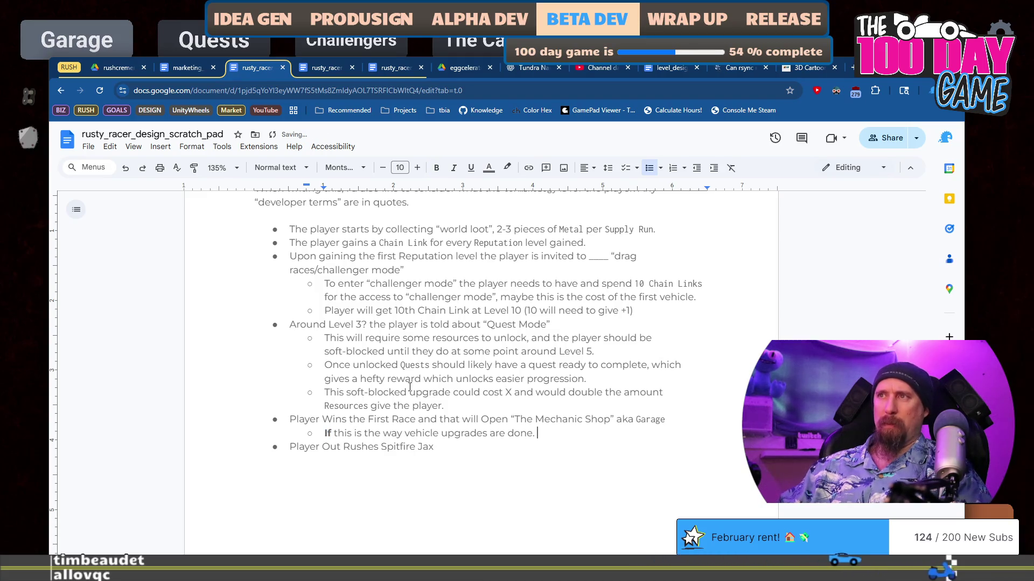
pyautogui.press('BackSpace')
pyautogui.press('BackSpace')
pyautogui.press('BackSpace')
pyautogui.write('Also if this is the dire')
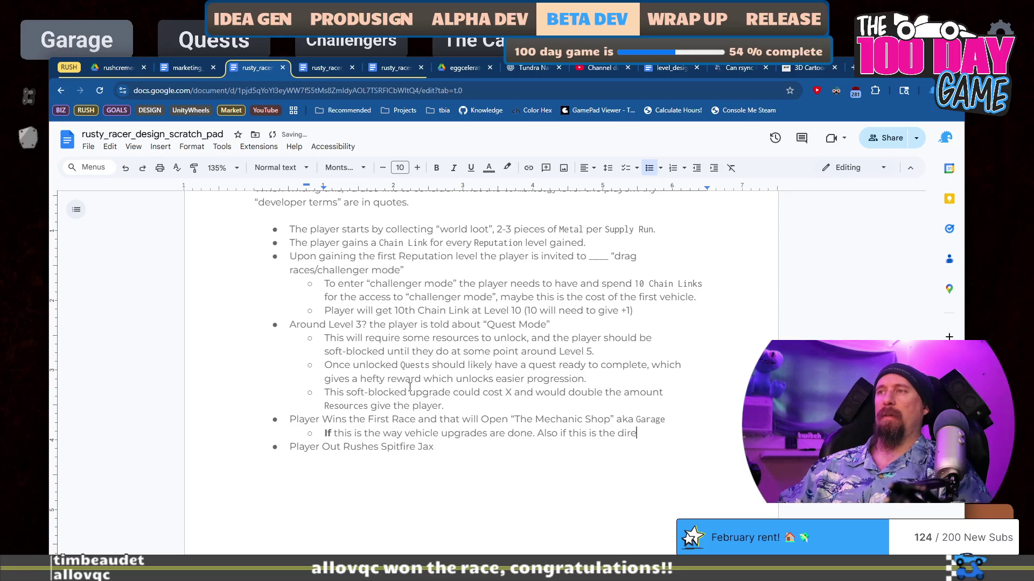
pyautogui.write('ction we would need to rename')
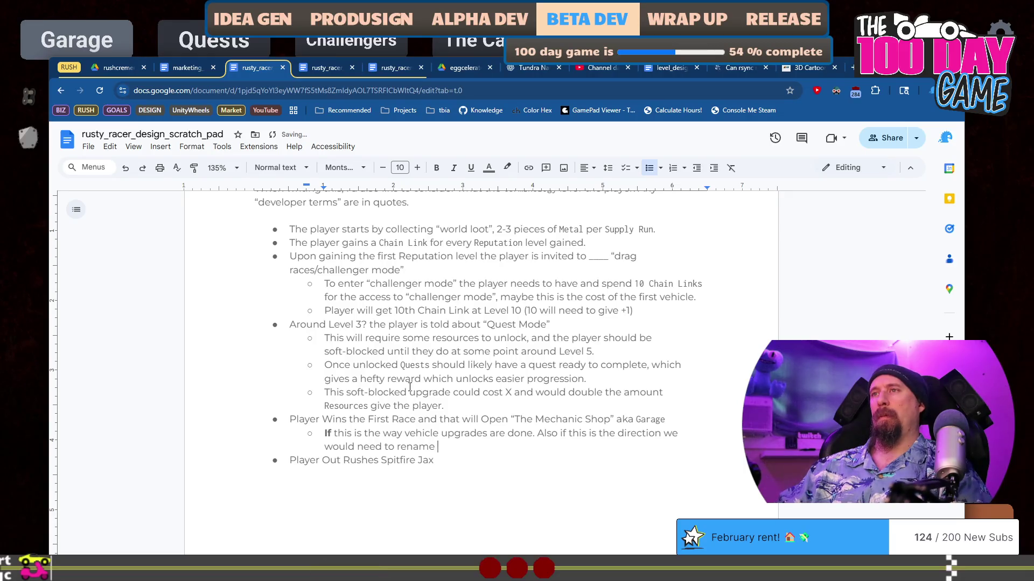
# Finish the sub-bullet with 'The Techtree Garage to Shop.' and set Shop in Inconsolata.
pyautogui.write('The Techtre')
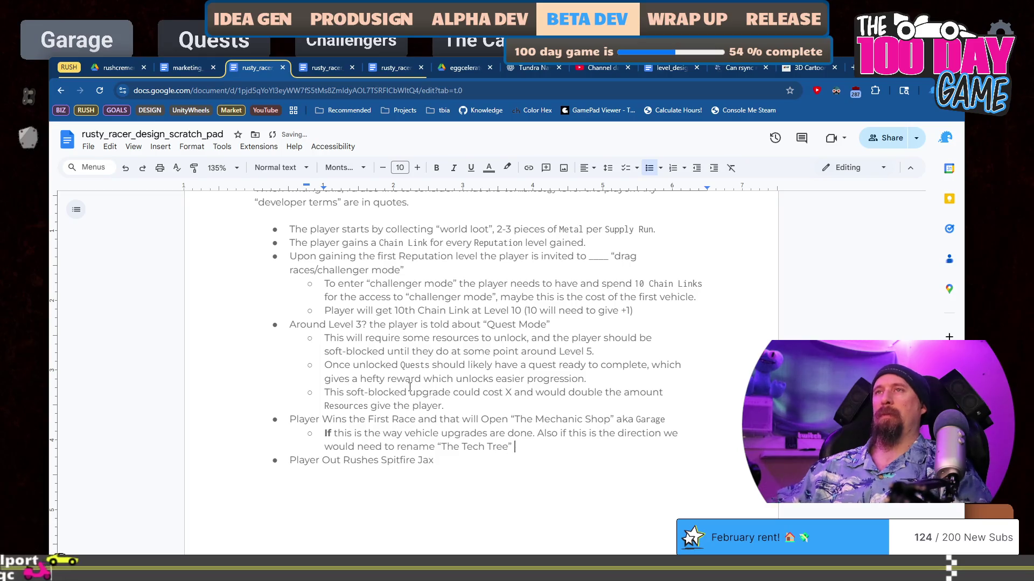
pyautogui.write('Garage to ')
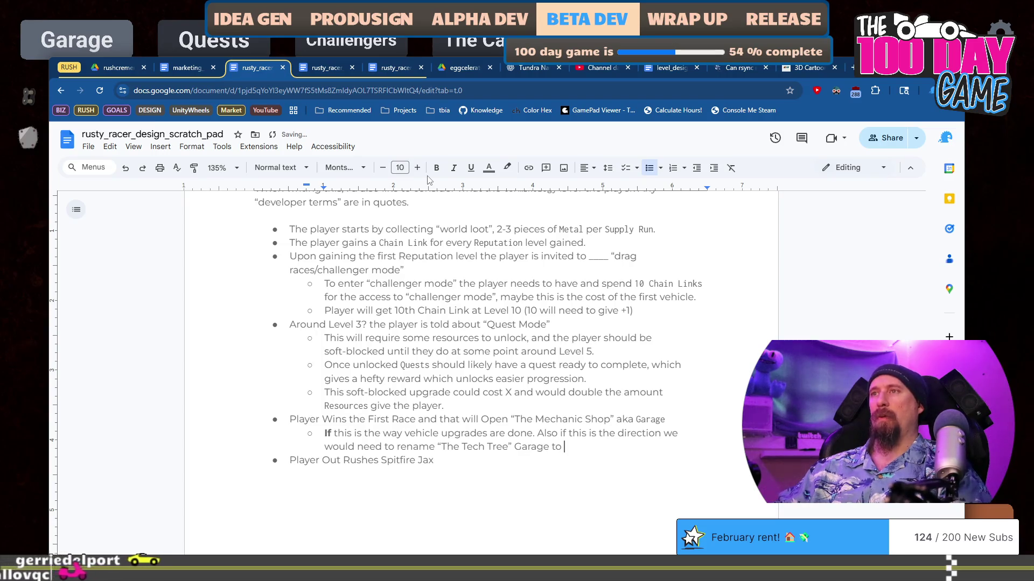
pyautogui.write('Shop.')
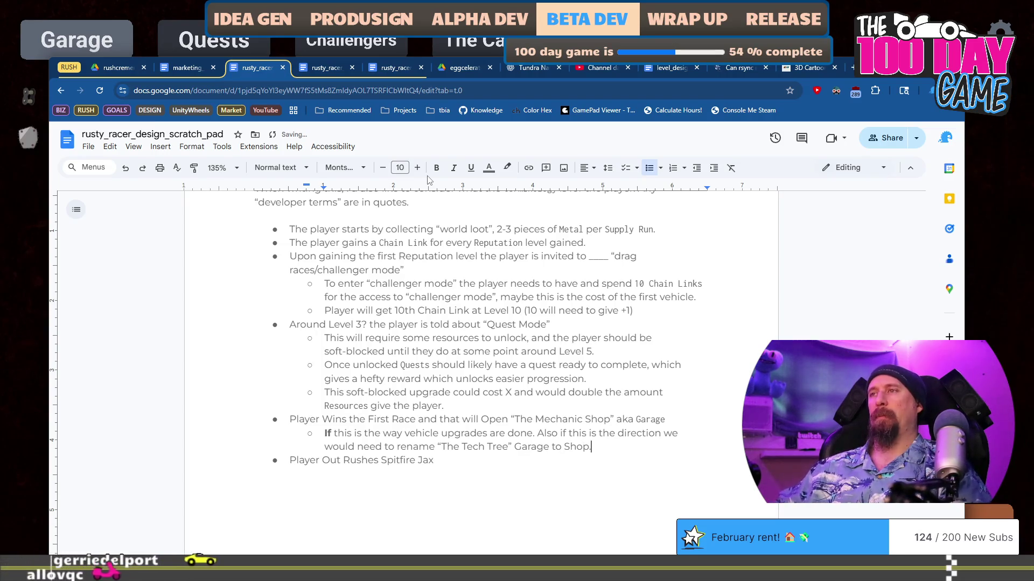
pyautogui.press('Left')
pyautogui.hotkey('ctrl', 'shift', 'Left')
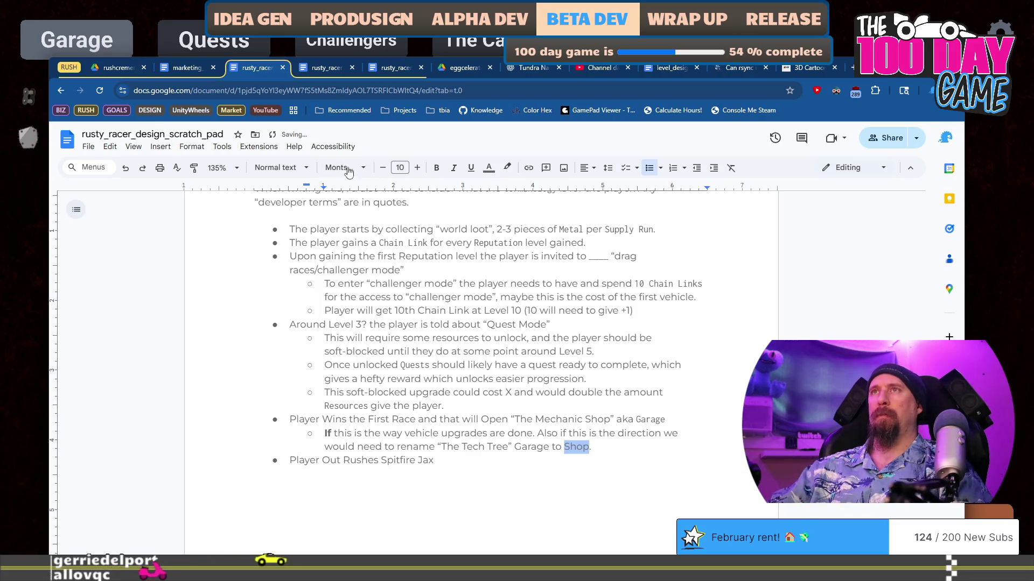
pyautogui.click(350, 168)
pyautogui.click(425, 247)
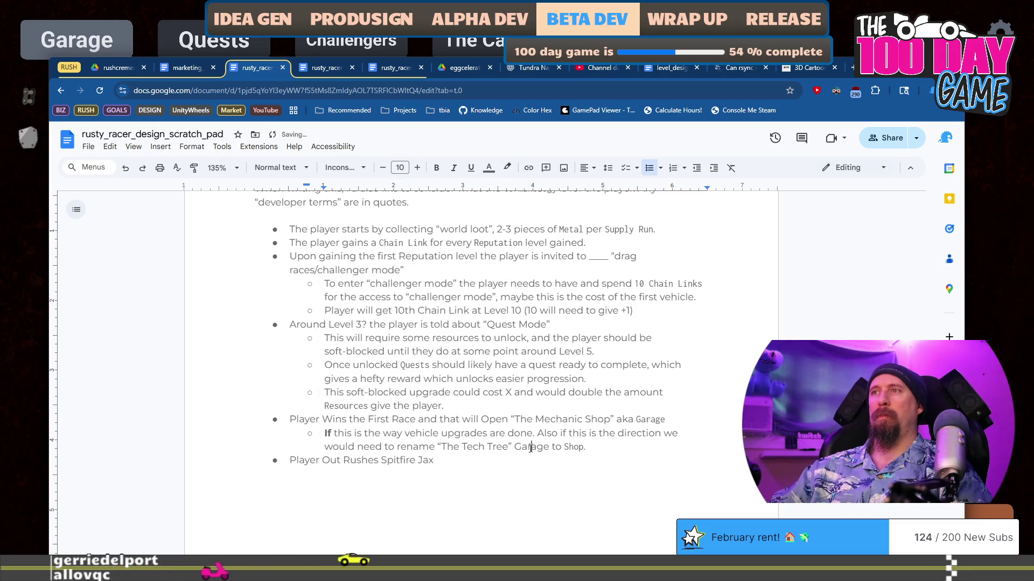
# Set Garage in Inconsolata and remove the stray space between Garage and 'to'.
pyautogui.doubleClick(532, 446)
pyautogui.click(345, 167)
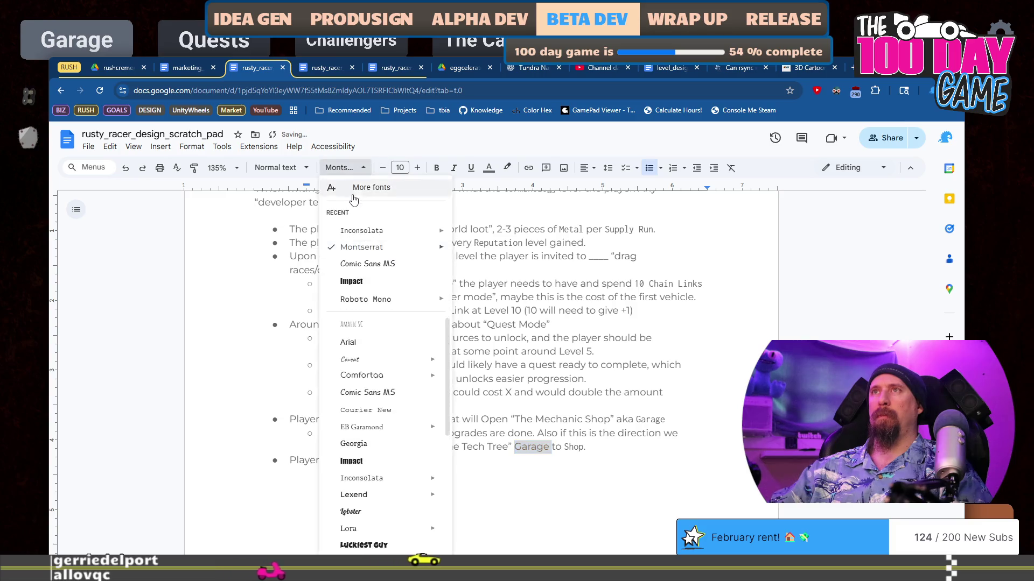
pyautogui.click(358, 231)
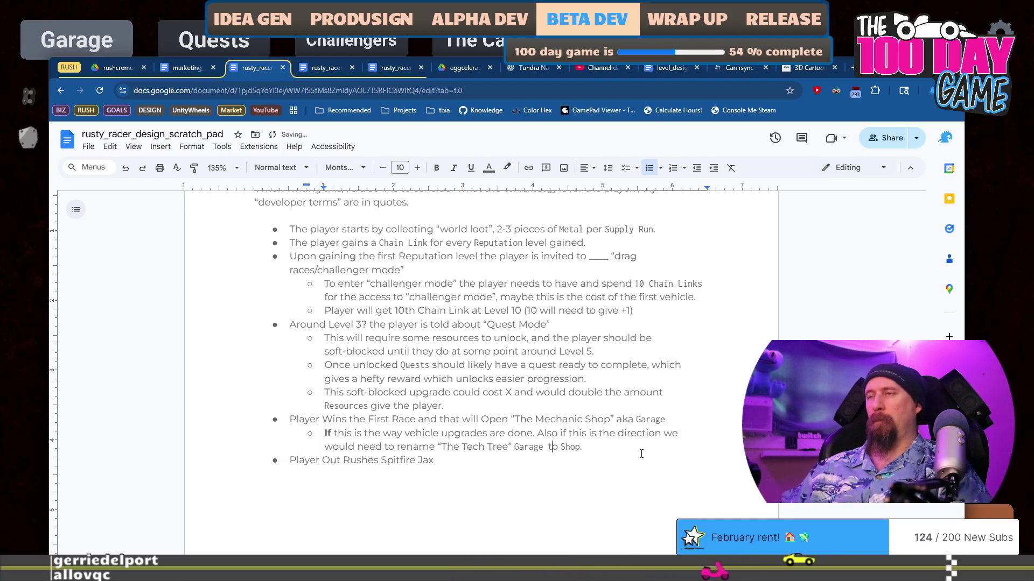
pyautogui.press('BackSpace')
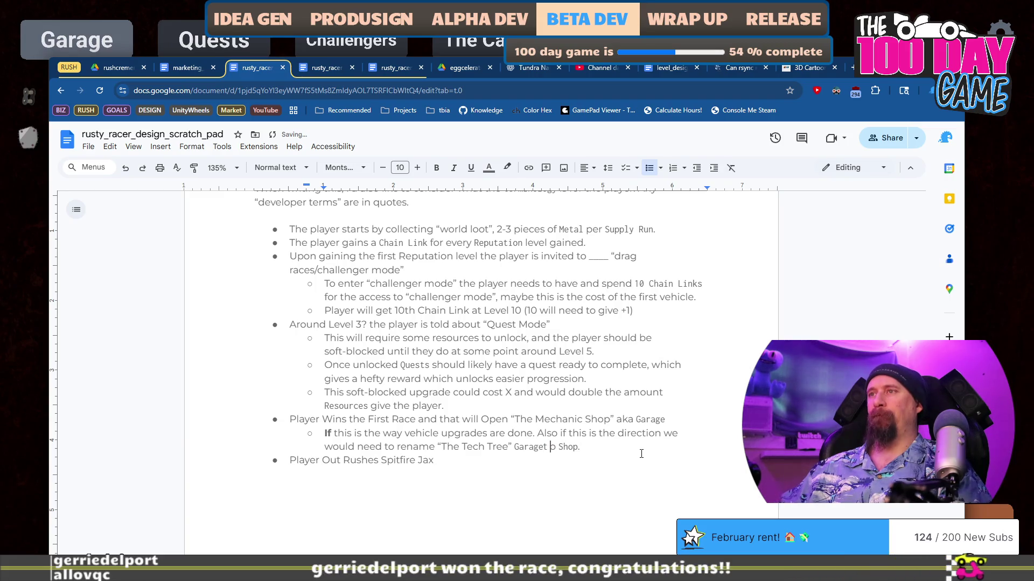
pyautogui.press('BackSpace')
pyautogui.press('BackSpace')
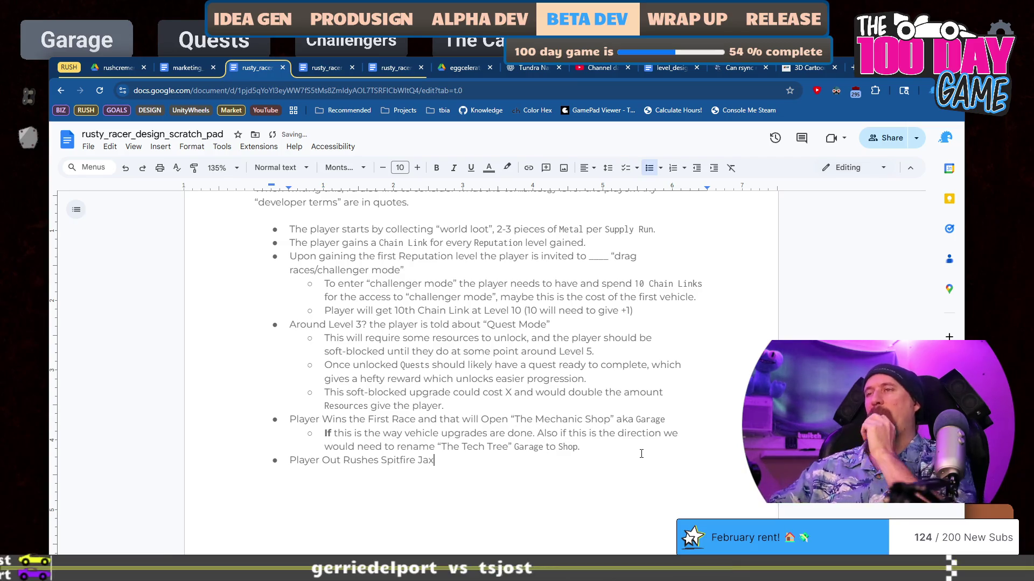
pyautogui.scroll(-4, 596, 330)
pyautogui.scroll(2, 321, 339)
pyautogui.press('Down')
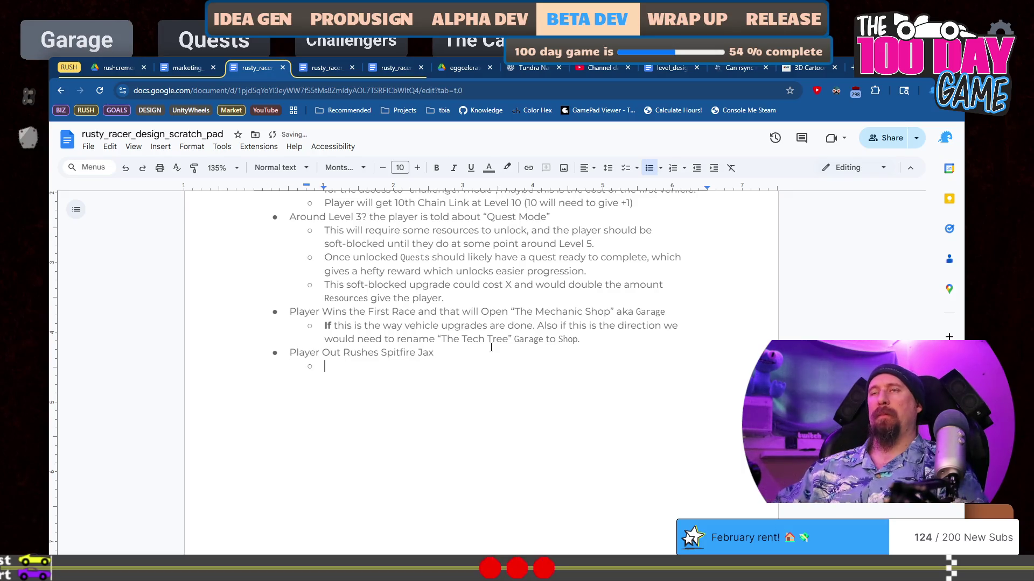
# Extend the Spitfire Jax bullet with 'to unlock the Desert Chapel environment', lowercasing 'the'.
pyautogui.write('hi')
pyautogui.press('BackSpace')
pyautogui.press('BackSpace')
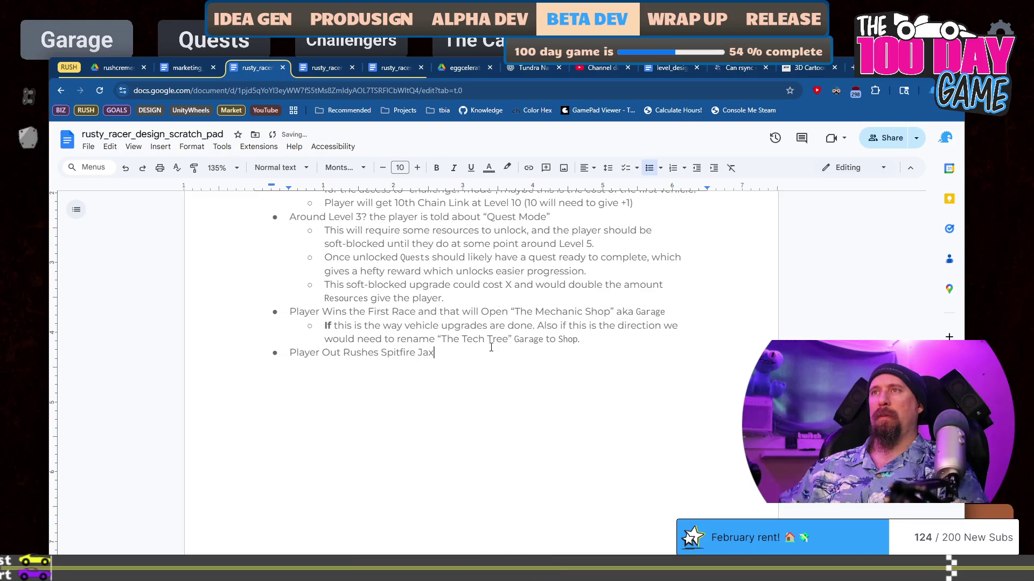
pyautogui.press('Tab')
pyautogui.write('lock ')
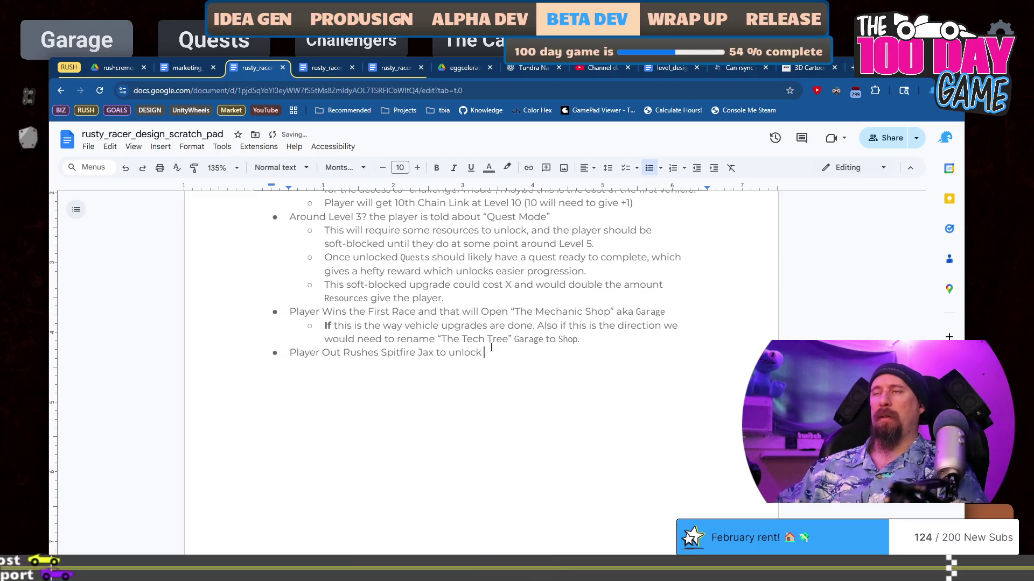
pyautogui.write('The Des')
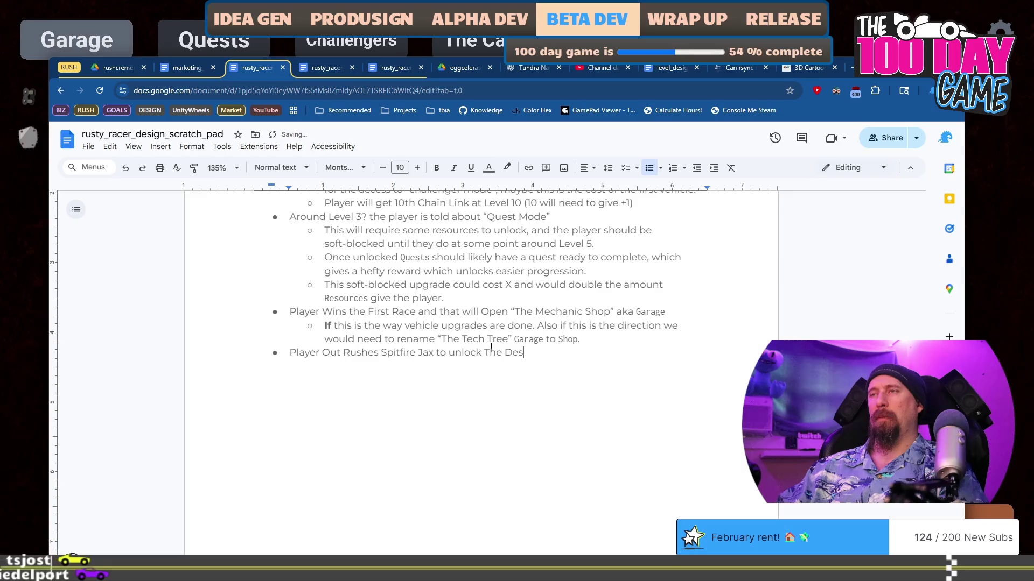
pyautogui.write('ert Chapel')
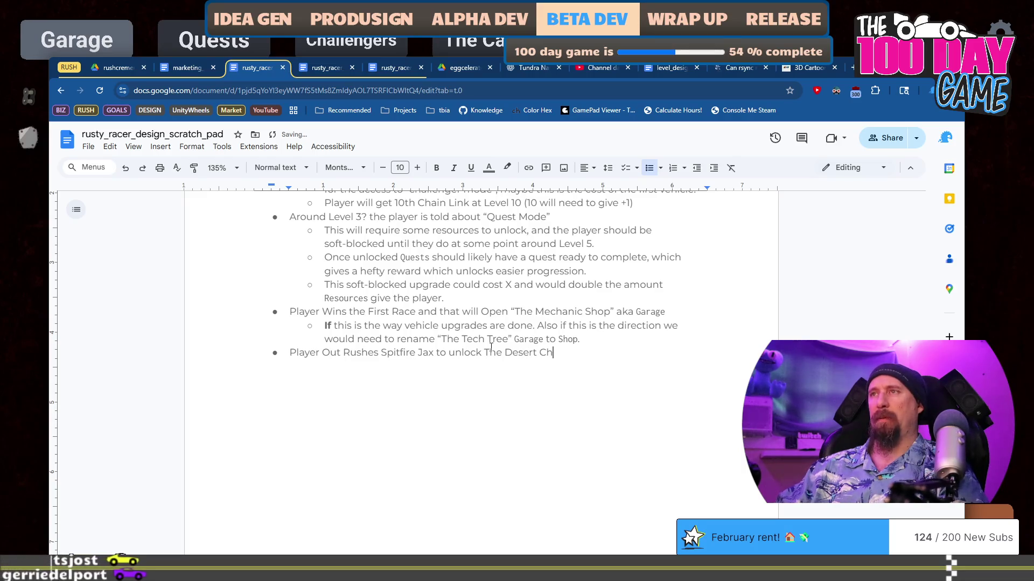
pyautogui.hotkey('ctrl', 'shift', 'Left')
pyautogui.hotkey('ctrl', 'shift', 'Left')
pyautogui.press('Left')
pyautogui.press('BackSpace')
pyautogui.press('BackSpace')
pyautogui.press('BackSpace')
pyautogui.write('the')
pyautogui.press('End')
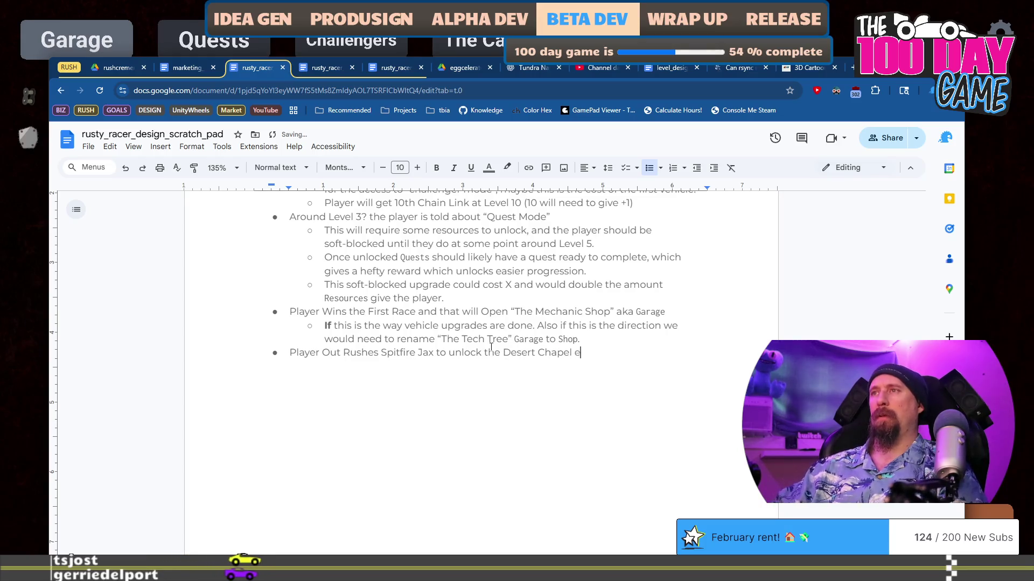
pyautogui.write('ironment.')
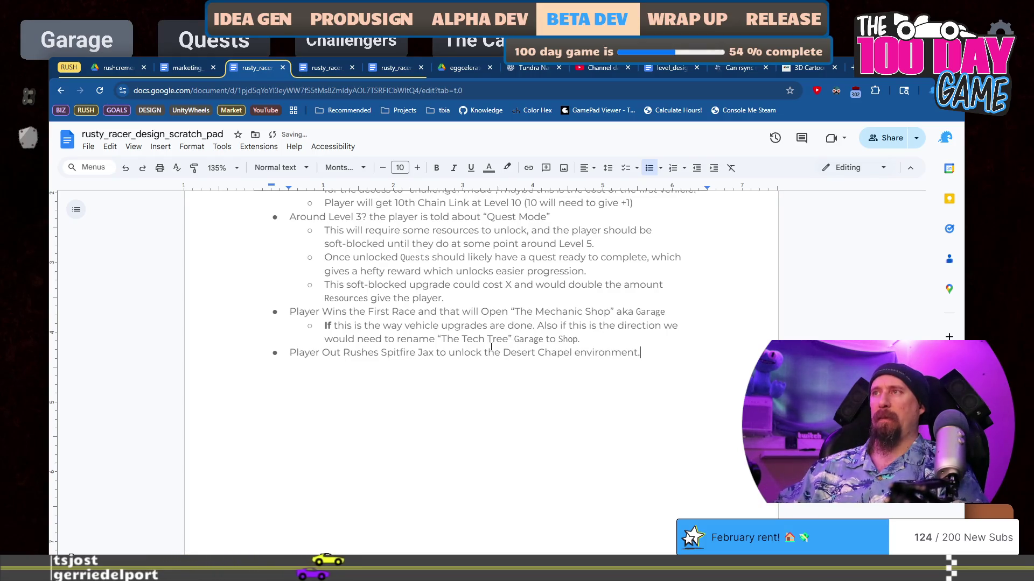
# Set Desert Chapel in Inconsolata and insert an empty bullet above the Spitfire Jax line.
pyautogui.hotkey('ctrl', 'Left')
pyautogui.hotkey('ctrl', 'Left')
pyautogui.hotkey('ctrl', 'Left')
pyautogui.hotkey('ctrl', 'shift', 'Left')
pyautogui.hotkey('ctrl', 'shift', 'Left')
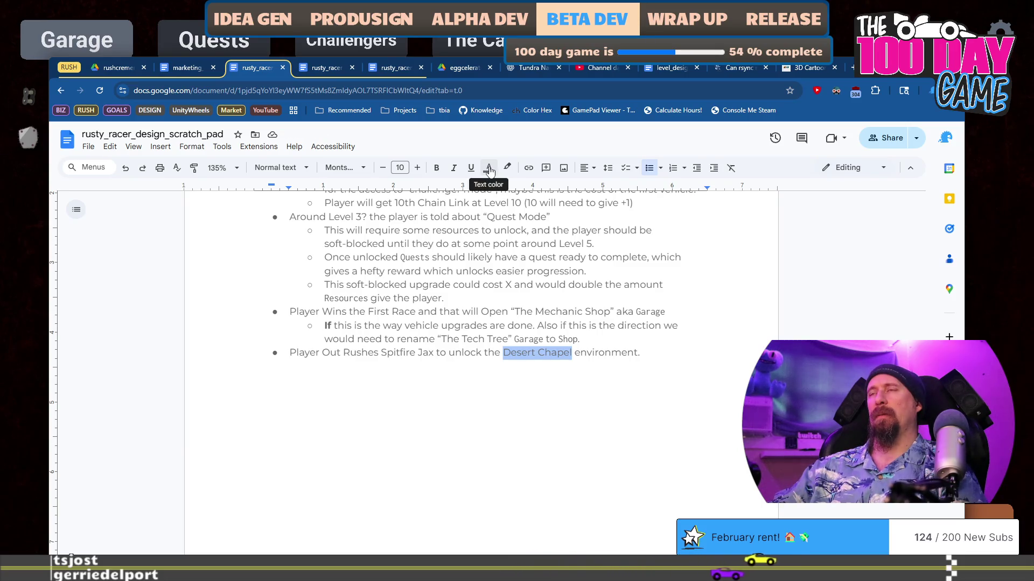
pyautogui.click(345, 168)
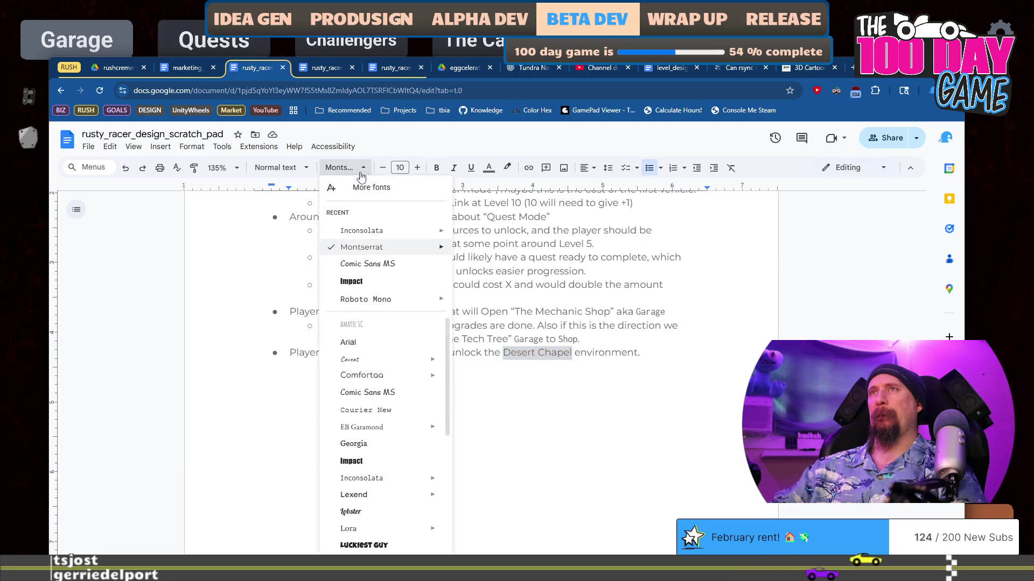
pyautogui.click(381, 235)
pyautogui.click(617, 352)
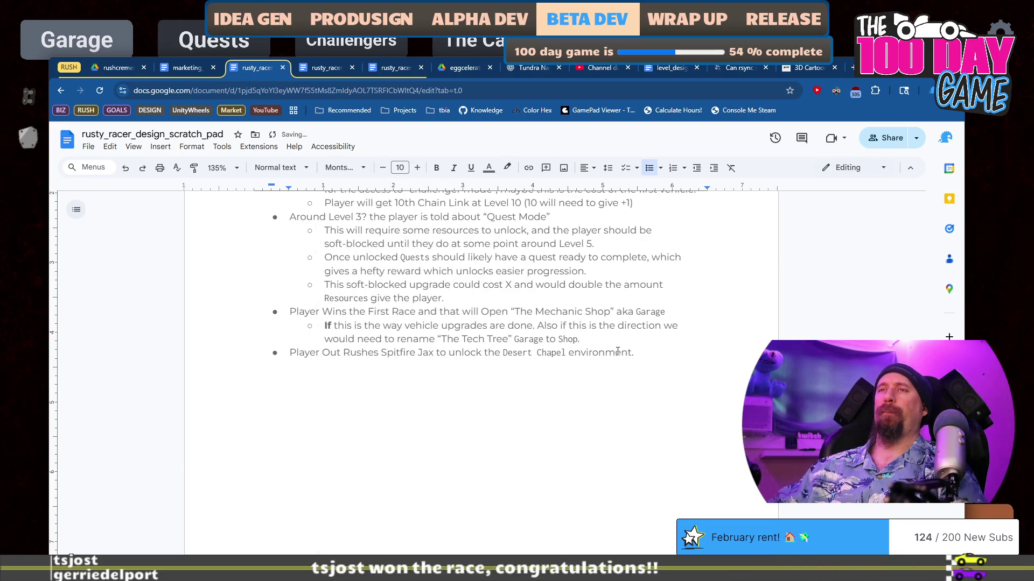
pyautogui.press('Home')
pyautogui.press('Return')
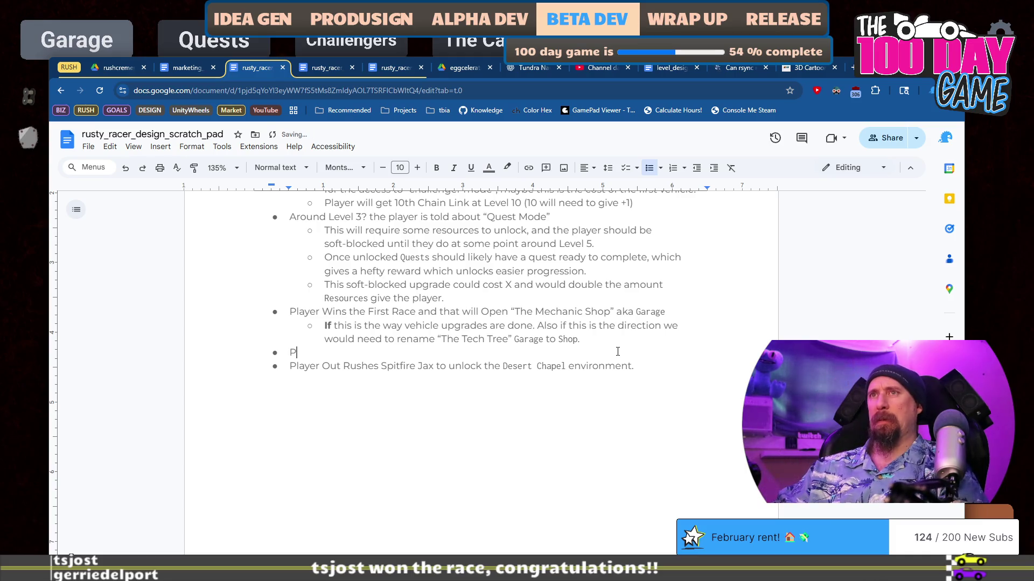
# Write the new bullet ending 'at ???? until they beat Spitfire Jax.' and set Spitfire Jax in Inconsolata.
pyautogui.write('layer should start getting soft-locked un')
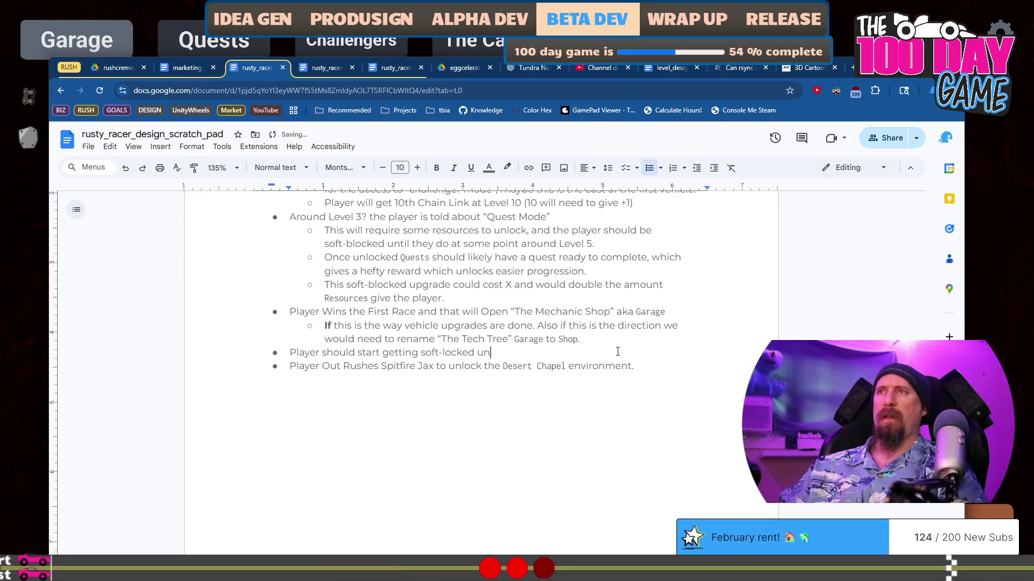
pyautogui.write(' t')
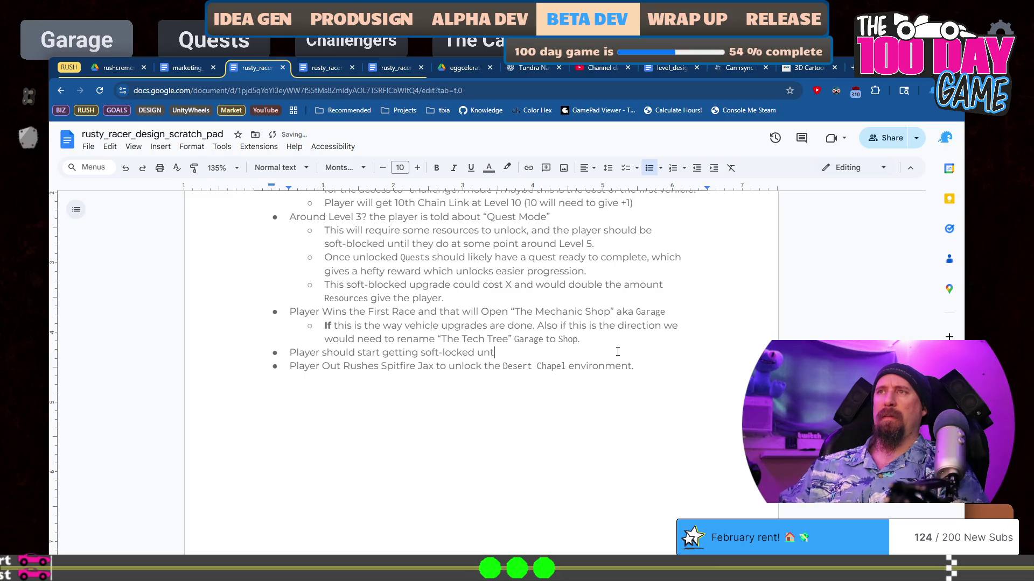
pyautogui.write('the')
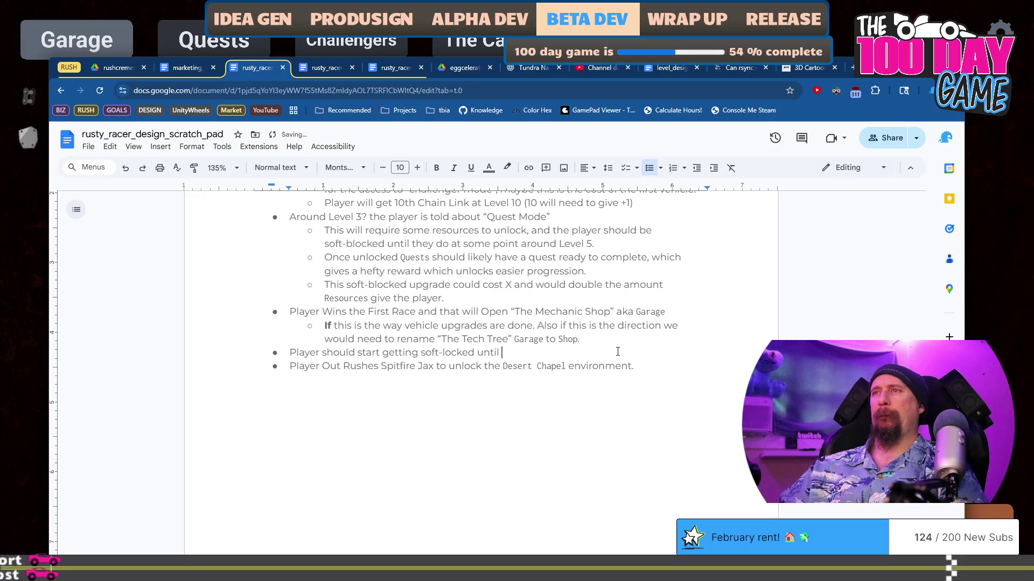
pyautogui.write('they')
pyautogui.press('BackSpace')
pyautogui.press('BackSpace')
pyautogui.press('BackSpace')
pyautogui.write('at ???? ')
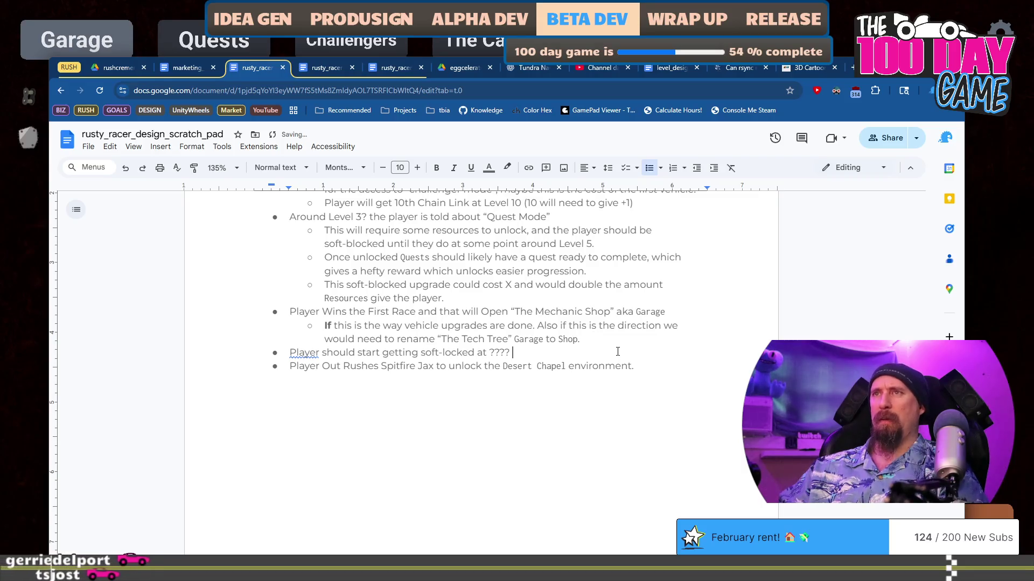
pyautogui.write('until they beat Spi')
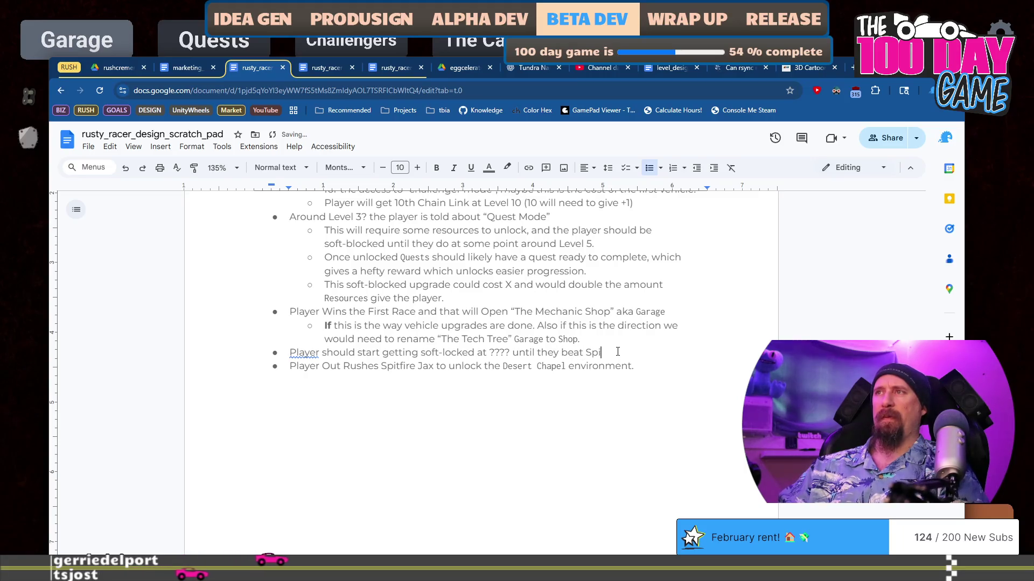
pyautogui.write('tfire Jax.')
pyautogui.hotkey('ctrl', 'shift', 'Left')
pyautogui.hotkey('ctrl', 'shift', 'Left')
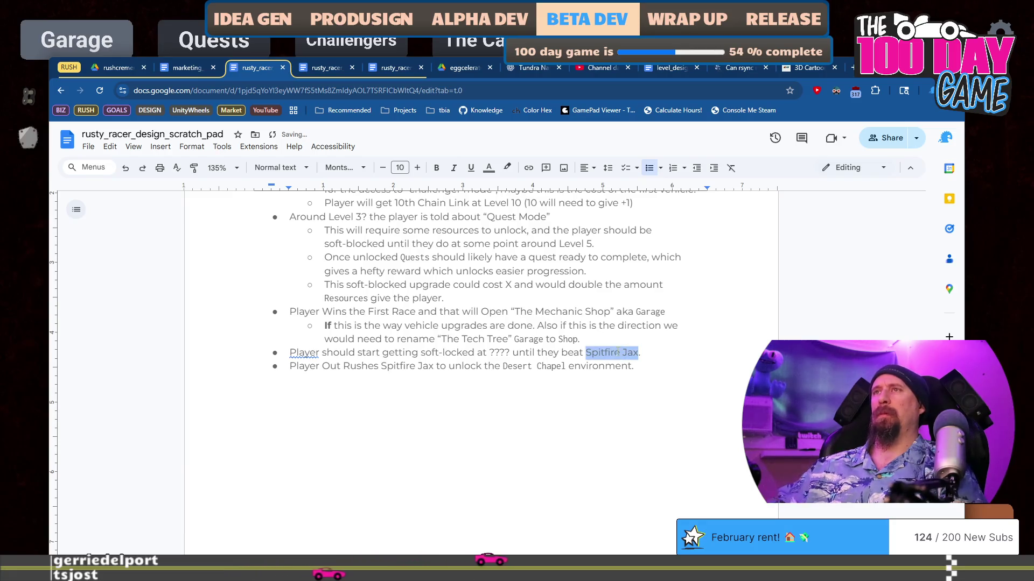
pyautogui.click(342, 168)
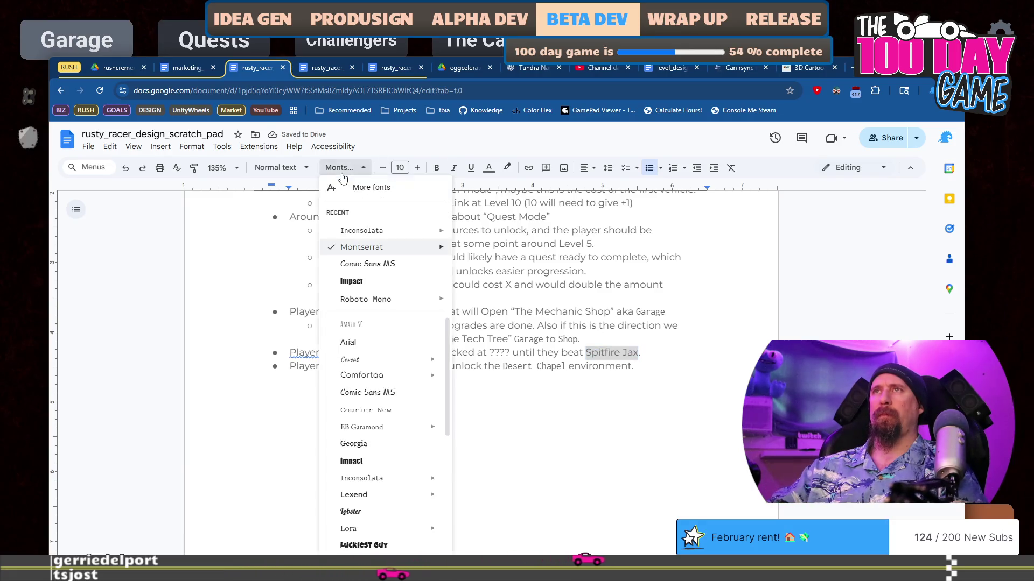
pyautogui.click(366, 232)
pyautogui.click(439, 366)
pyautogui.hotkey('ctrl', 'shift', 'Left')
pyautogui.hotkey('ctrl', 'shift', 'Left')
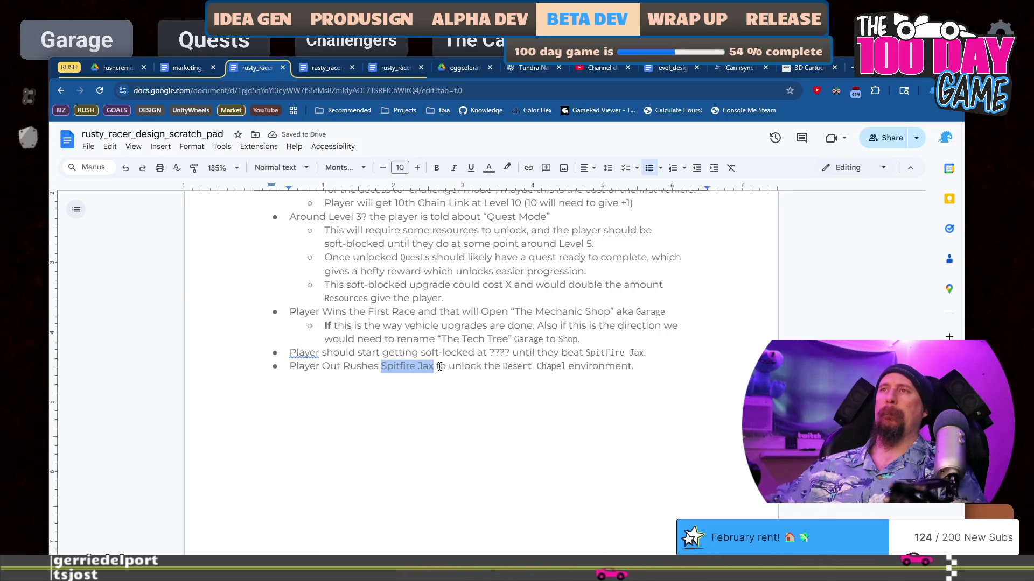
pyautogui.click(345, 167)
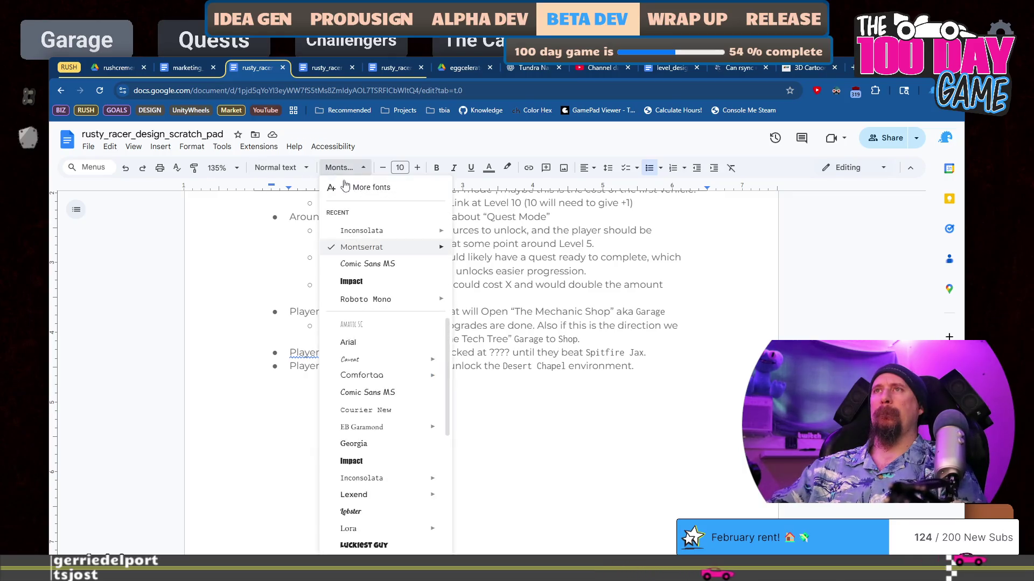
pyautogui.click(370, 230)
pyautogui.click(611, 367)
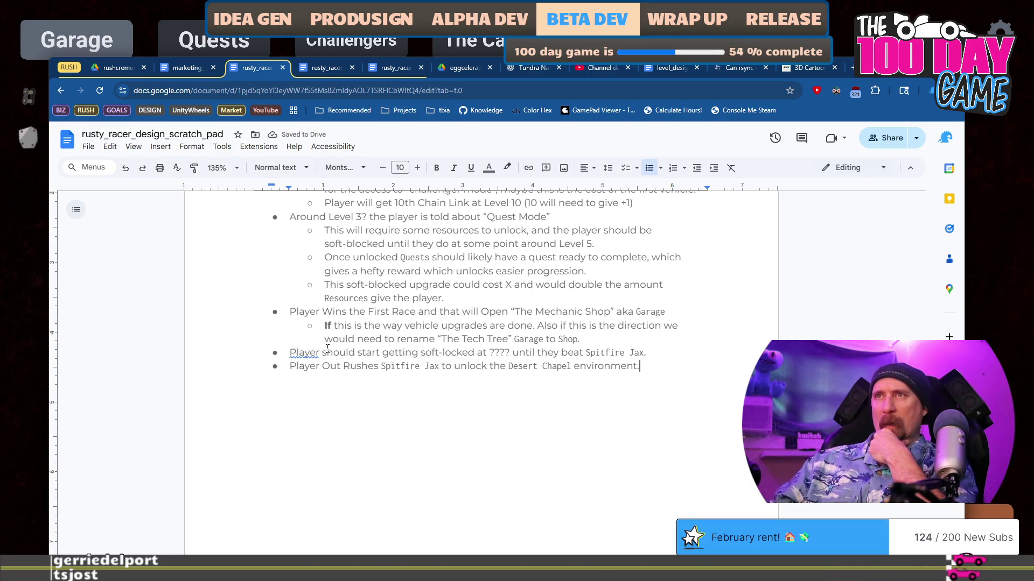
# Reword the bullet to 'The player should be soft-locked around level ????'.
pyautogui.rightClick(314, 354)
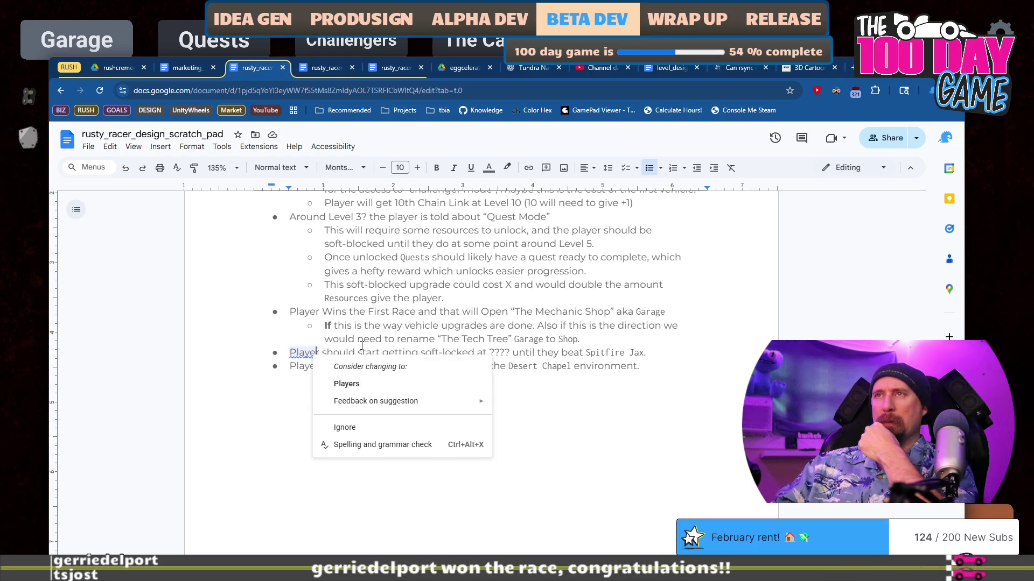
pyautogui.click(351, 351)
pyautogui.write('The ')
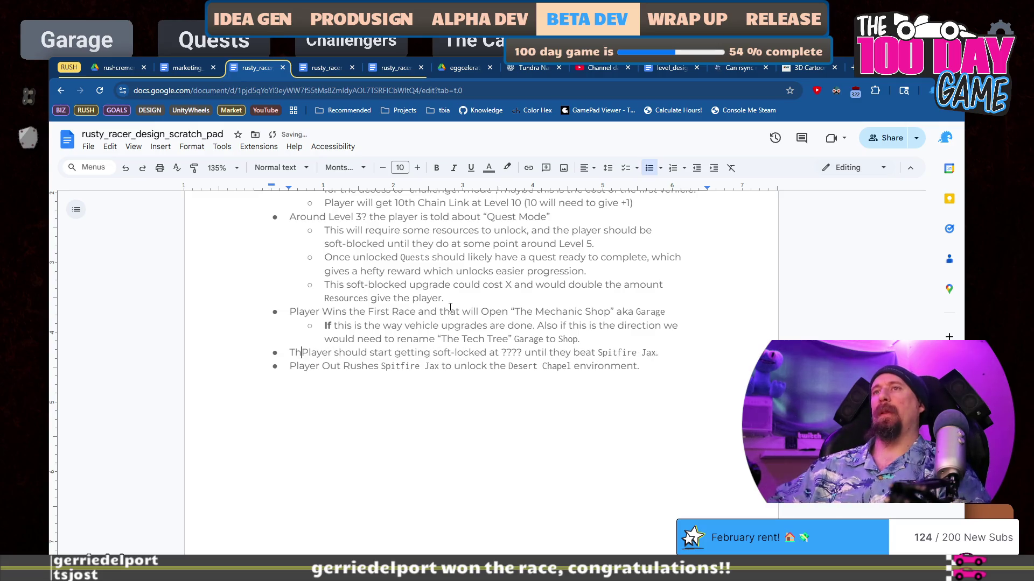
pyautogui.write('p')
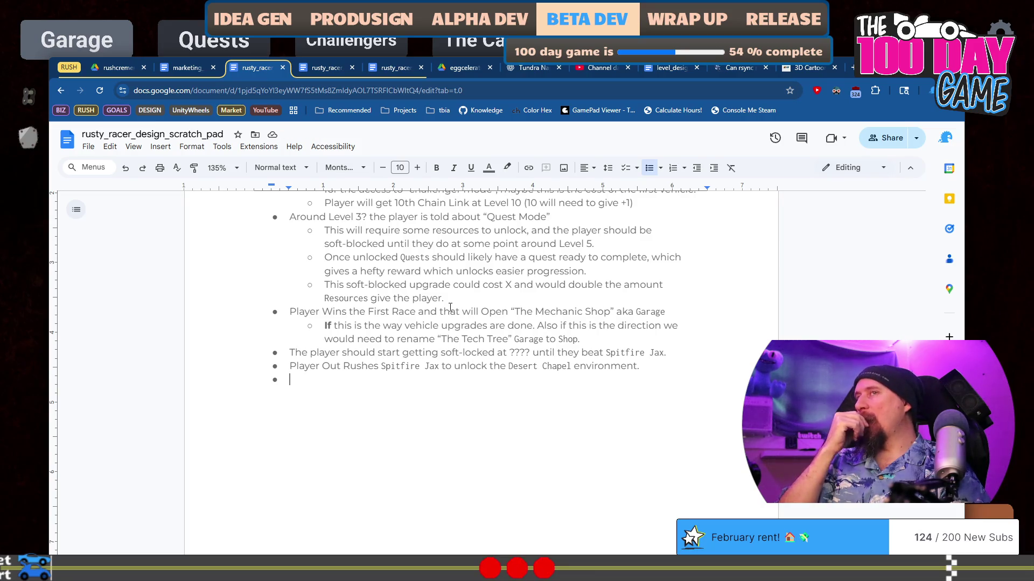
pyautogui.hotkey('ctrl', 'Right')
pyautogui.hotkey('ctrl', 'Right')
pyautogui.hotkey('ctrl', 'Right')
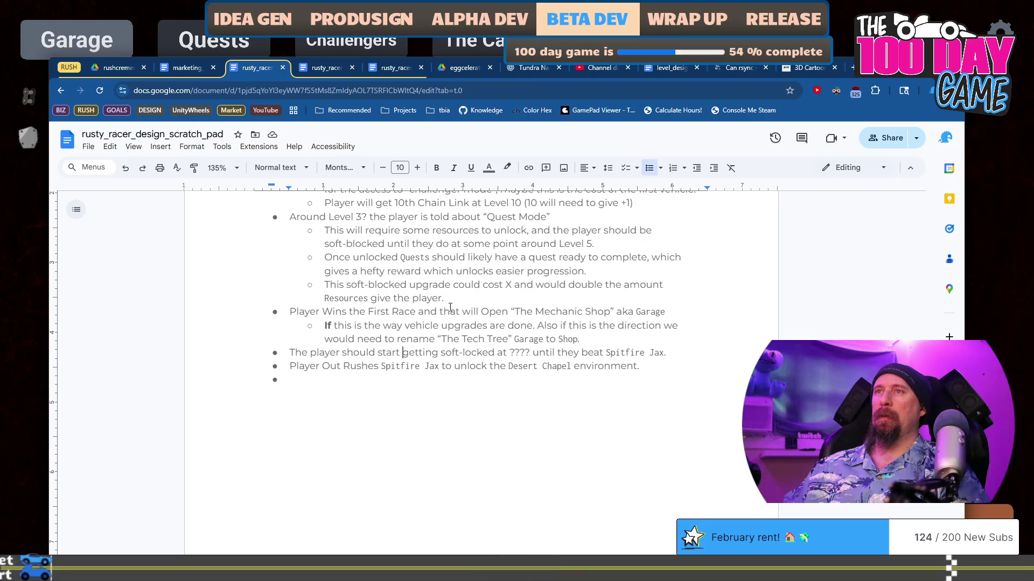
pyautogui.hotkey('ctrl', 'Left')
pyautogui.hotkey('ctrl', 'shift', 'Right')
pyautogui.hotkey('ctrl', 'shift', 'Right')
pyautogui.write('be')
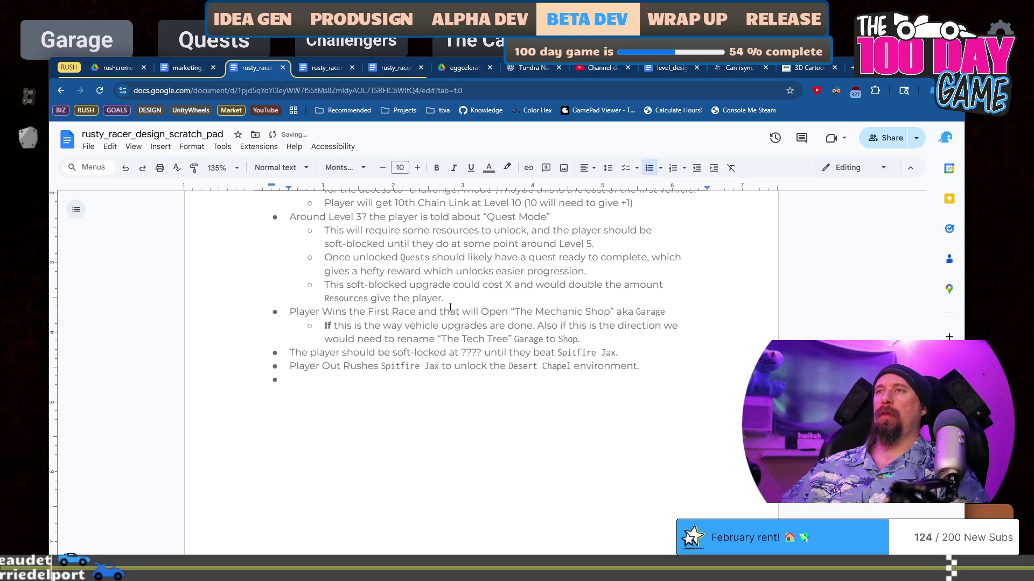
pyautogui.press('Down')
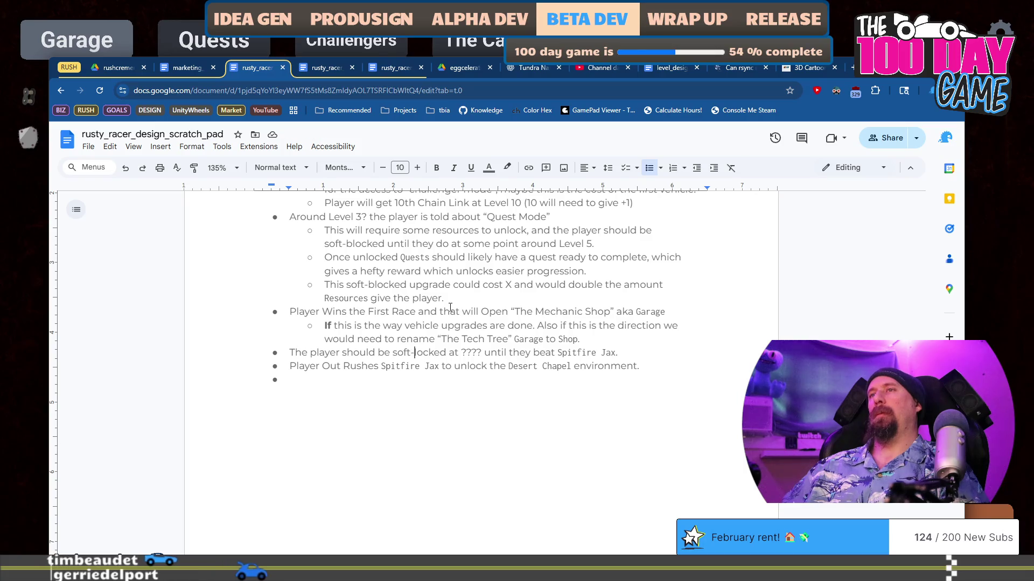
pyautogui.press('Up')
pyautogui.hotkey('ctrl', 'Right')
pyautogui.hotkey('ctrl', 'shift', 'Right')
pyautogui.write('round level')
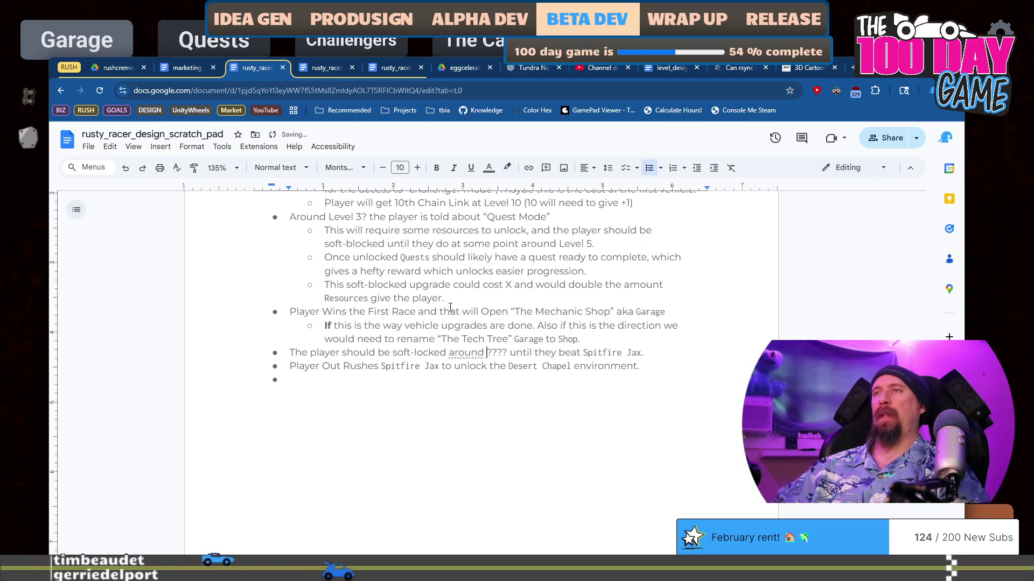
pyautogui.press('Down')
pyautogui.press('Down')
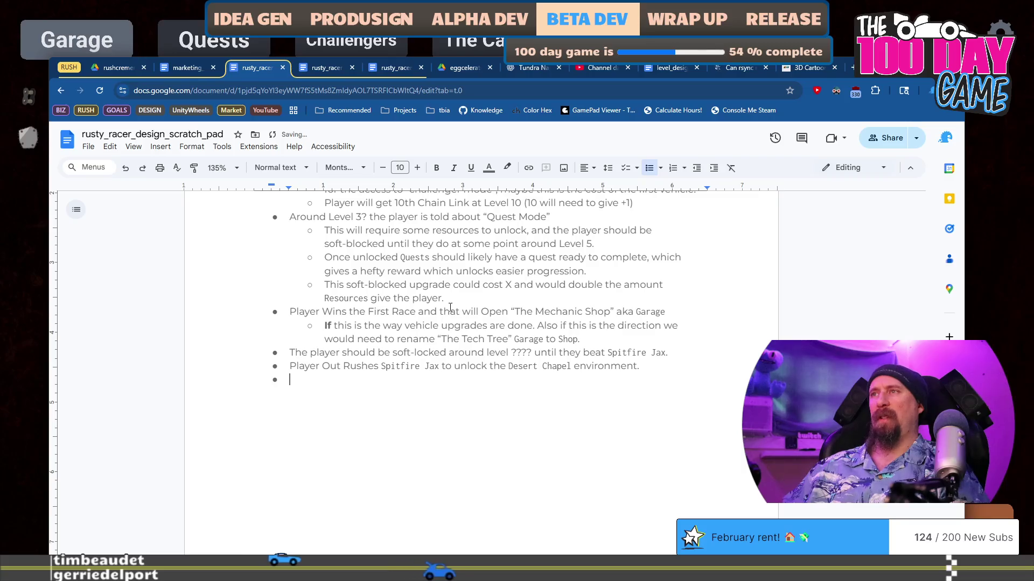
# Replace 'around level' with 'in the tech tree' in the soft-lock bullet.
pyautogui.scroll(6, 399, 312)
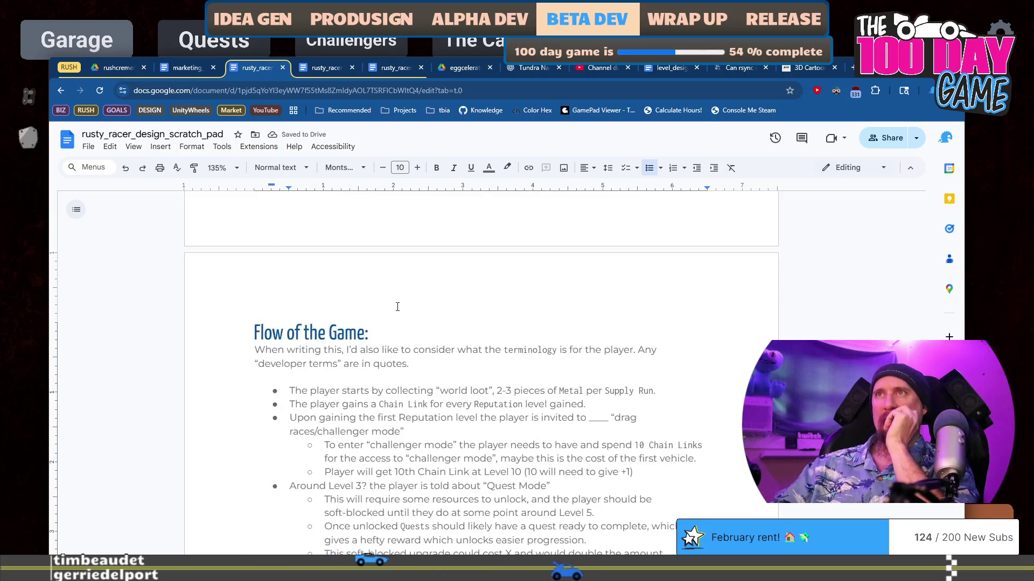
pyautogui.scroll(18, 398, 306)
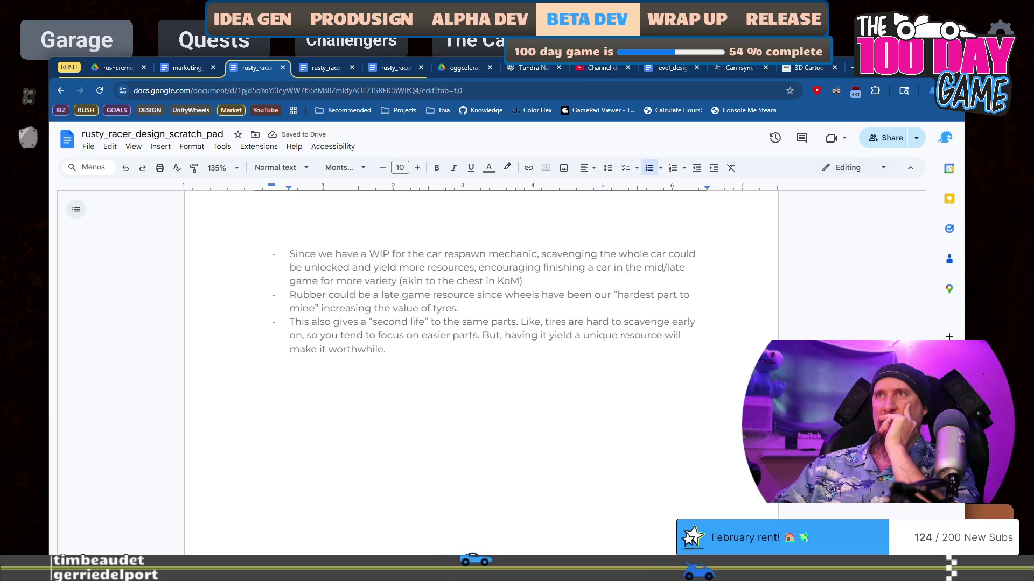
pyautogui.scroll(-6, 400, 293)
pyautogui.scroll(-15, 401, 292)
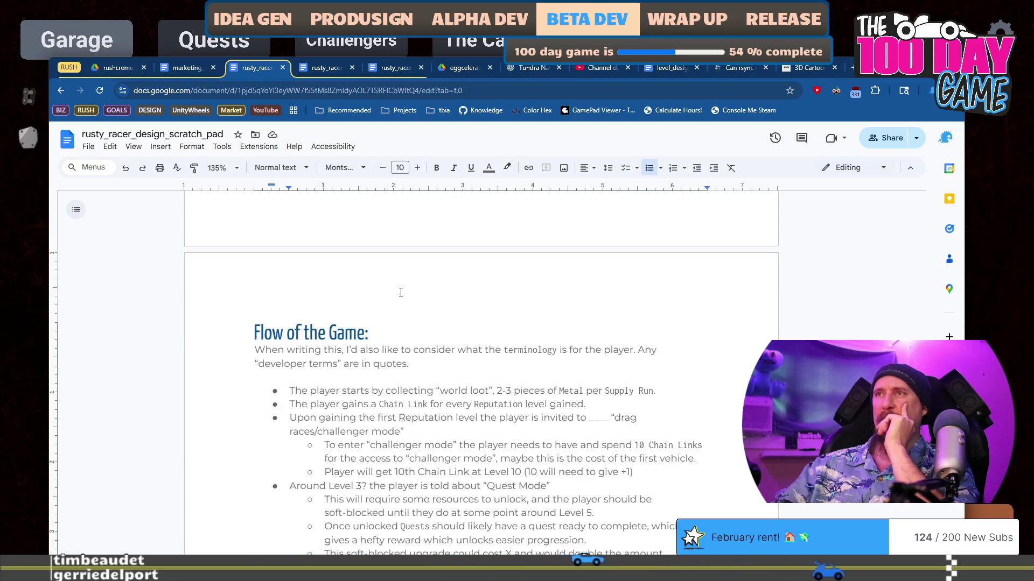
pyautogui.doubleClick(497, 299)
pyautogui.press('BackSpace')
pyautogui.press('BackSpace')
pyautogui.press('BackSpace')
pyautogui.write('inth')
pyautogui.press('BackSpace')
pyautogui.press('BackSpace')
pyautogui.write('the tech t')
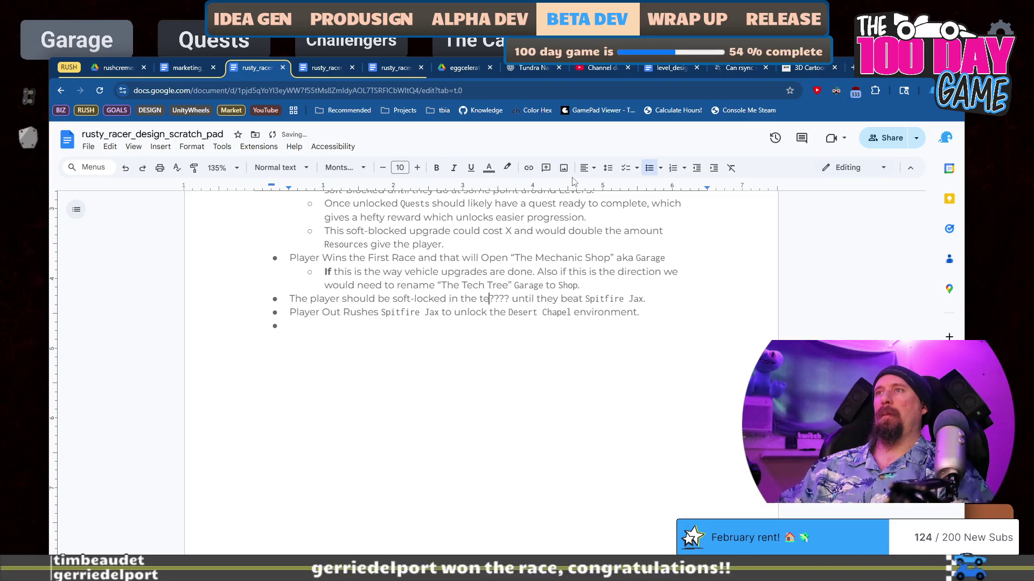
pyautogui.write('ree')
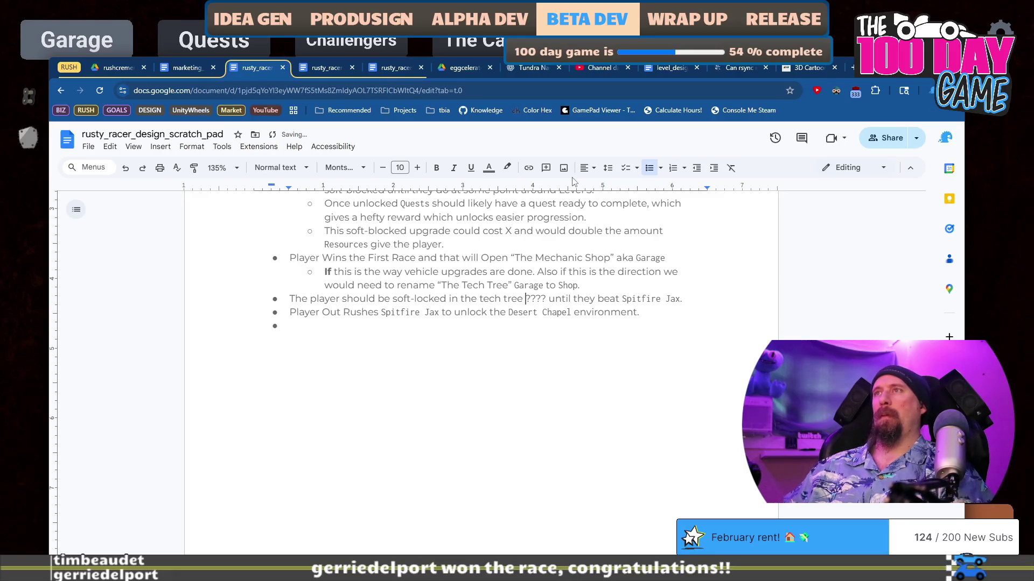
pyautogui.scroll(3, 505, 307)
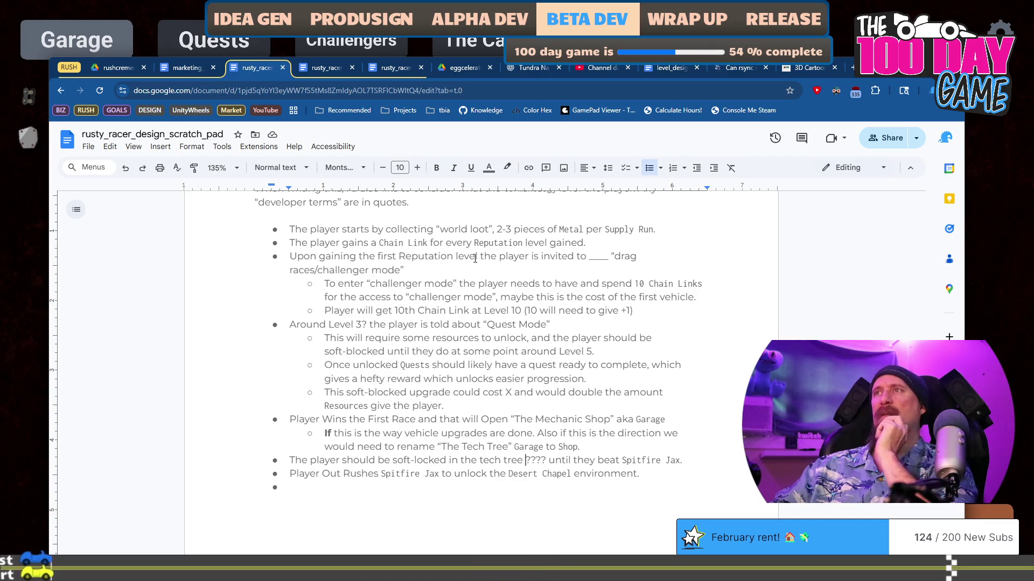
pyautogui.click(515, 353)
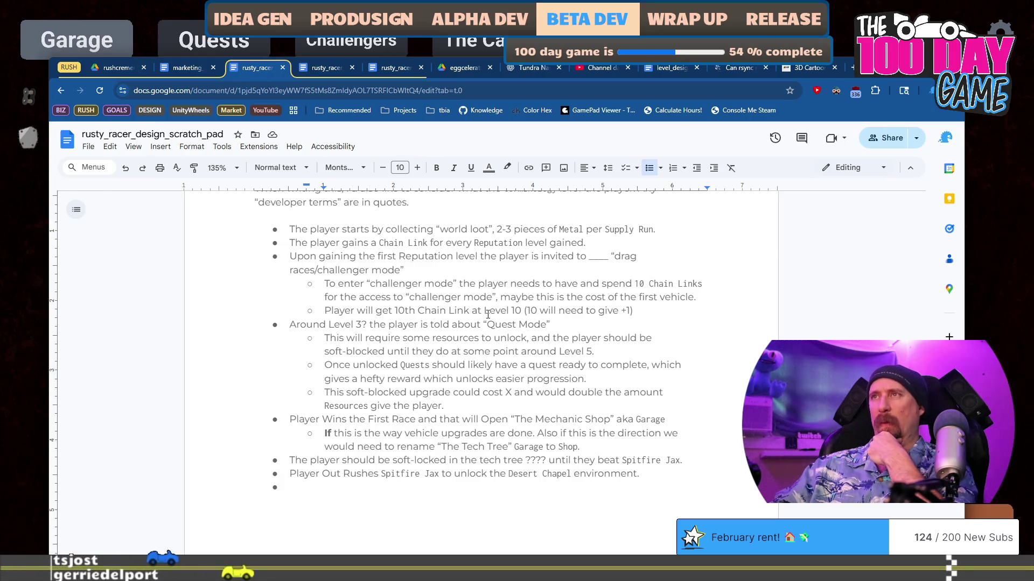
# Add 'in the tech tree' to the soft-blocked sub-bullet and trim its 'until they' wording.
pyautogui.moveTo(389, 310); pyautogui.dragTo(550, 310)
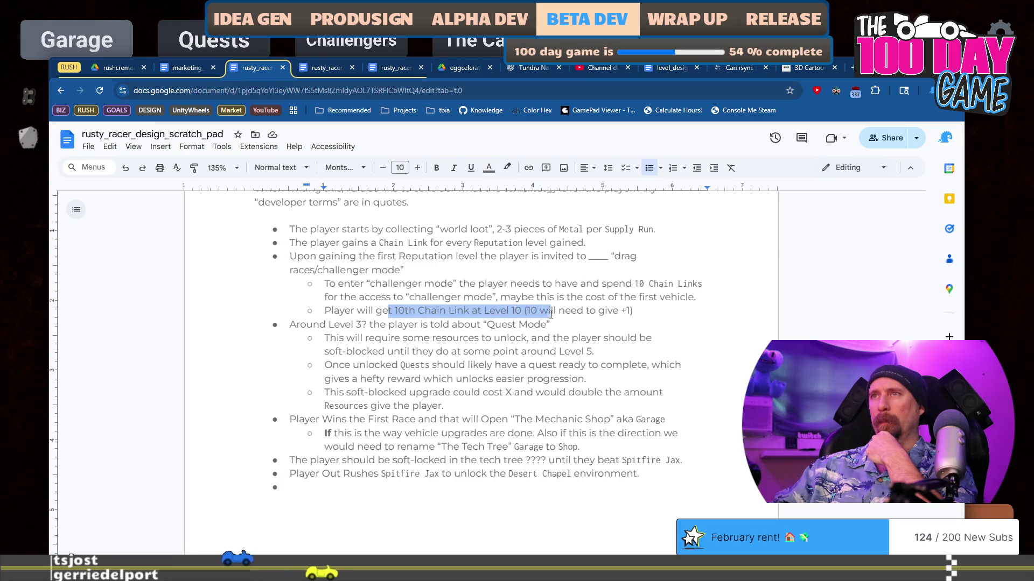
pyautogui.moveTo(362, 340)
pyautogui.mouseDown()
pyautogui.moveTo(500, 339)
pyautogui.moveTo(547, 367)
pyautogui.mouseUp()
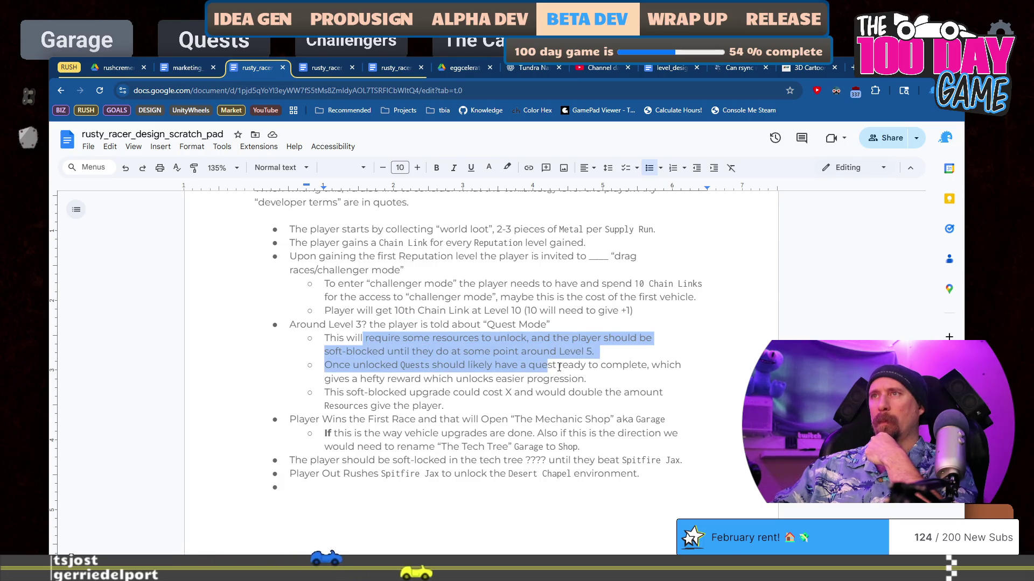
pyautogui.click(387, 351)
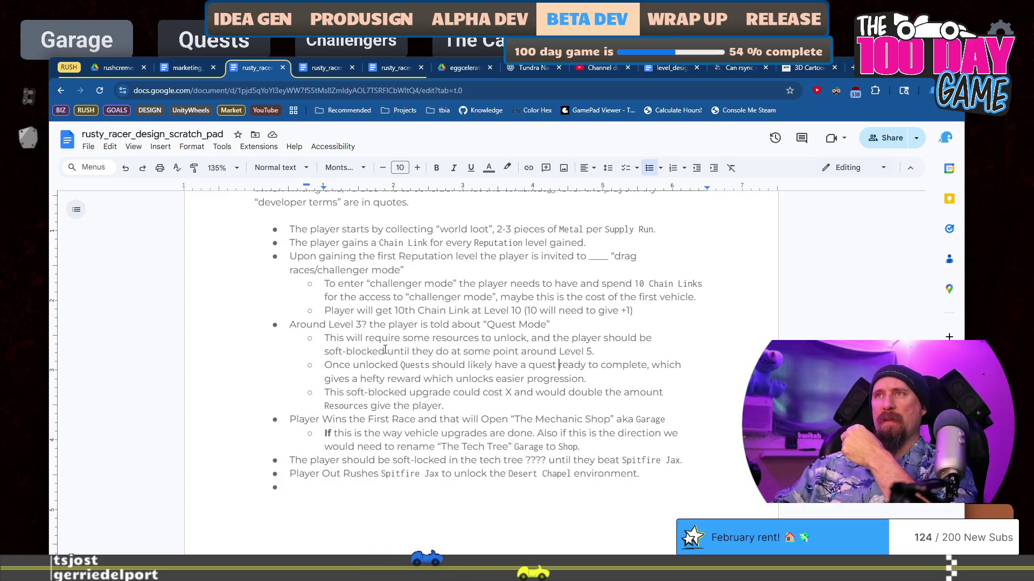
pyautogui.write('in the ')
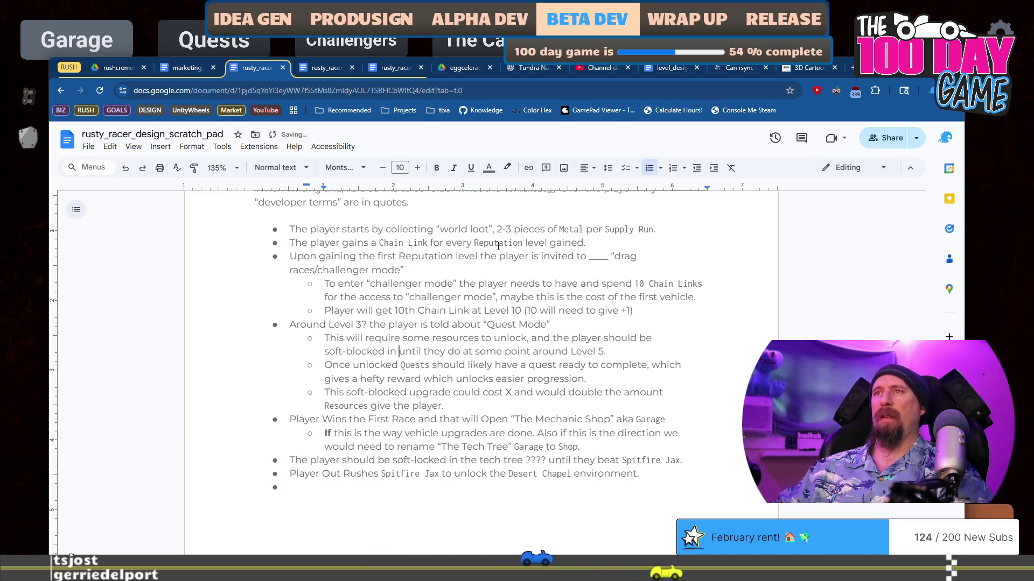
pyautogui.write('tech ')
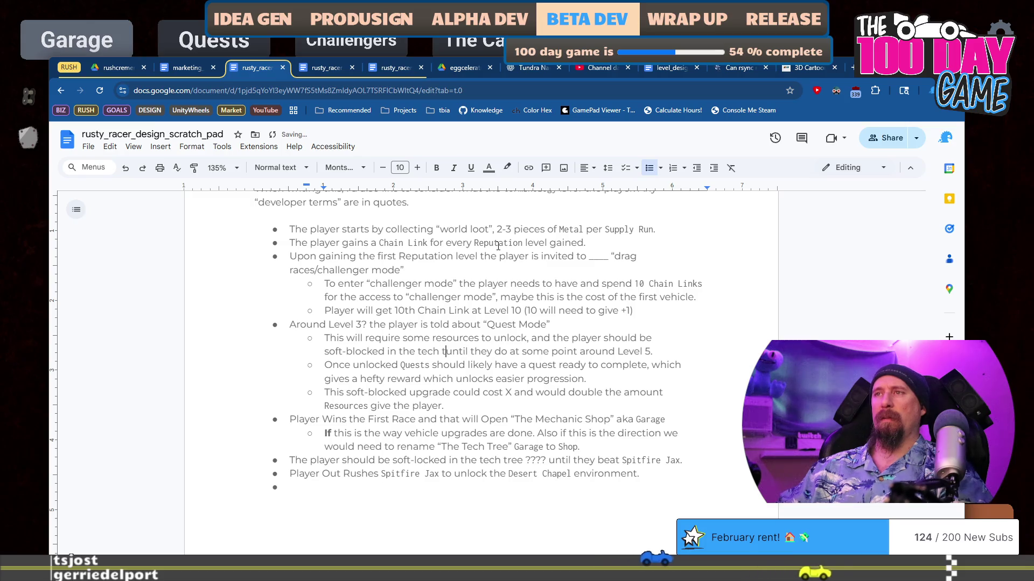
pyautogui.write('tree')
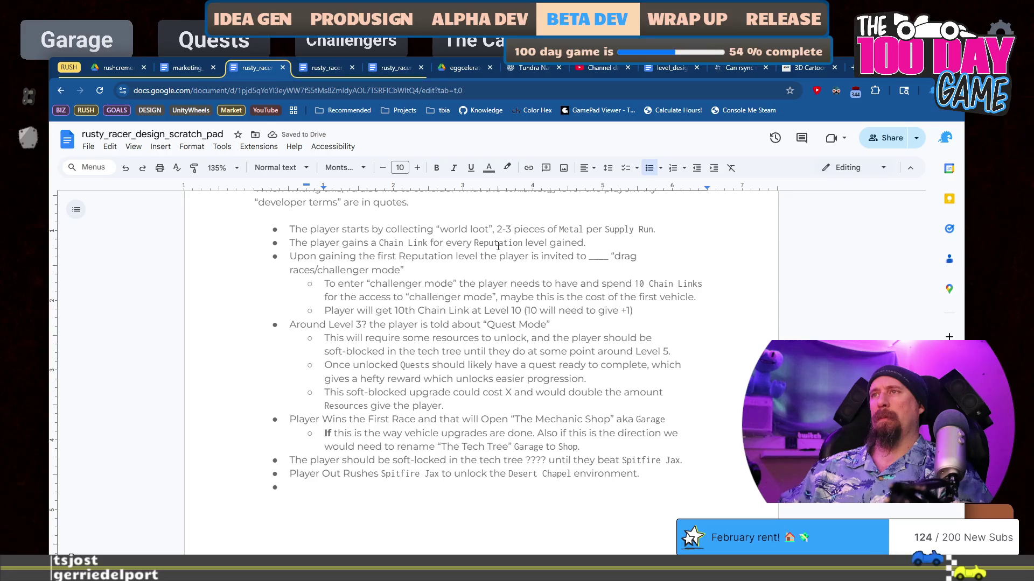
pyautogui.hotkey('ctrl', 'shift', 'Right')
pyautogui.hotkey('ctrl', 'shift', 'Right')
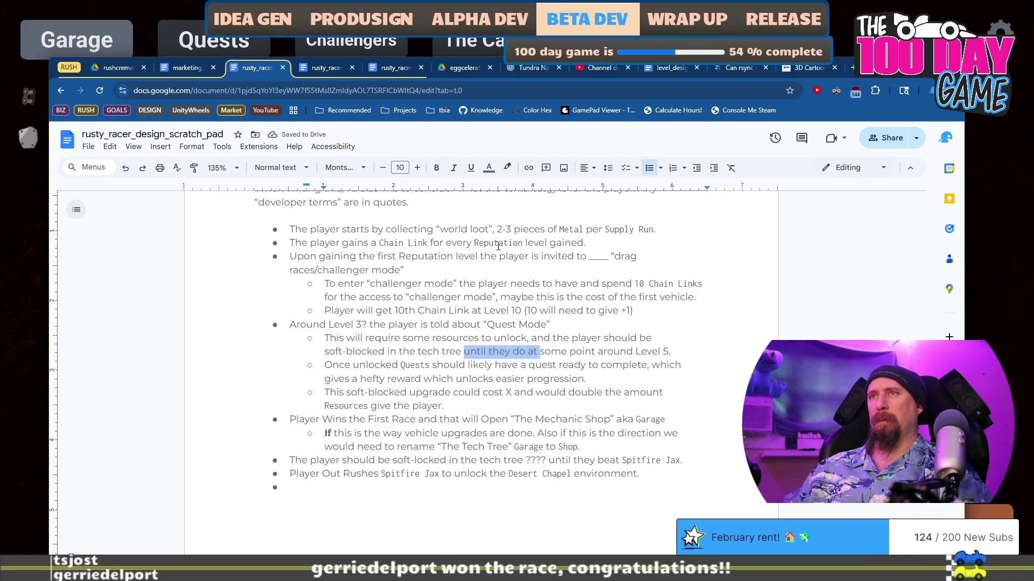
pyautogui.press('BackSpace')
pyautogui.write('until Que')
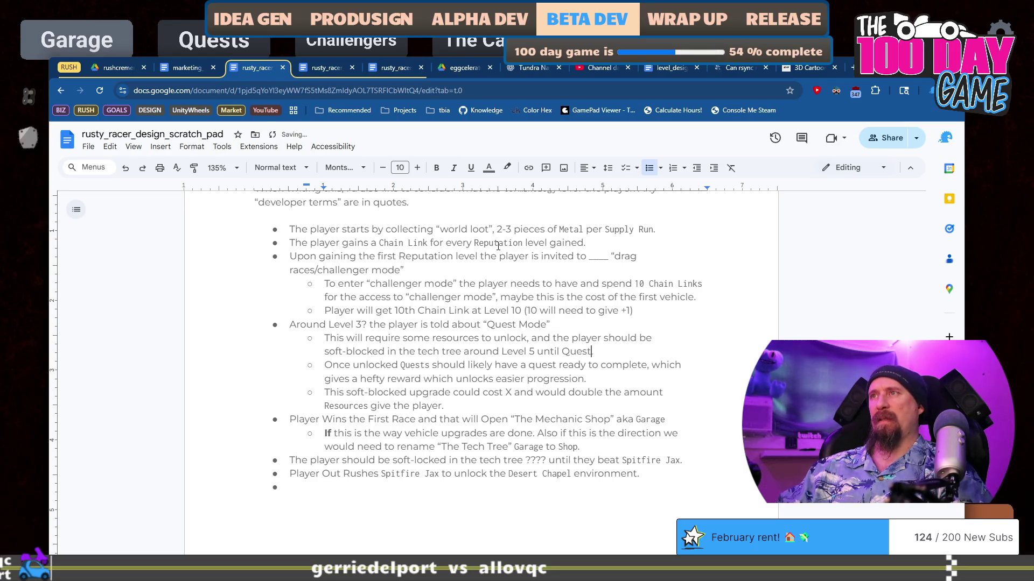
pyautogui.write('sts are opened.')
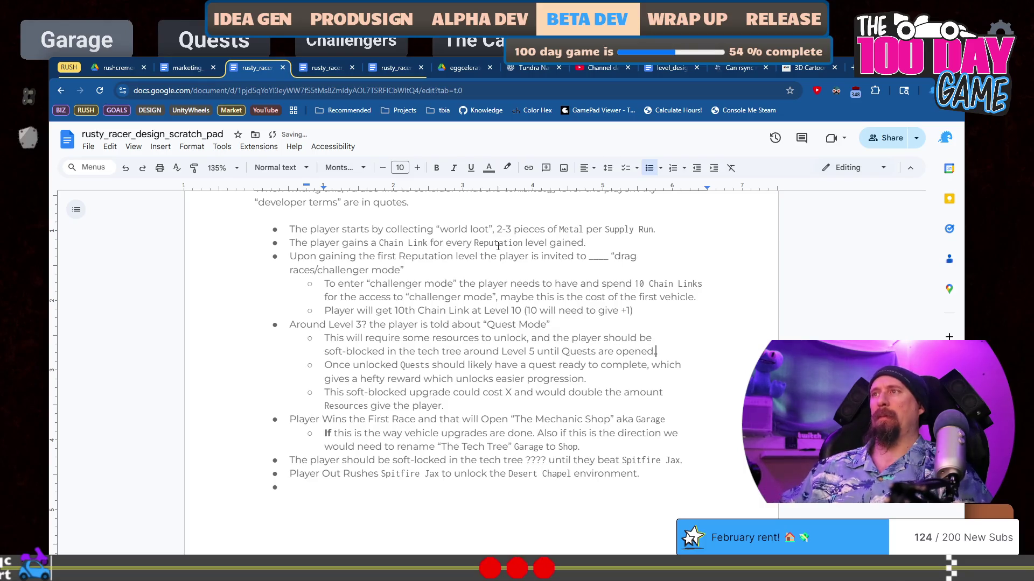
# Set the word 'Quests' in the soft-blocked line to the Inconsolata font.
pyautogui.press('End')
pyautogui.hotkey('ctrl', 'Left')
pyautogui.hotkey('ctrl', 'Left')
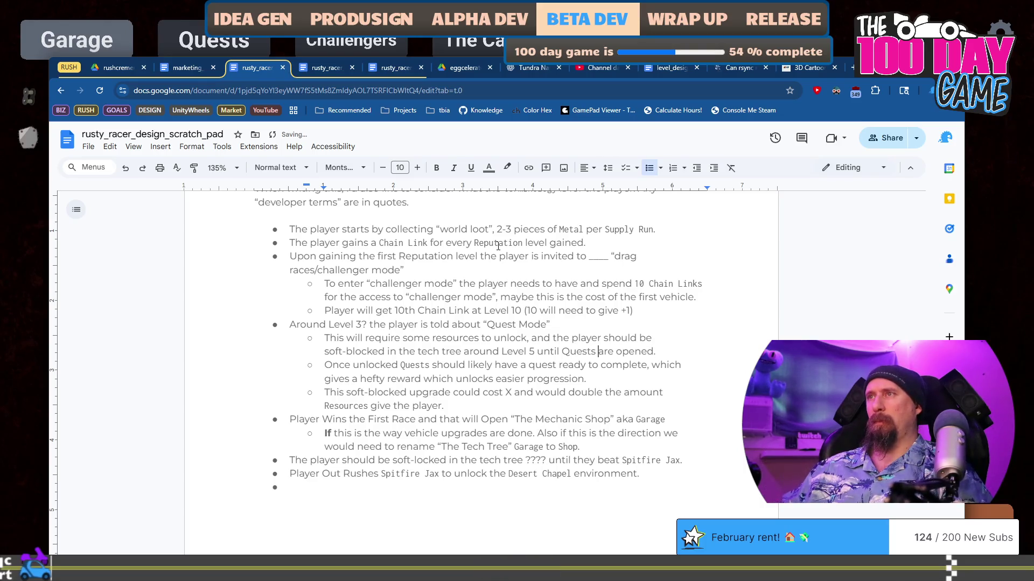
pyautogui.hotkey('ctrl', 'shift', 'Left')
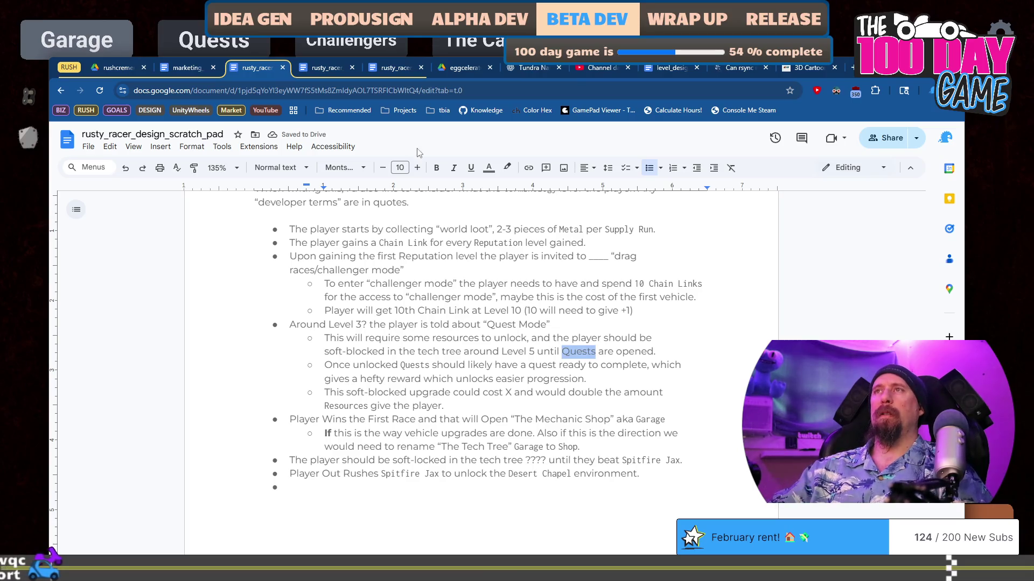
pyautogui.click(344, 167)
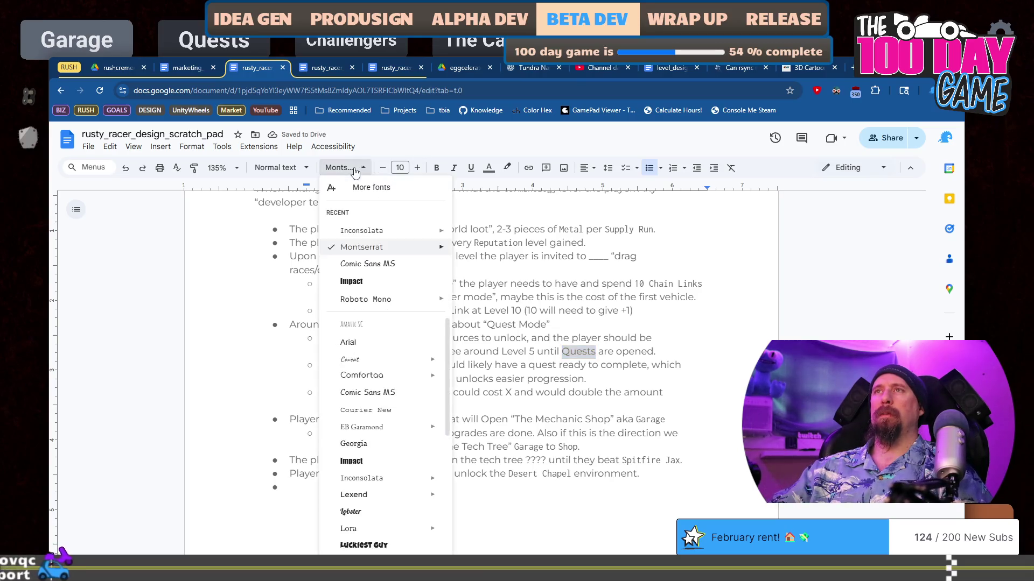
pyautogui.click(371, 237)
pyautogui.scroll(2, 469, 425)
pyautogui.scroll(-3, 469, 426)
pyautogui.click(468, 433)
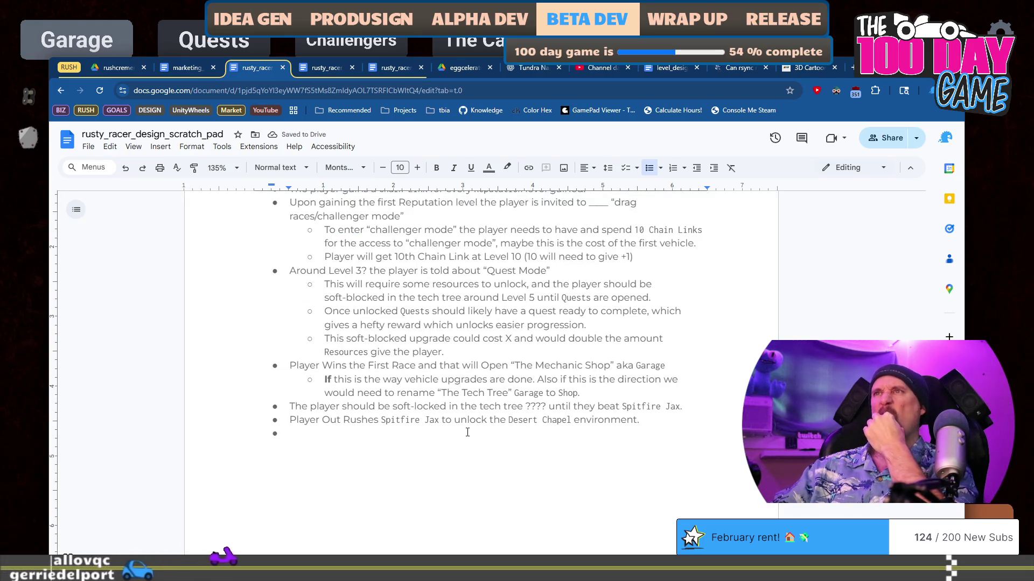
pyautogui.scroll(1, 467, 432)
pyautogui.scroll(-1, 468, 432)
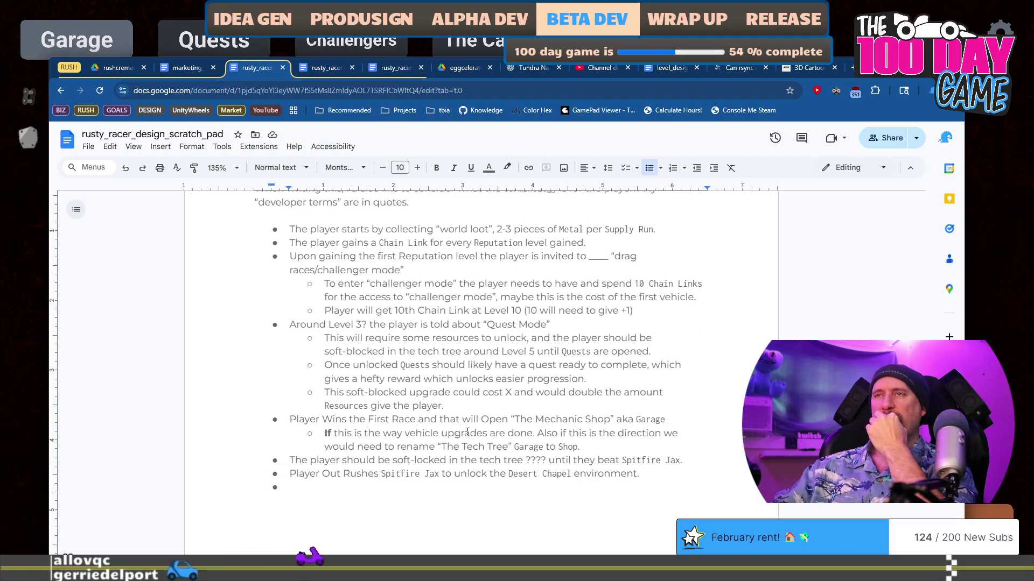
pyautogui.scroll(-1, 539, 428)
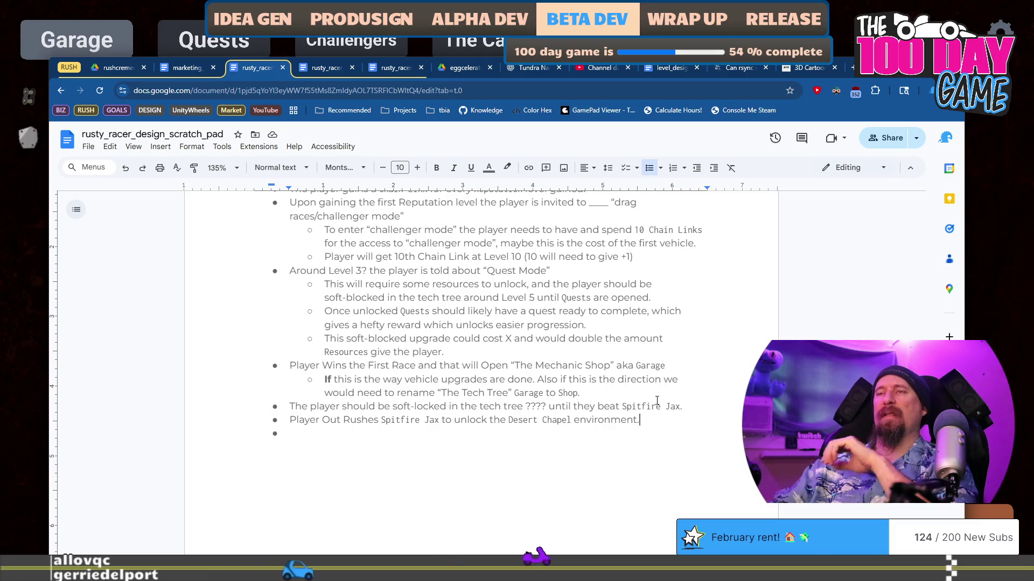
# Duplicate the Spitfire Jax / Desert Chapel unlock line as the last bullet and select 'Spitfire Jax'.
pyautogui.hotkey('shift', 'Up')
pyautogui.hotkey('ctrl', 'c')
pyautogui.press('Down')
pyautogui.hotkey('ctrl', 'v')
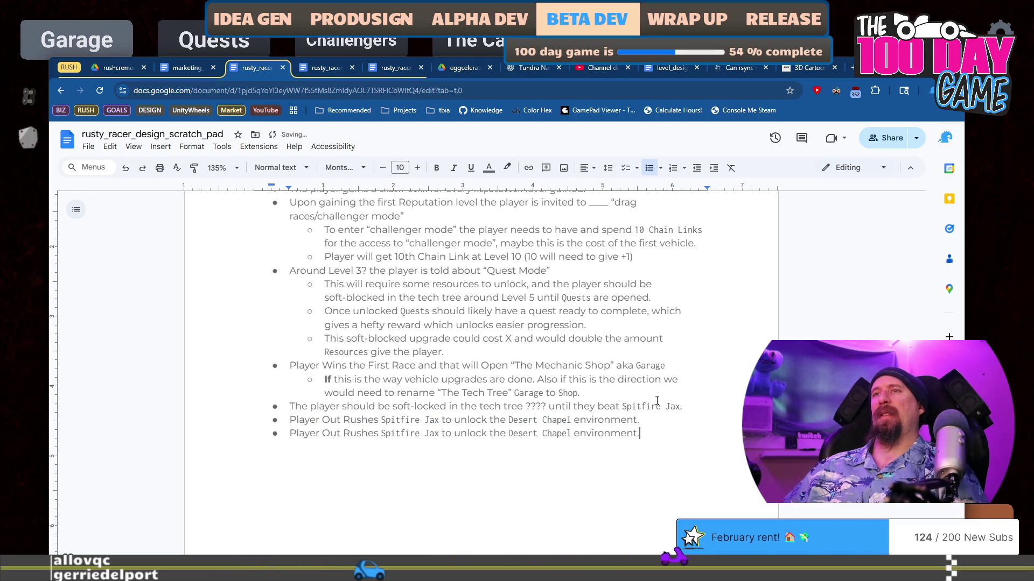
pyautogui.hotkey('ctrl', 'Left')
pyautogui.hotkey('ctrl', 'Left')
pyautogui.hotkey('ctrl', 'Left')
pyautogui.hotkey('shift', 'Right')
pyautogui.hotkey('shift', 'Right')
pyautogui.hotkey('shift', 'Right')
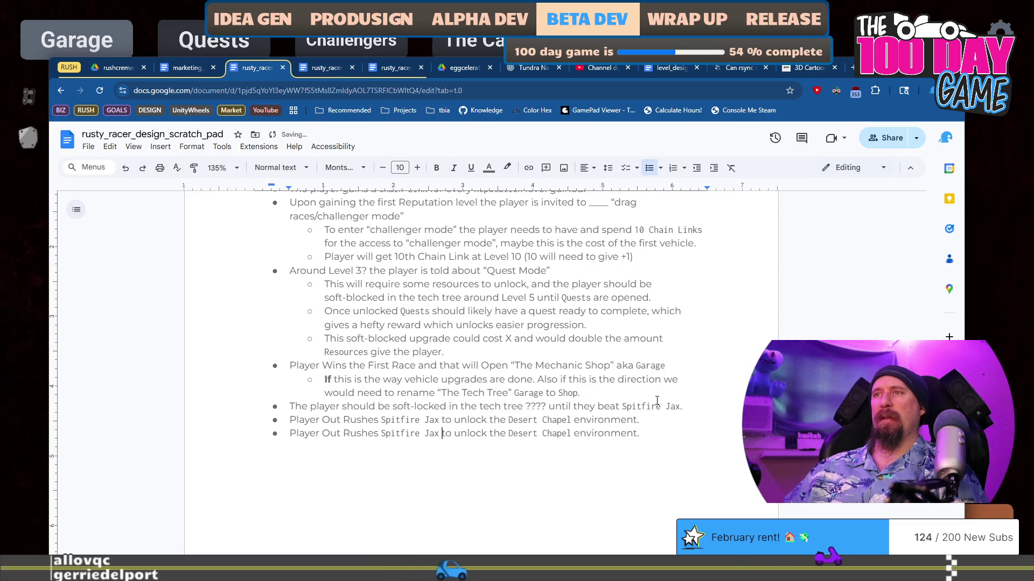
pyautogui.hotkey('ctrl', 'shift', 'Left')
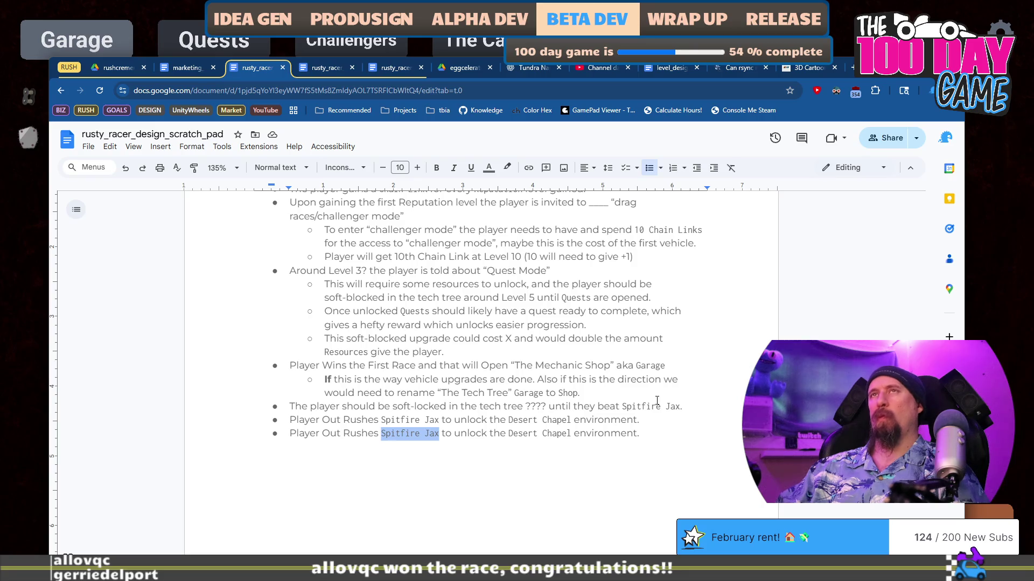
# Switch to the code editor showing string_table_en.jsonc.
pyautogui.hotkey('alt', 'Tab')
pyautogui.hotkey('alt', 'Tab')
pyautogui.hotkey('alt', 'Tab')
pyautogui.press('Down')
pyautogui.press('Left')
pyautogui.press('Up')
pyautogui.press('Down')
pyautogui.press('Down')
pyautogui.press('Down')
pyautogui.press('Left')
pyautogui.press('Left')
# Check challenger names in challengers.jsonc and challengers_dialog.jsonc, then return to the scratch pad.
pyautogui.scroll(8, 656, 384)
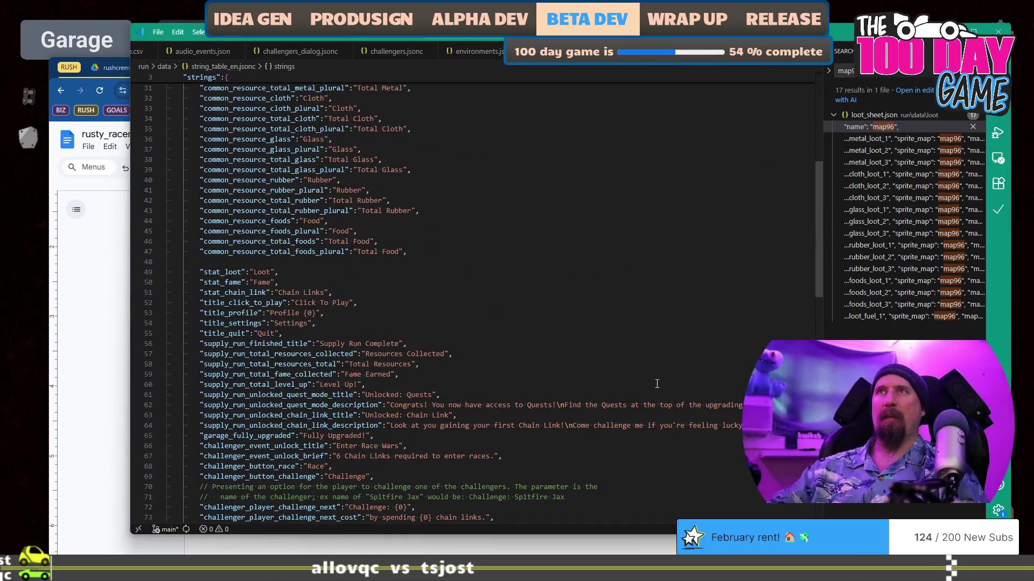
pyautogui.scroll(10, 656, 383)
pyautogui.click(397, 51)
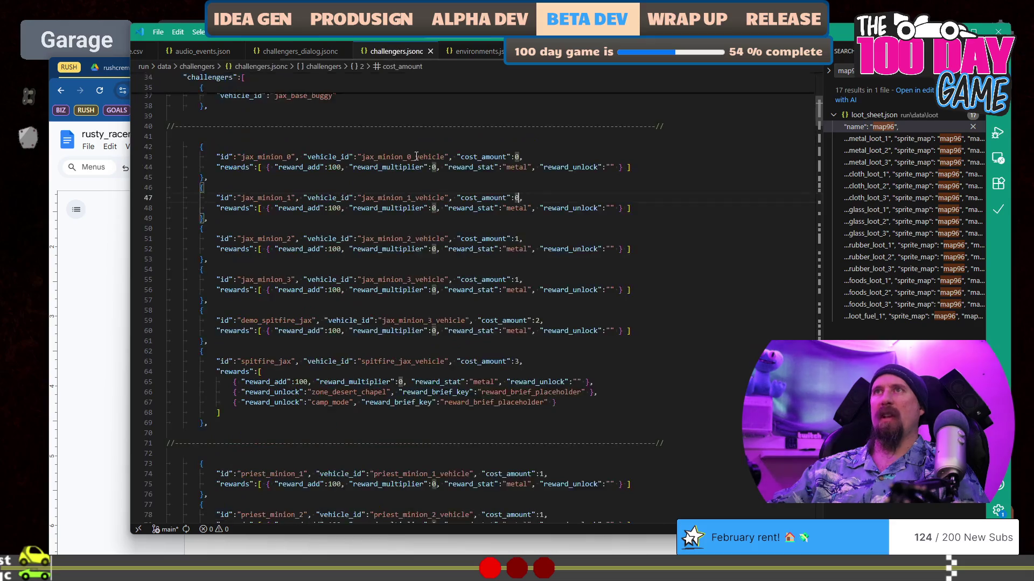
pyautogui.scroll(10, 417, 156)
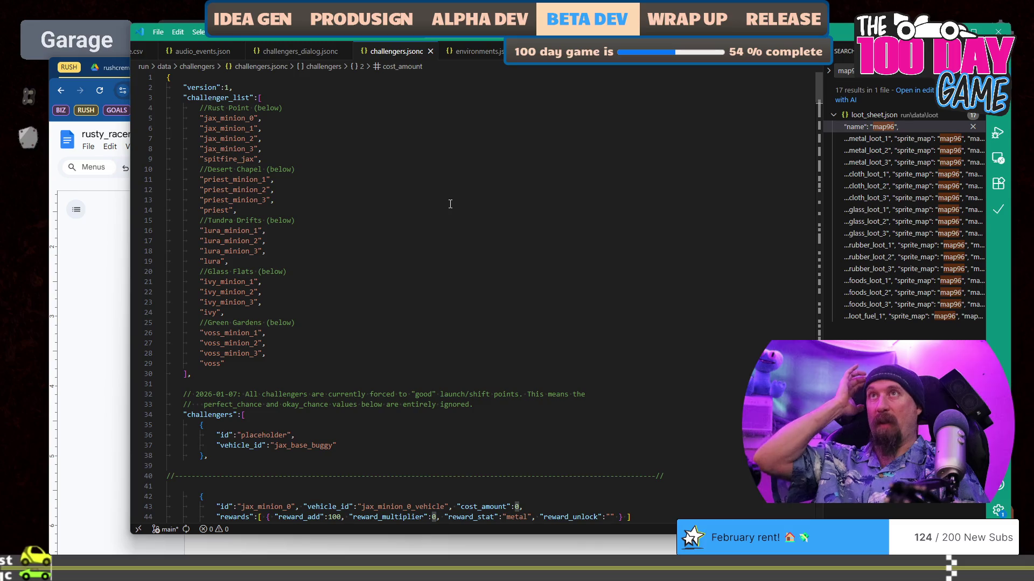
pyautogui.click(295, 51)
pyautogui.scroll(13, 302, 124)
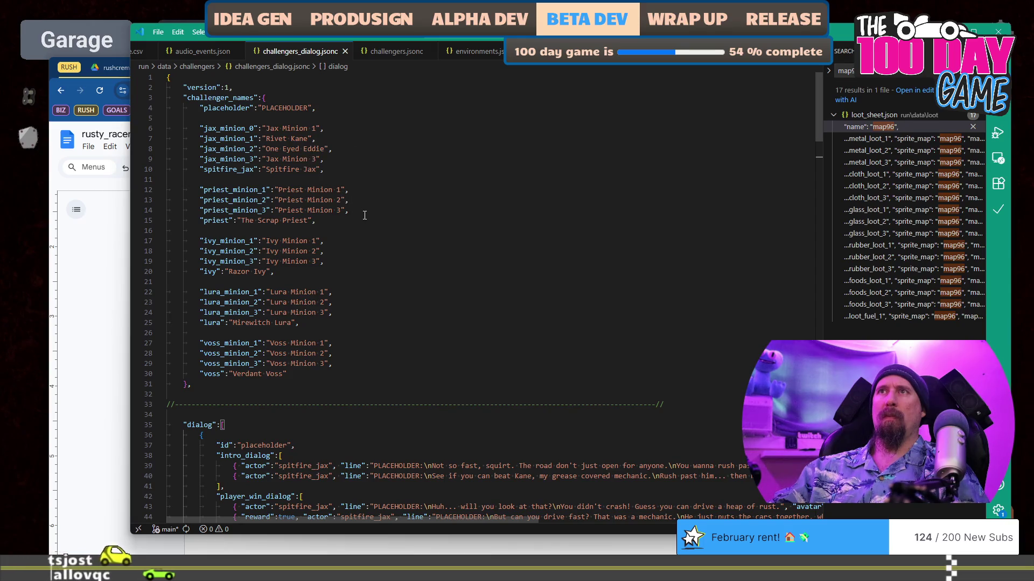
pyautogui.hotkey('alt', 'Tab')
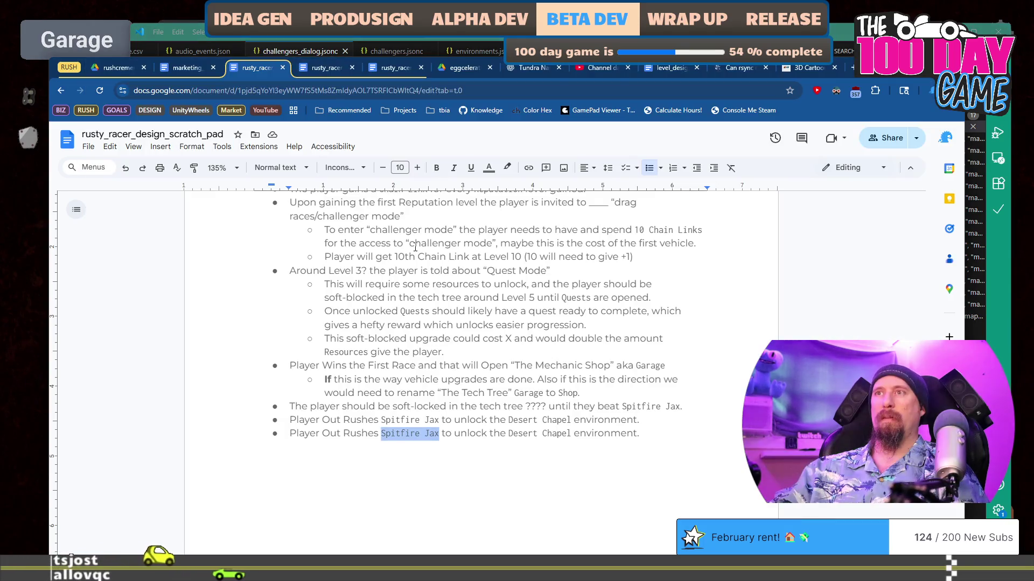
# Make the duplicated bullet read The Scrap Priest unlocking Tundra Drifts, and paste a copy below.
pyautogui.write('The Scrip')
pyautogui.press('BackSpace')
pyautogui.press('BackSpace')
pyautogui.write('ap PRie')
pyautogui.press('BackSpace')
pyautogui.press('BackSpace')
pyautogui.press('BackSpace')
pyautogui.write('riest')
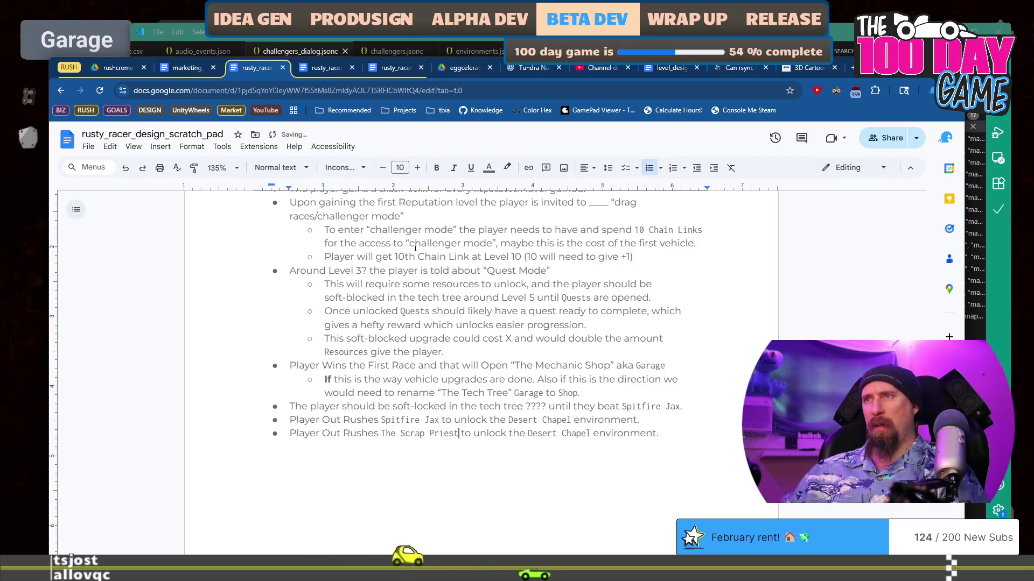
pyautogui.hotkey('ctrl', 'Right')
pyautogui.hotkey('ctrl', 'Right')
pyautogui.hotkey('ctrl', 'Right')
pyautogui.hotkey('ctrl', 'shift', 'Right')
pyautogui.hotkey('ctrl', 'shift', 'Right')
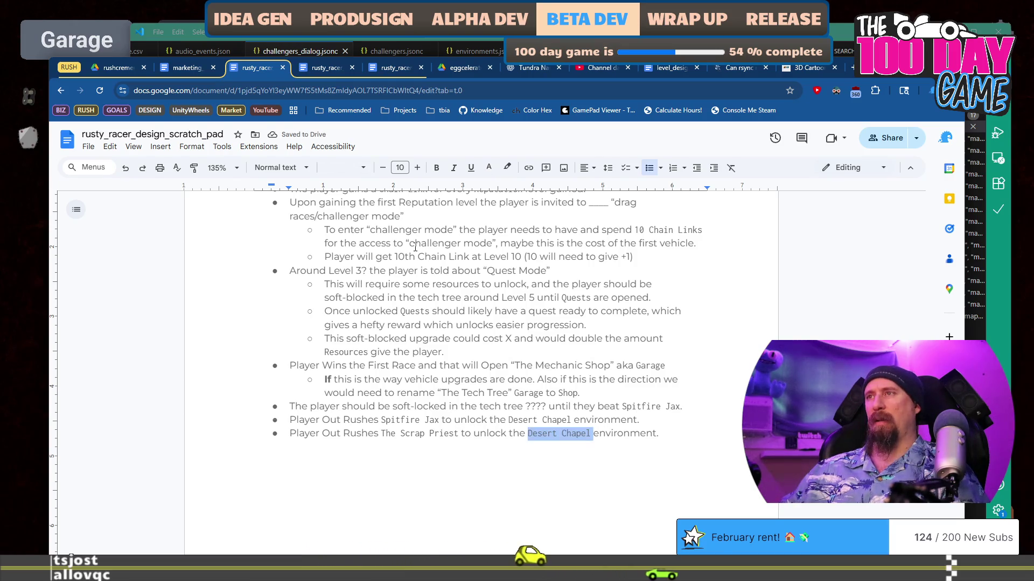
pyautogui.write('Tundra D')
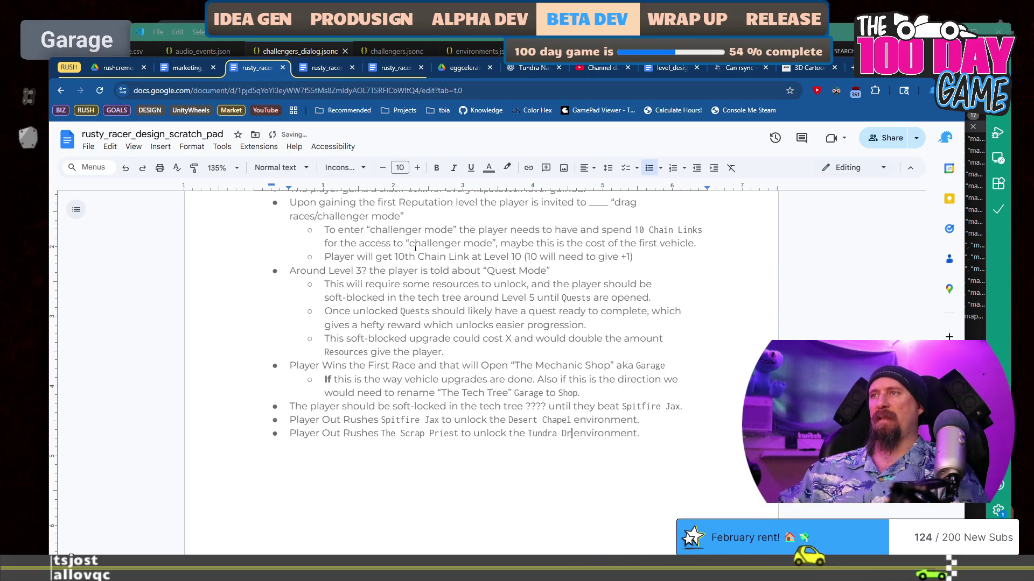
pyautogui.write('rit')
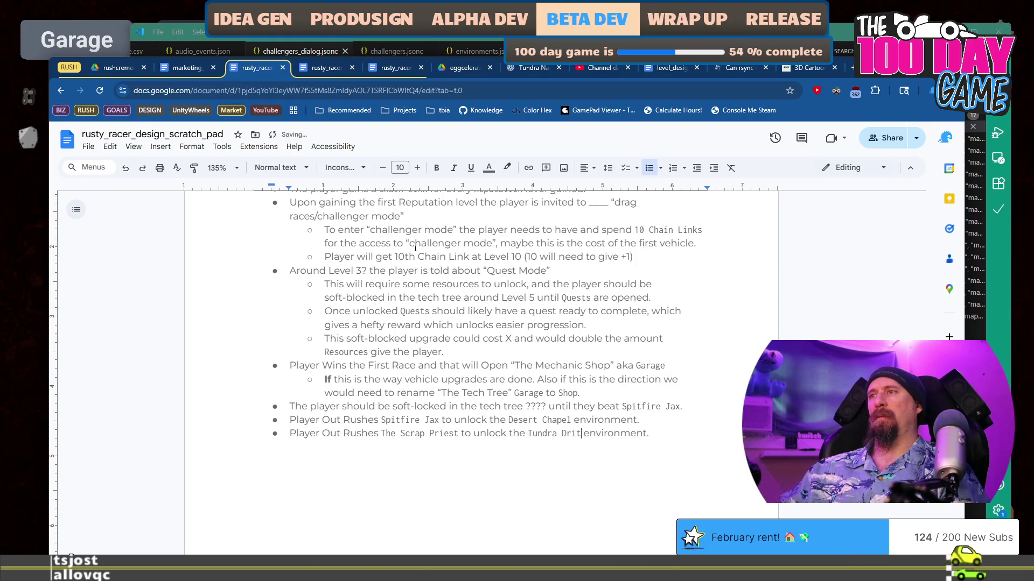
pyautogui.press('BackSpace')
pyautogui.write('fts')
pyautogui.press('End')
pyautogui.press('Return')
pyautogui.hotkey('ctrl', 'v')
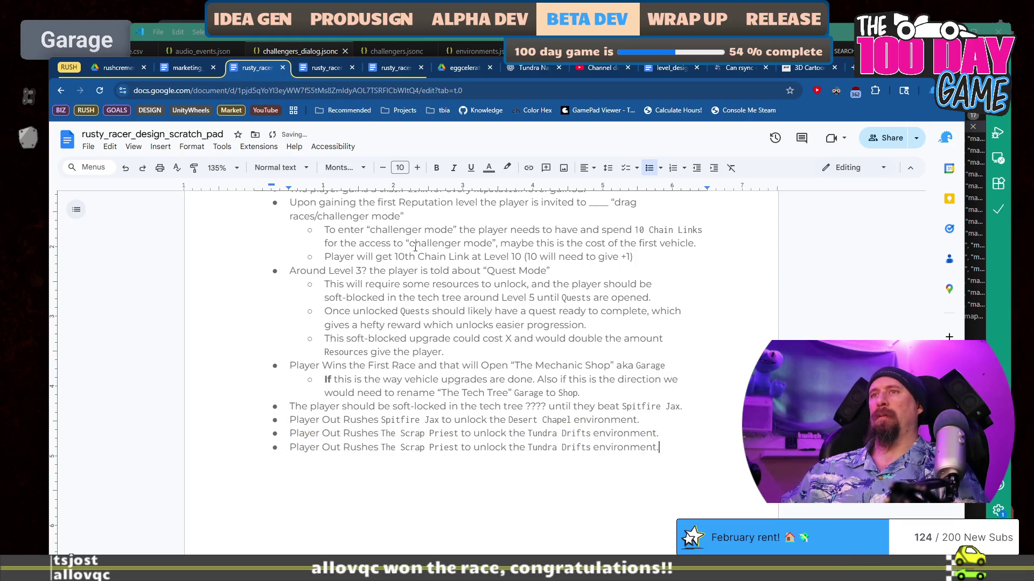
# Change the copy to Razor Ivy unlocking Glass Flats.
pyautogui.press('Home')
pyautogui.hotkey('ctrl', 'Right')
pyautogui.hotkey('ctrl', 'Right')
pyautogui.hotkey('ctrl', 'Right')
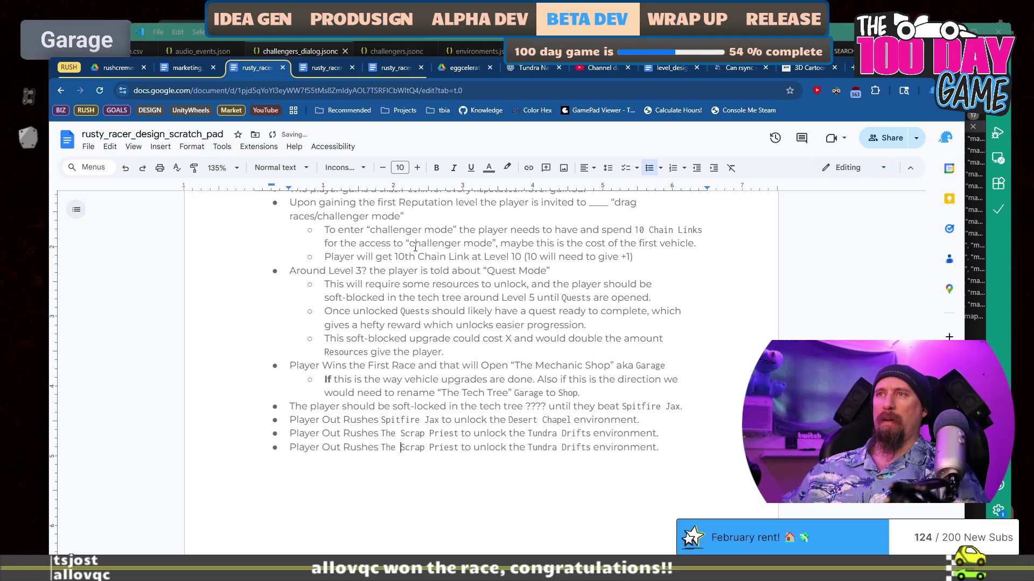
pyautogui.hotkey('ctrl', 'shift', 'Left')
pyautogui.hotkey('ctrl', 'shift', 'Left')
pyautogui.hotkey('ctrl', 'shift', 'Left')
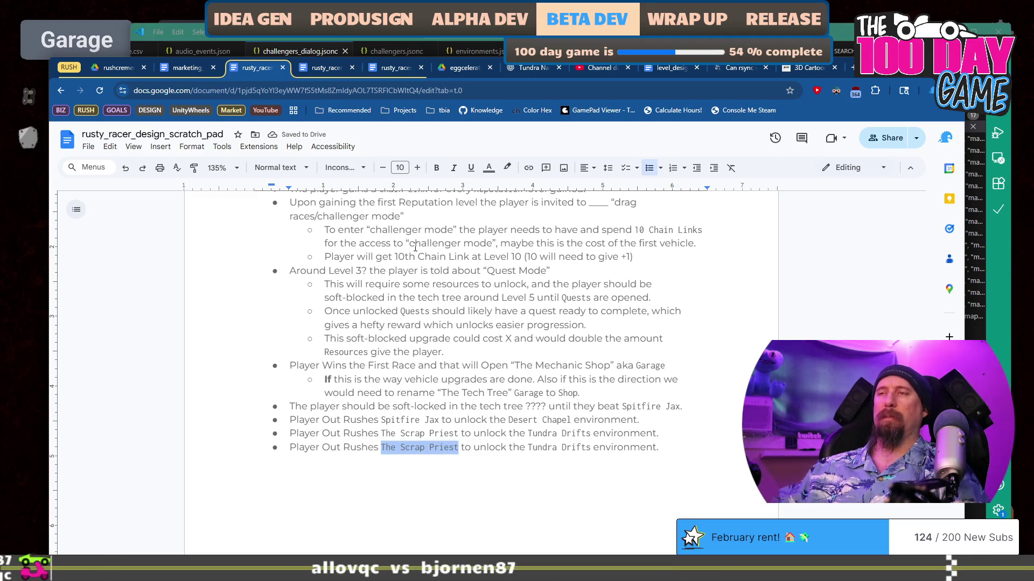
pyautogui.hotkey('alt', 'Tab')
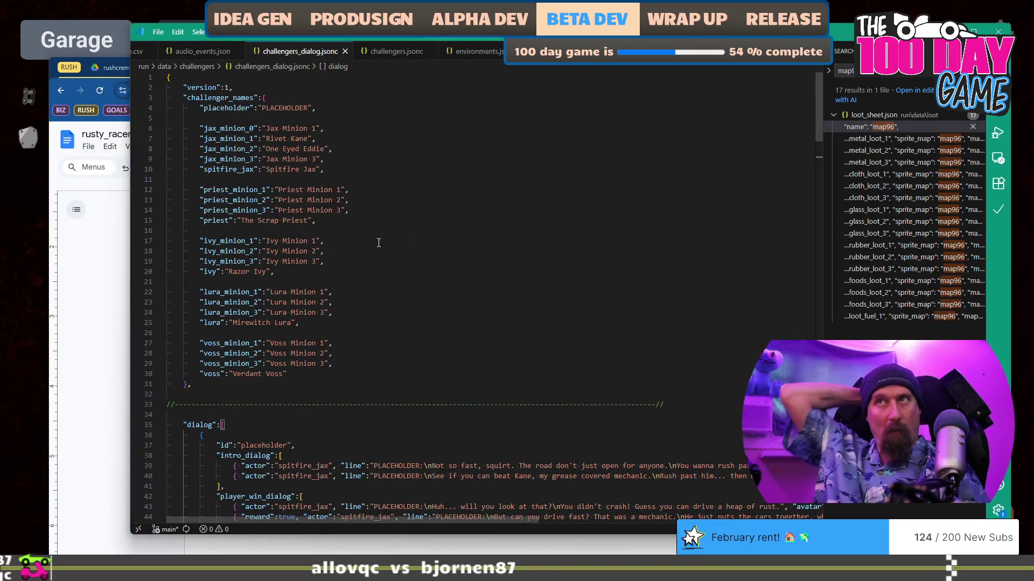
pyautogui.hotkey('alt', 'Tab')
pyautogui.write('Rac')
pyautogui.write('or Ivy to unlock the Tundra Drifts environment.')
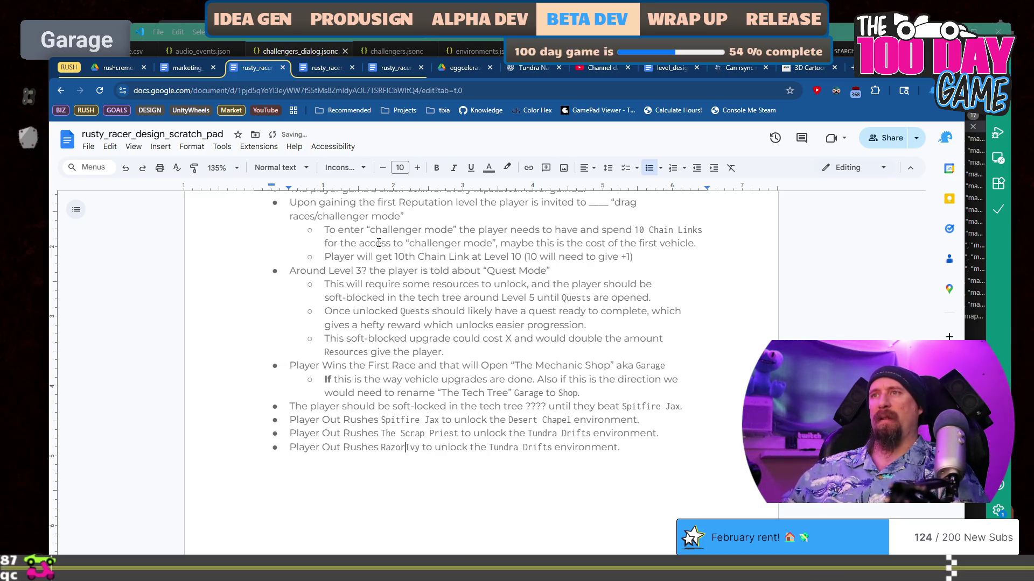
pyautogui.hotkey('ctrl', 'Right')
pyautogui.hotkey('ctrl', 'Right')
pyautogui.hotkey('ctrl', 'Right')
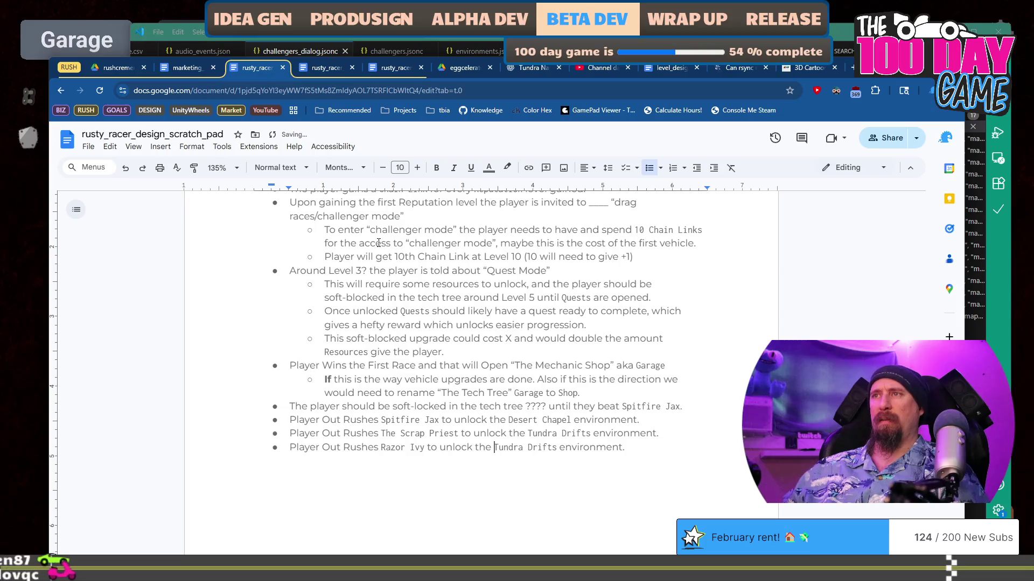
pyautogui.hotkey('ctrl', 'shift', 'Right')
pyautogui.hotkey('ctrl', 'shift', 'Right')
pyautogui.write('Glass ')
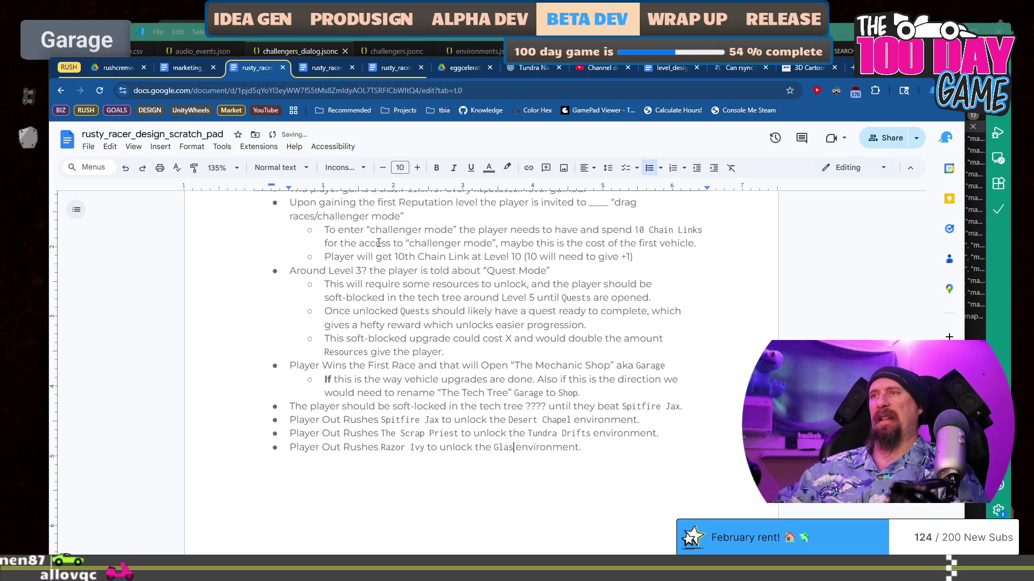
pyautogui.write('Flats')
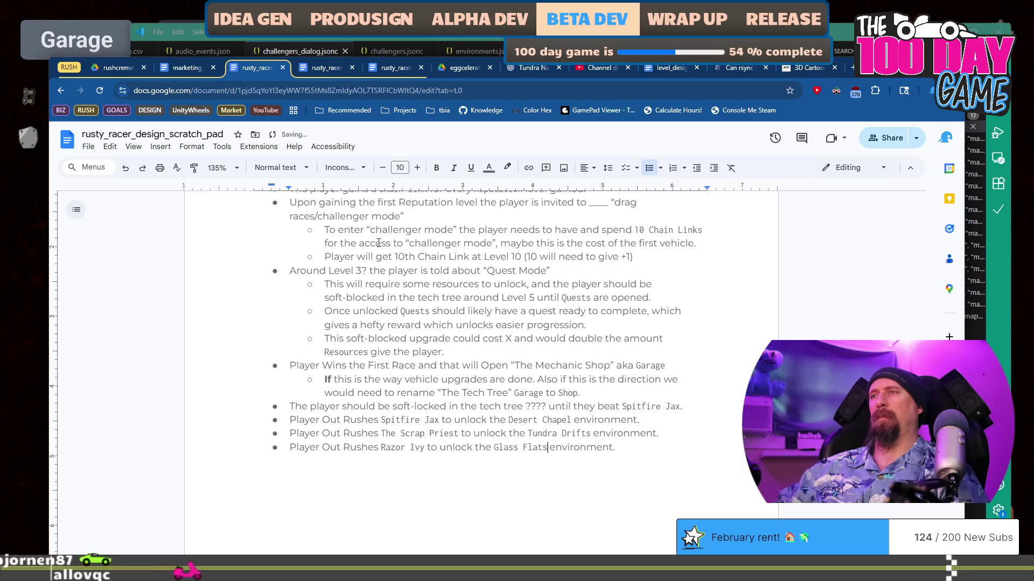
# Duplicate the Razor Ivy line as a new bullet and switch to the code editor.
pyautogui.press('End')
pyautogui.hotkey('shift', 'Home')
pyautogui.hotkey('ctrl', 'c')
pyautogui.press('End')
pyautogui.press('Return')
pyautogui.hotkey('ctrl', 'v')
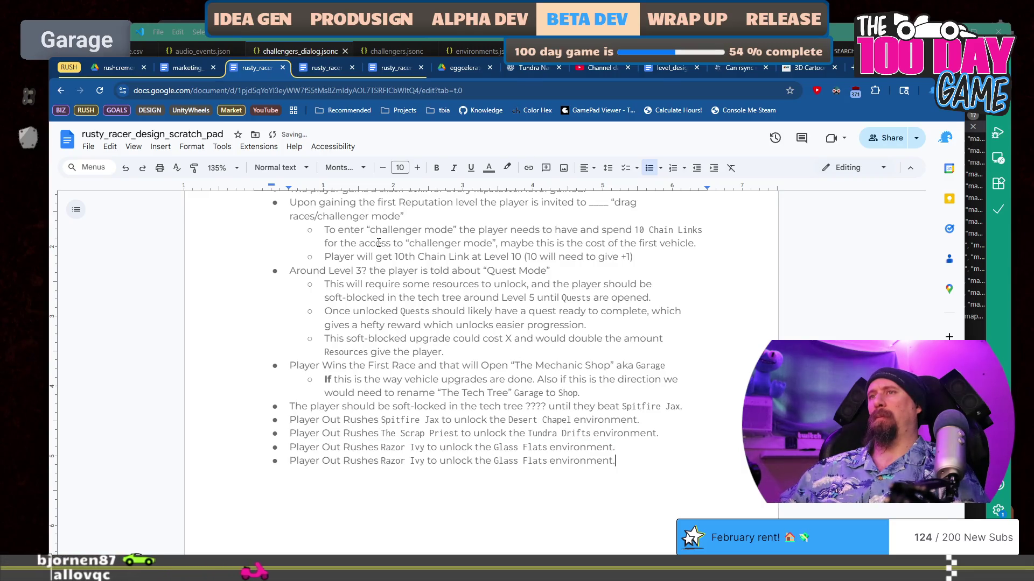
pyautogui.hotkey('alt', 'Tab')
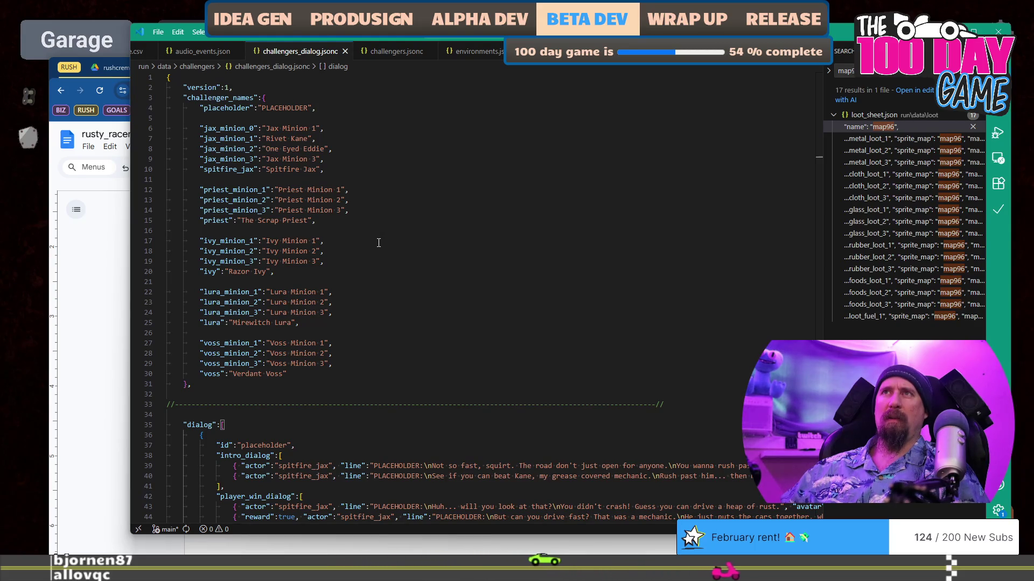
# Change the duplicated line to Mirewitch Lura unlocking Green Gardens.
pyautogui.hotkey('alt', 'Tab')
pyautogui.hotkey('ctrl', 'Right')
pyautogui.hotkey('ctrl', 'Right')
pyautogui.hotkey('ctrl', 'shift', 'Right')
pyautogui.hotkey('ctrl', 'shift', 'Right')
pyautogui.write('Mirewitch Lura')
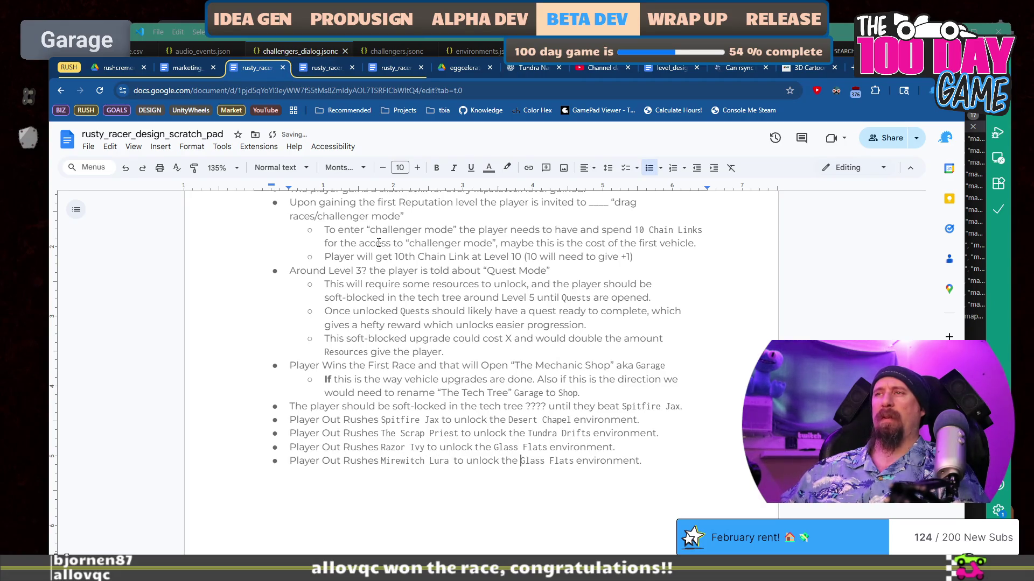
pyautogui.hotkey('ctrl', 'shift', 'Right')
pyautogui.hotkey('ctrl', 'shift', 'Right')
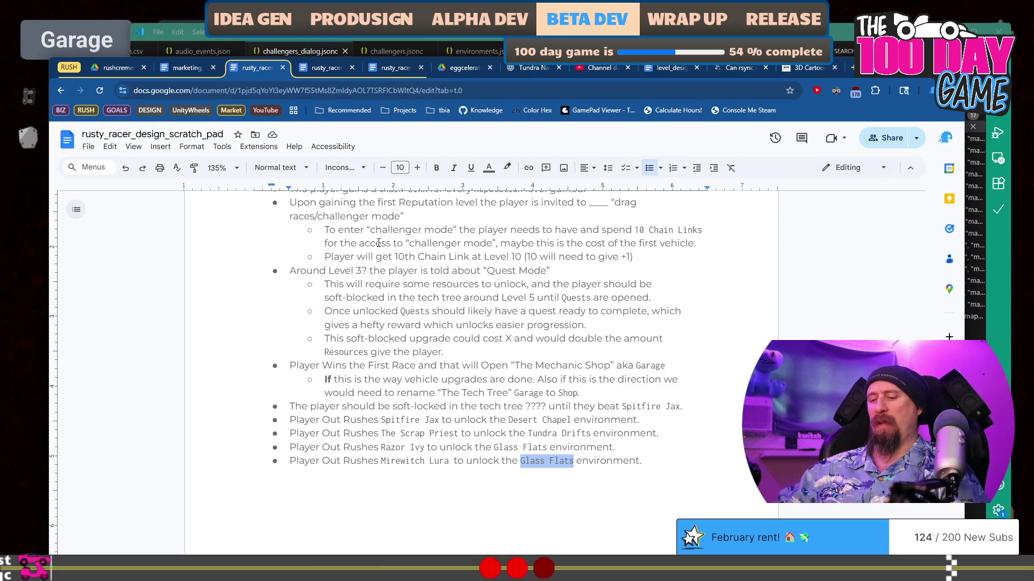
pyautogui.write('Green Gardens')
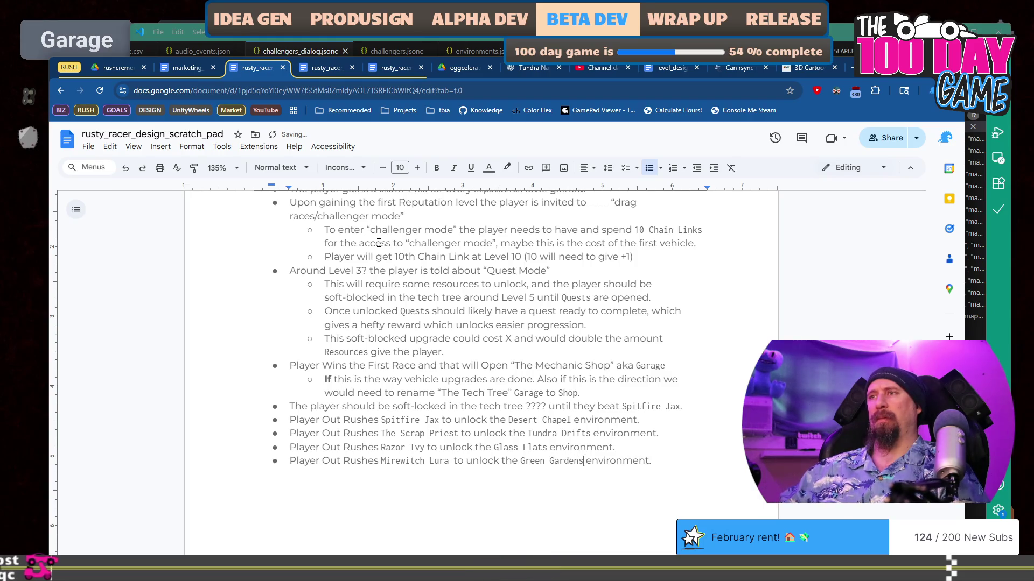
pyautogui.press('End')
# Add a final bullet naming Verdant Voss, ending with 'win the game.'.
pyautogui.press('Return')
pyautogui.hotkey('ctrl', 'v')
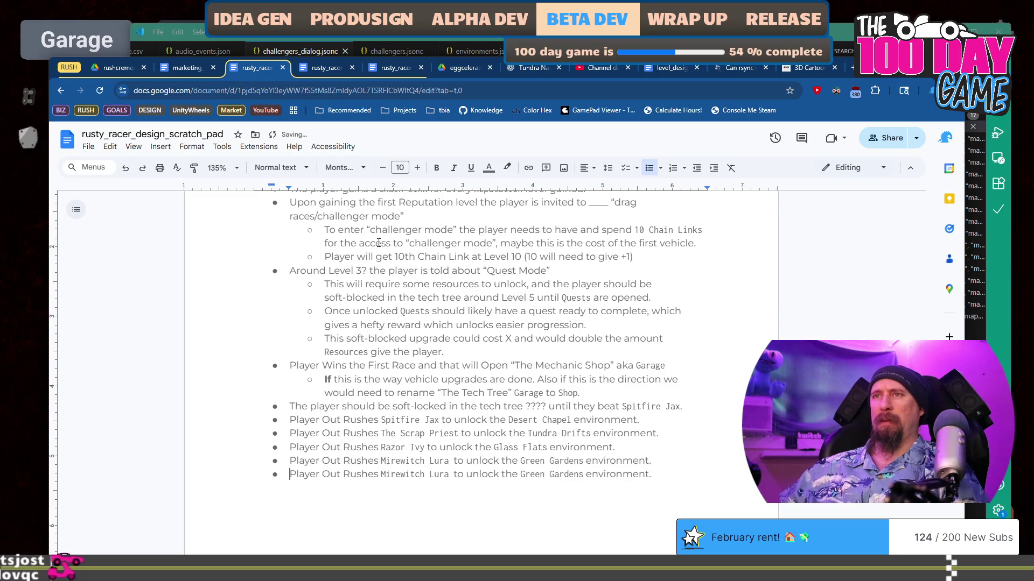
pyautogui.press('Home')
pyautogui.hotkey('ctrl', 'Right')
pyautogui.hotkey('ctrl', 'Right')
pyautogui.hotkey('ctrl', 'Right')
pyautogui.hotkey('ctrl', 'shift', 'Right')
pyautogui.hotkey('ctrl', 'shift', 'Right')
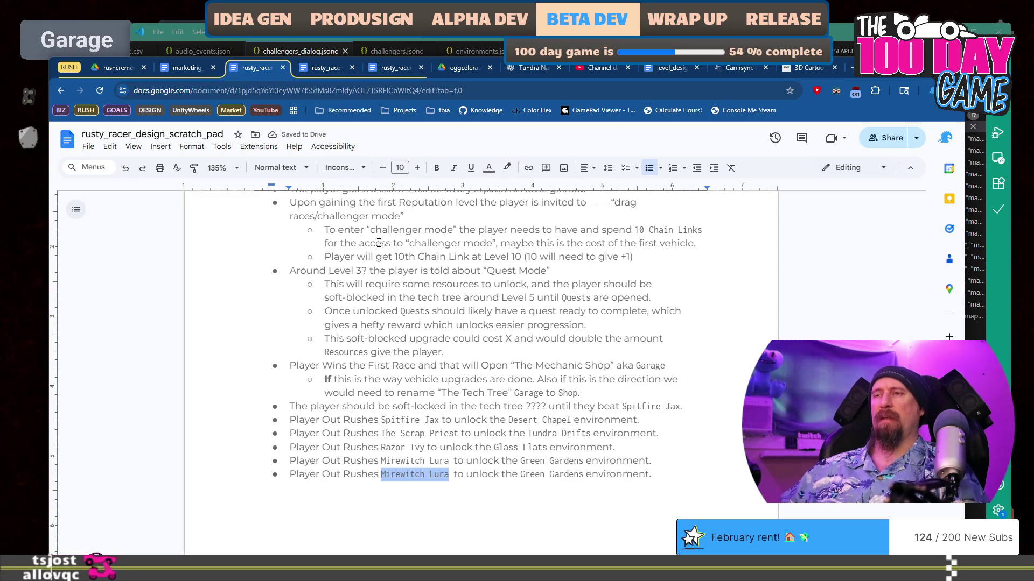
pyautogui.write('Vert')
pyautogui.press('BackSpace')
pyautogui.write('dant Voss')
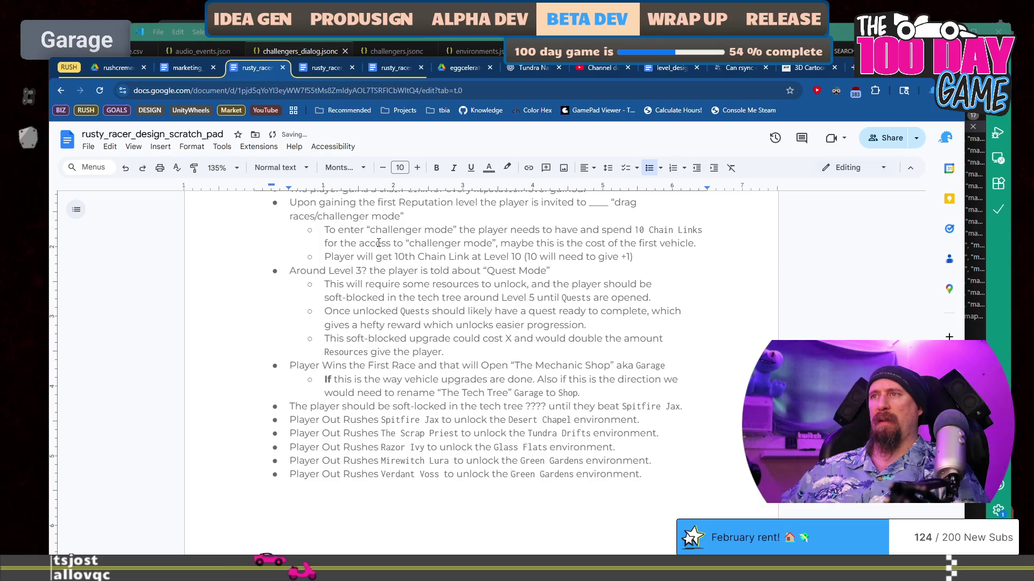
pyautogui.hotkey('ctrl', 'shift', 'Right')
pyautogui.press('Left')
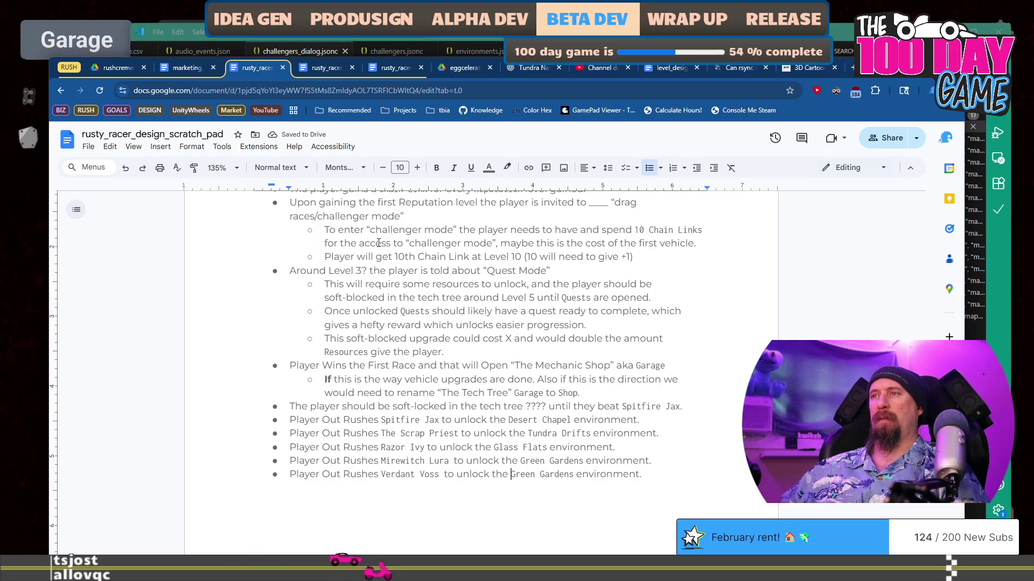
pyautogui.hotkey('shift', 'End')
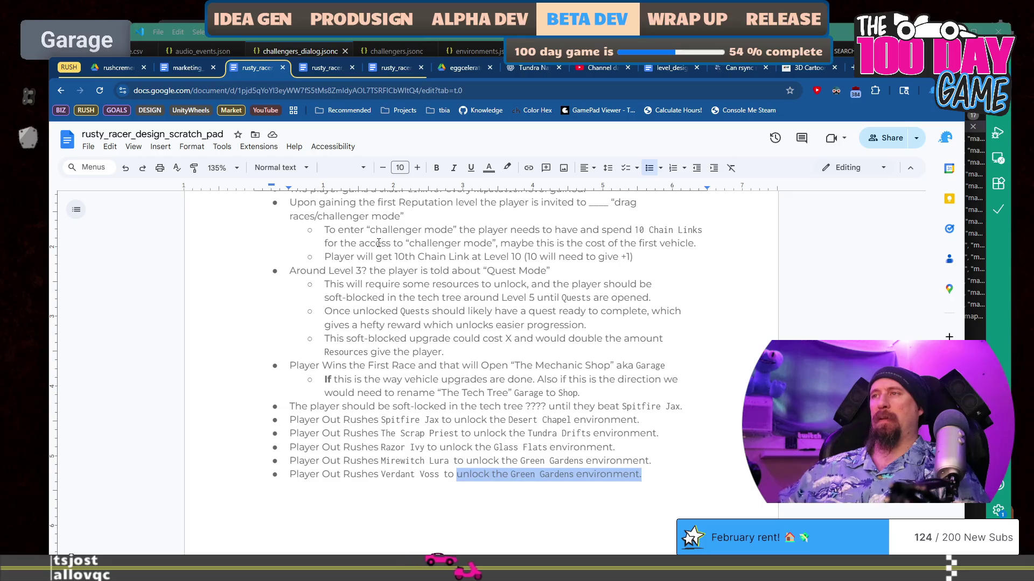
pyautogui.write('win the')
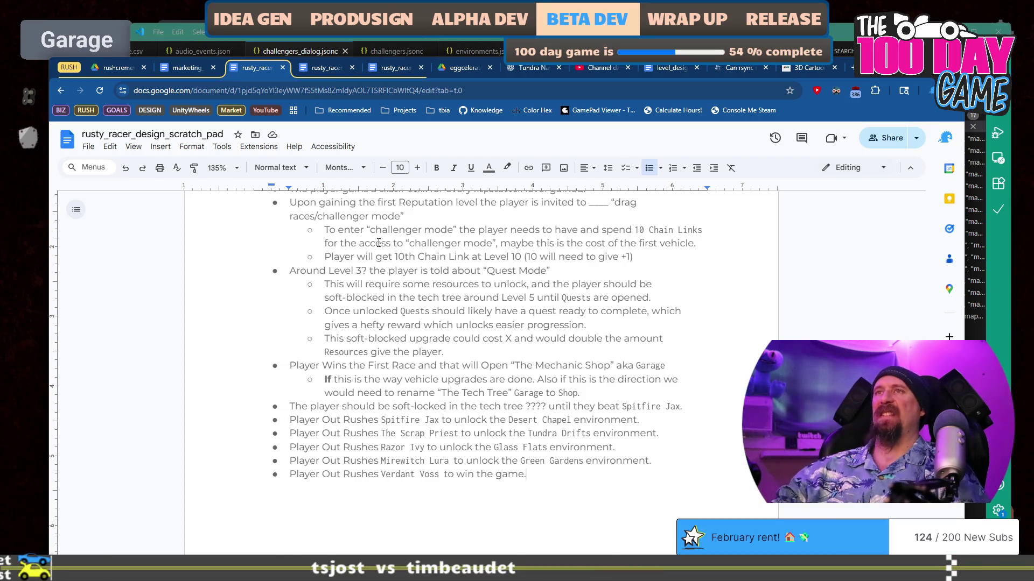
# Add an orange top-level bullet: 'Around here the player could unlock the camp.'.
pyautogui.scroll(2, 379, 243)
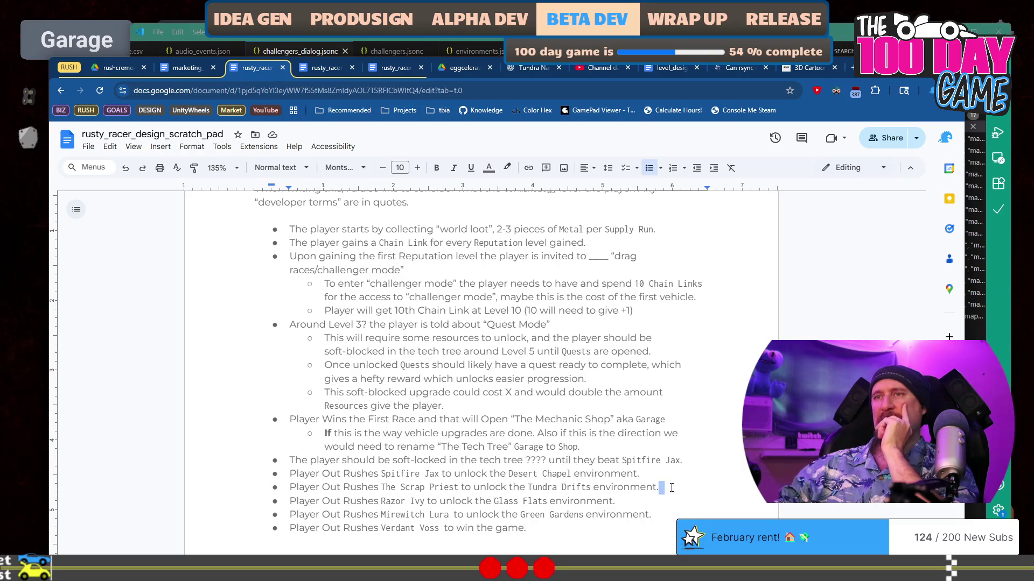
pyautogui.press('Return')
pyautogui.press('Tab')
pyautogui.hotkey('shift', 'Tab')
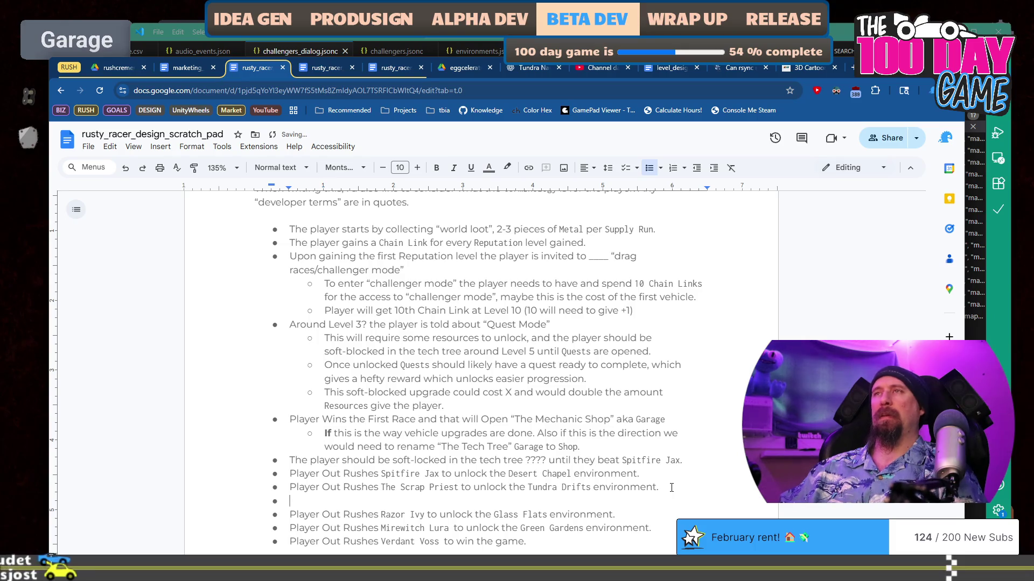
pyautogui.scroll(-1, 668, 498)
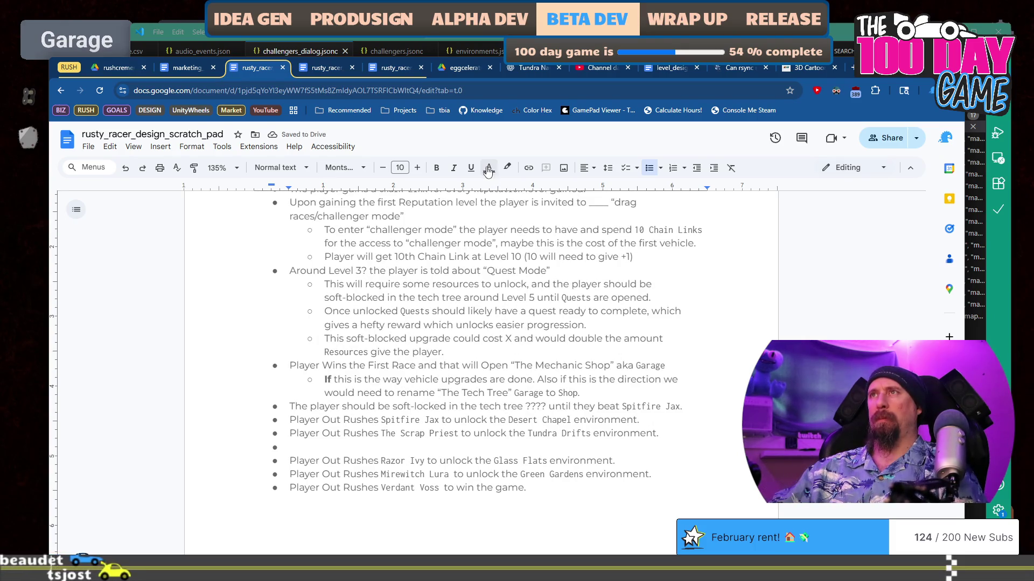
pyautogui.click(488, 170)
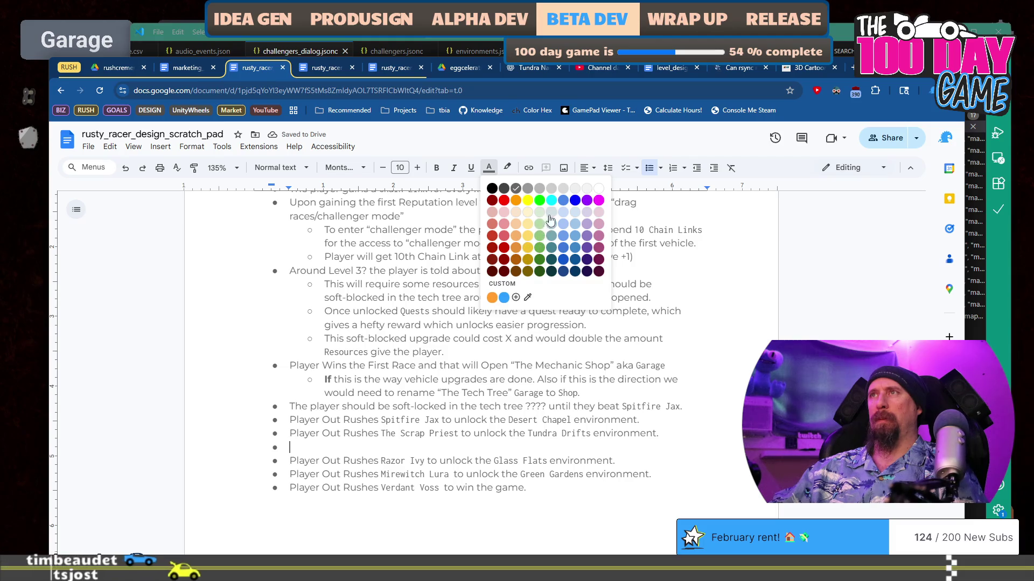
pyautogui.click(492, 297)
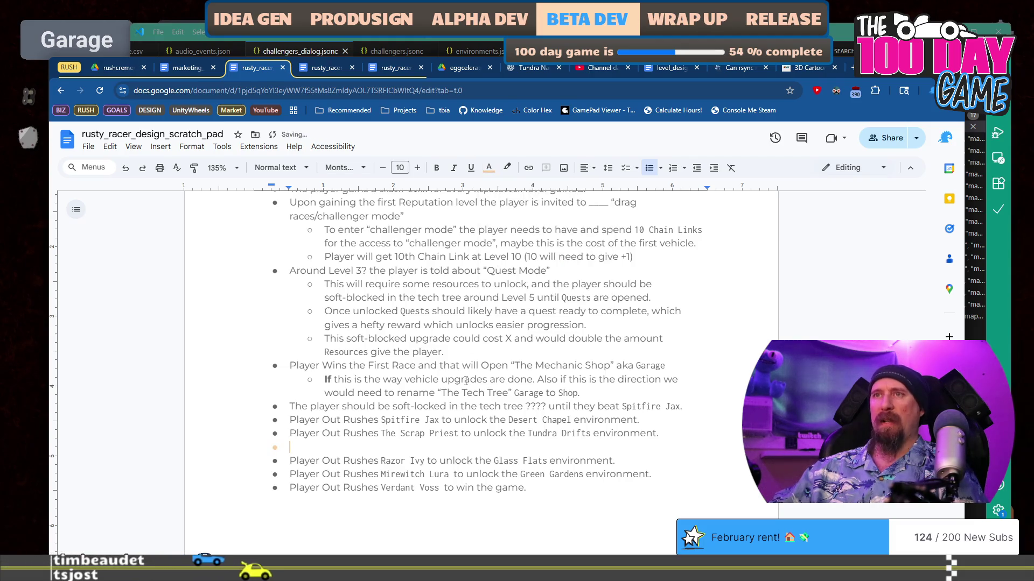
pyautogui.write('Around Here the Player Shou')
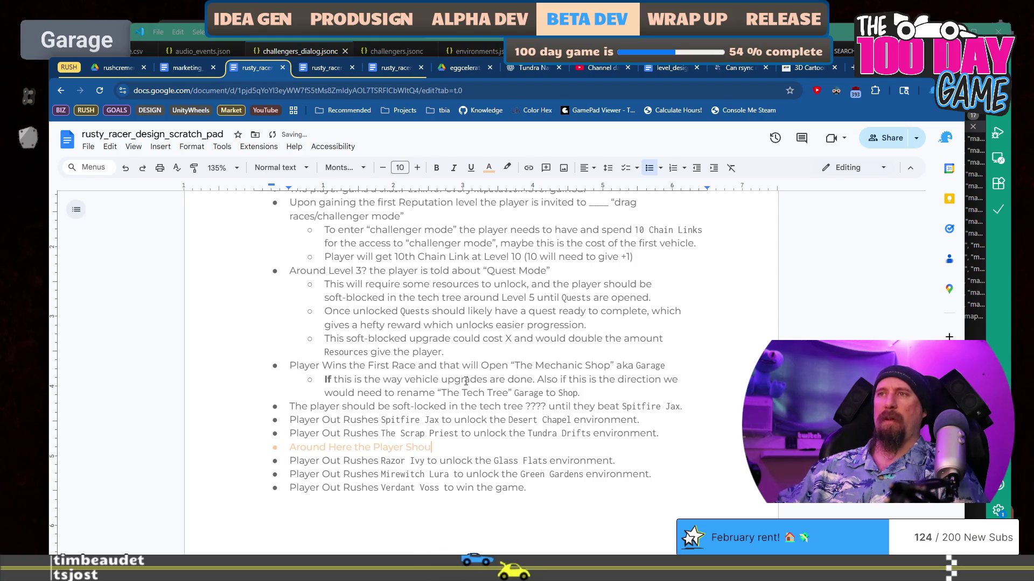
pyautogui.press('BackSpace')
pyautogui.press('BackSpace')
pyautogui.press('BackSpace')
pyautogui.hotkey('ctrl', 'BackSpace')
pyautogui.hotkey('ctrl', 'BackSpace')
pyautogui.write('here the player could unlock ')
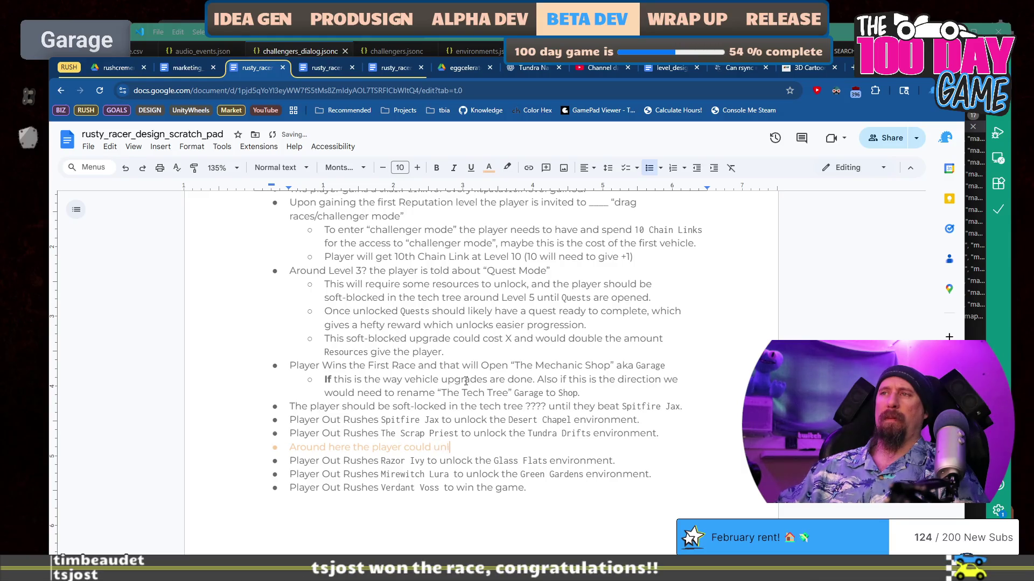
pyautogui.write('the camp.')
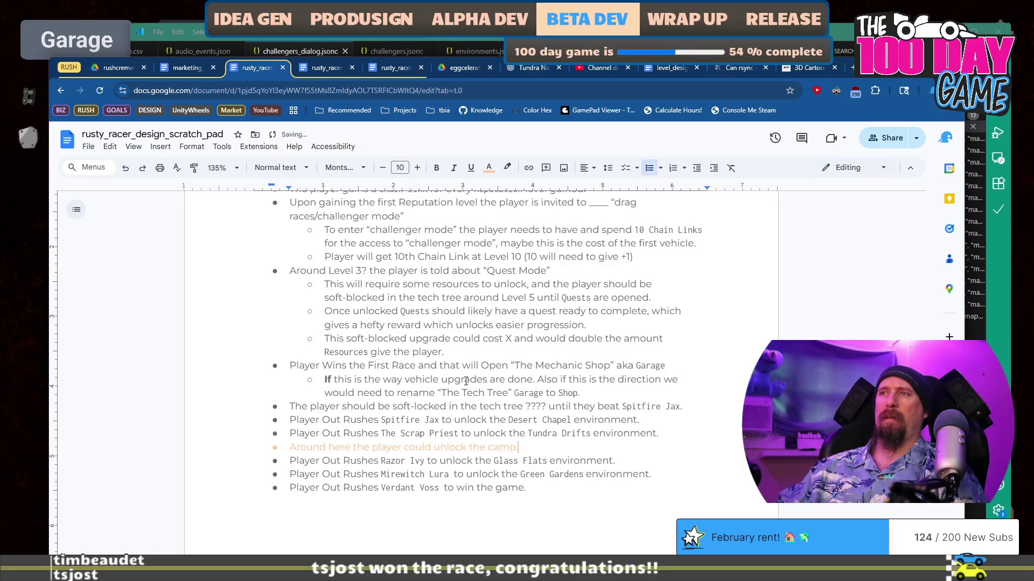
# Move the camp note below the Glass Flats line and delete the leftover empty bullet.
pyautogui.hotkey('shift', 'Home')
pyautogui.hotkey('ctrl', 'x')
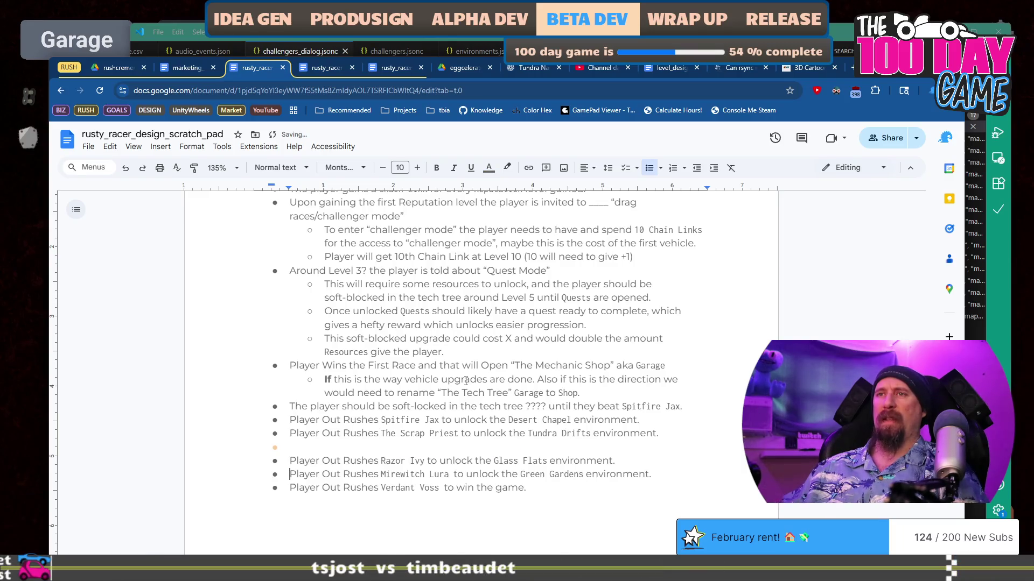
pyautogui.press('Return')
pyautogui.hotkey('ctrl', 'v')
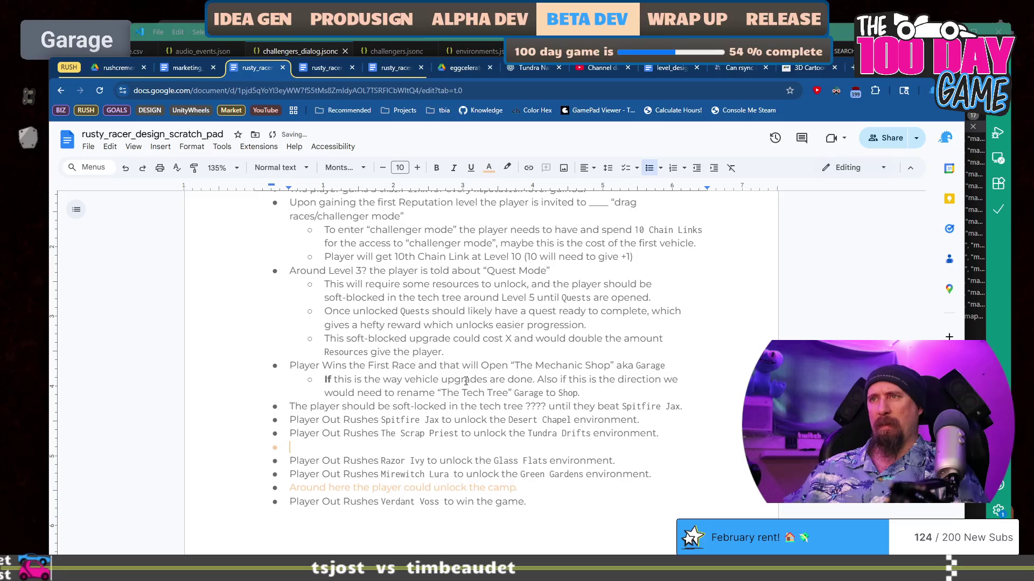
pyautogui.hotkey('ctrl', 'z')
pyautogui.hotkey('ctrl', 'z')
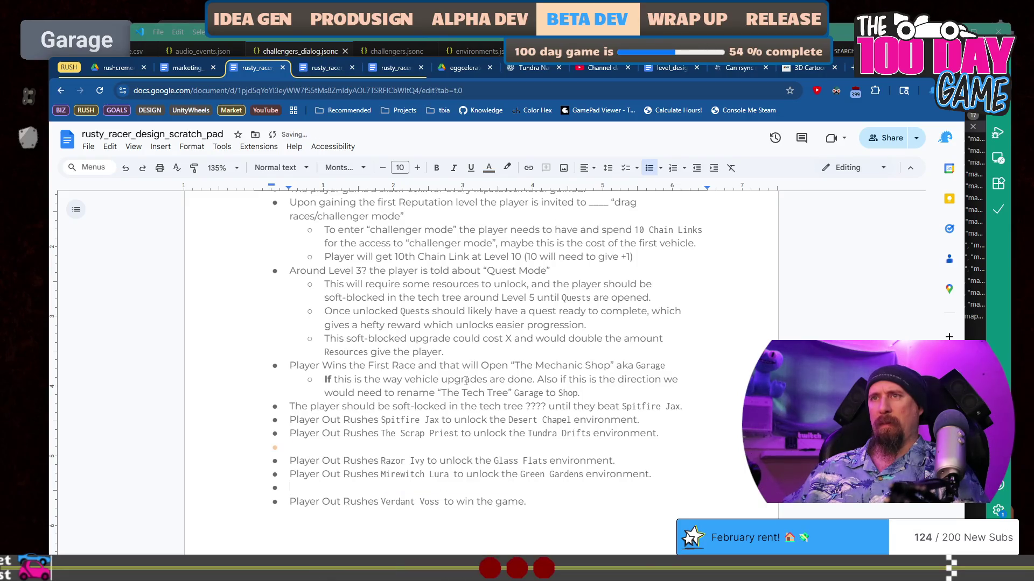
pyautogui.press('Return')
pyautogui.hotkey('ctrl', 'v')
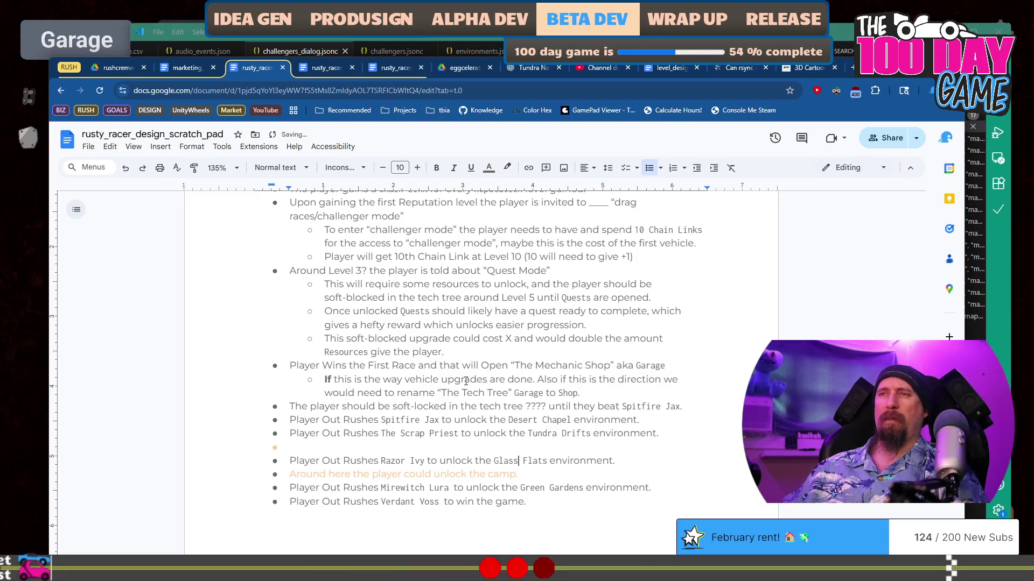
pyautogui.press('BackSpace')
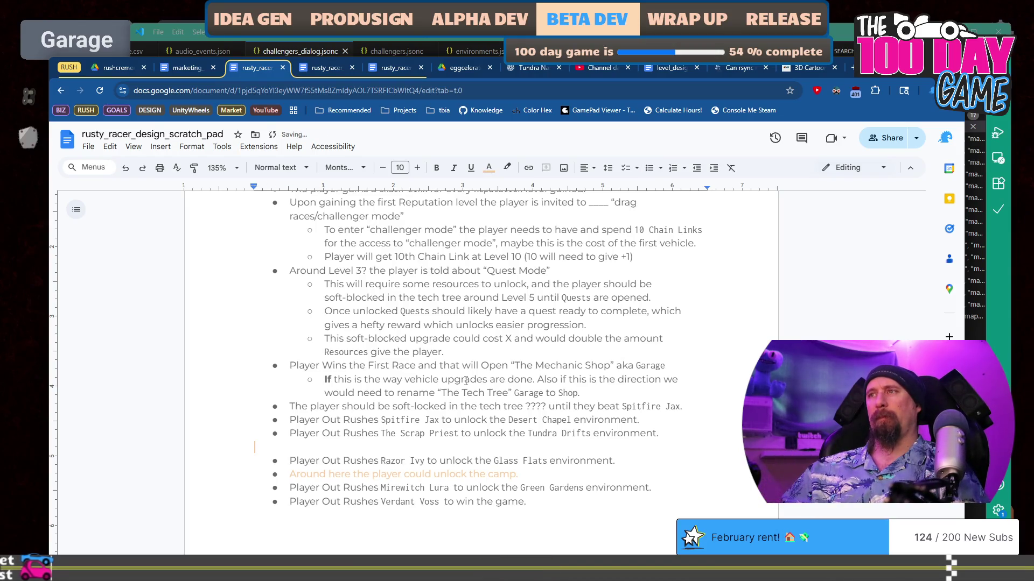
pyautogui.press('BackSpace')
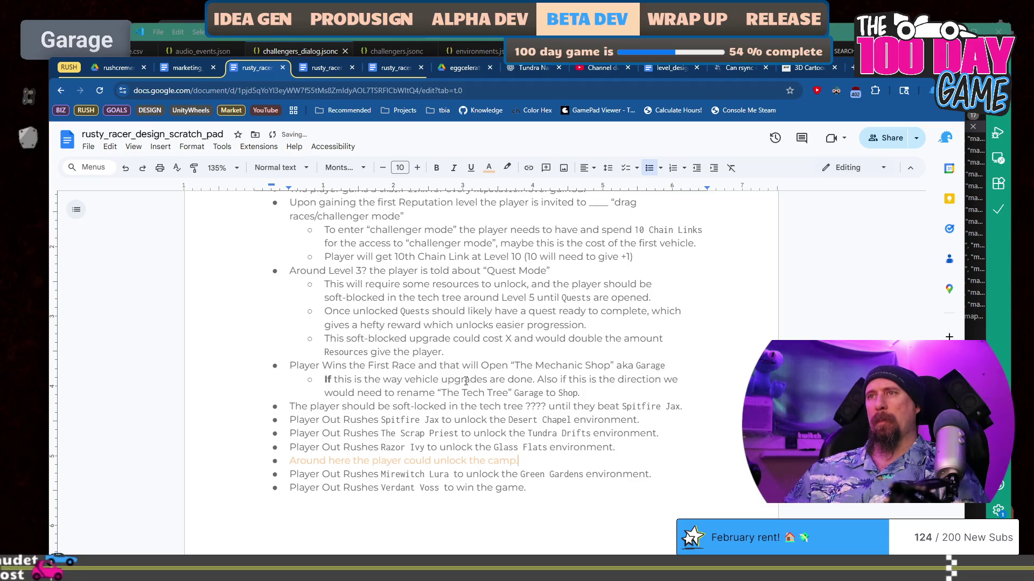
# Copy the camp note and start a new bullet after the Tundra Drifts line.
pyautogui.press('Down')
pyautogui.hotkey('shift', 'Home')
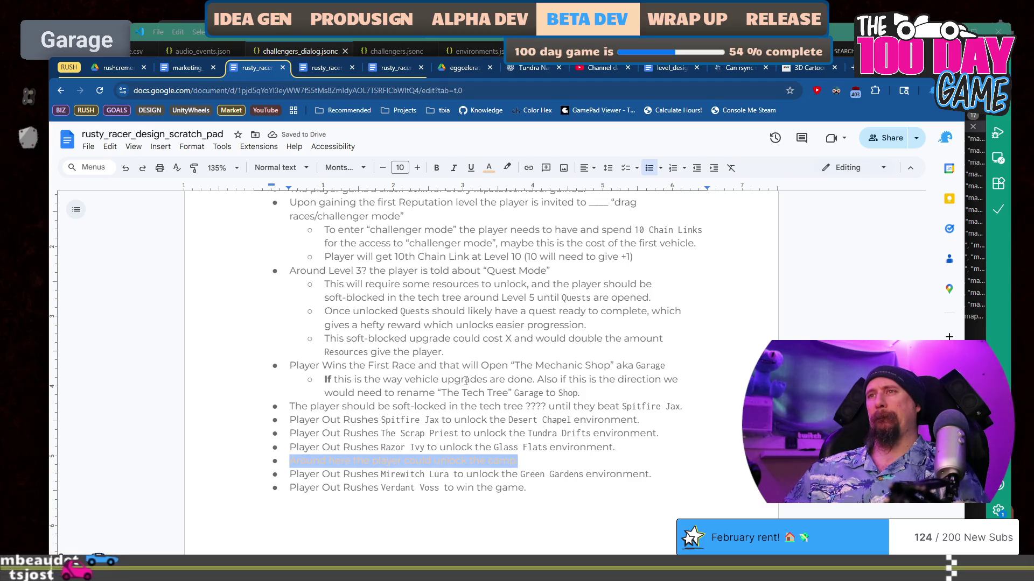
pyautogui.press('Up')
pyautogui.press('Up')
pyautogui.press('End')
pyautogui.press('Return')
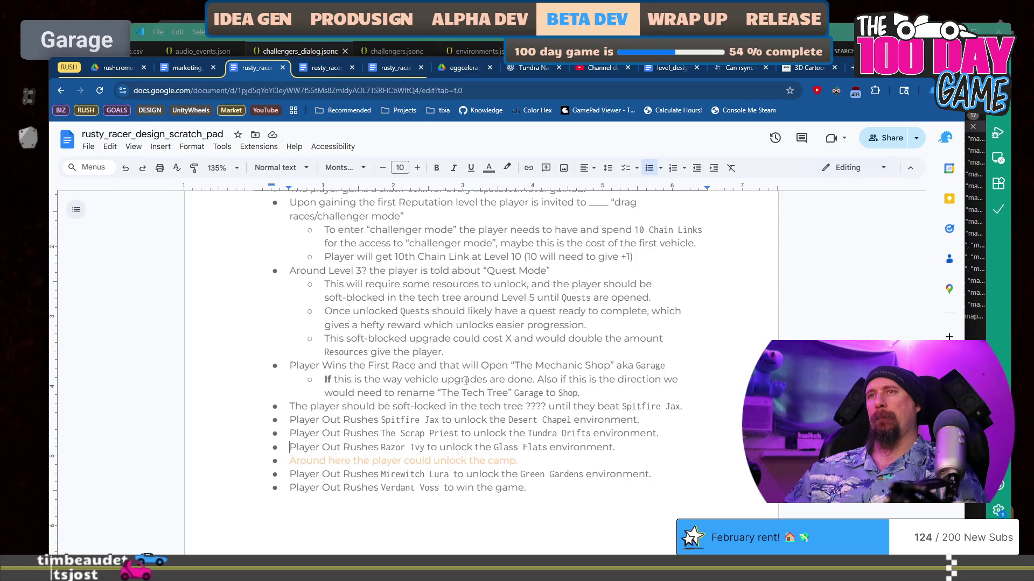
# Paste the camp note and reword it about unlocking grenades to explode the Searchables.
pyautogui.hotkey('ctrl', 'v')
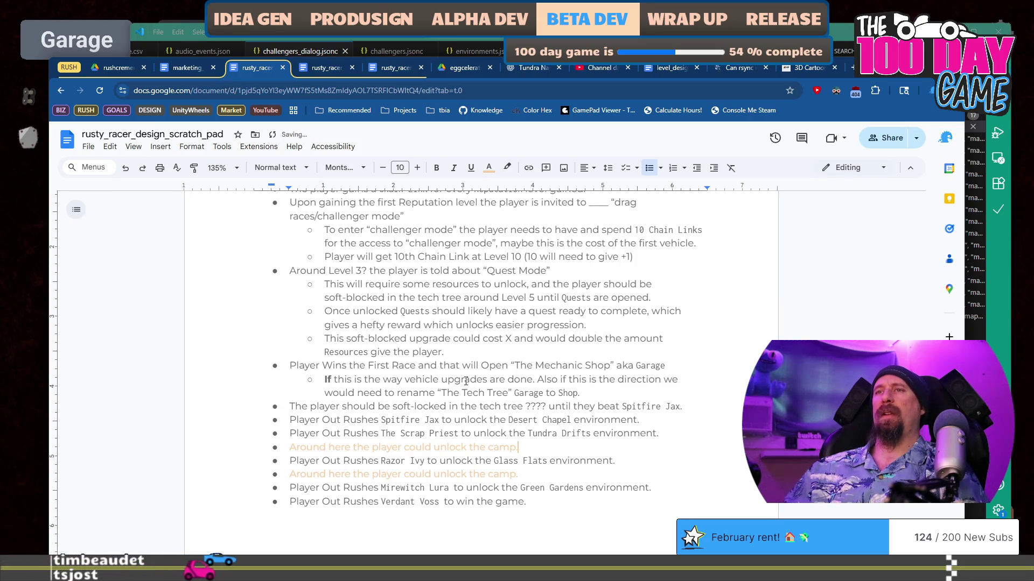
pyautogui.hotkey('ctrl', 'shift', 'Left')
pyautogui.hotkey('ctrl', 'shift', 'Left')
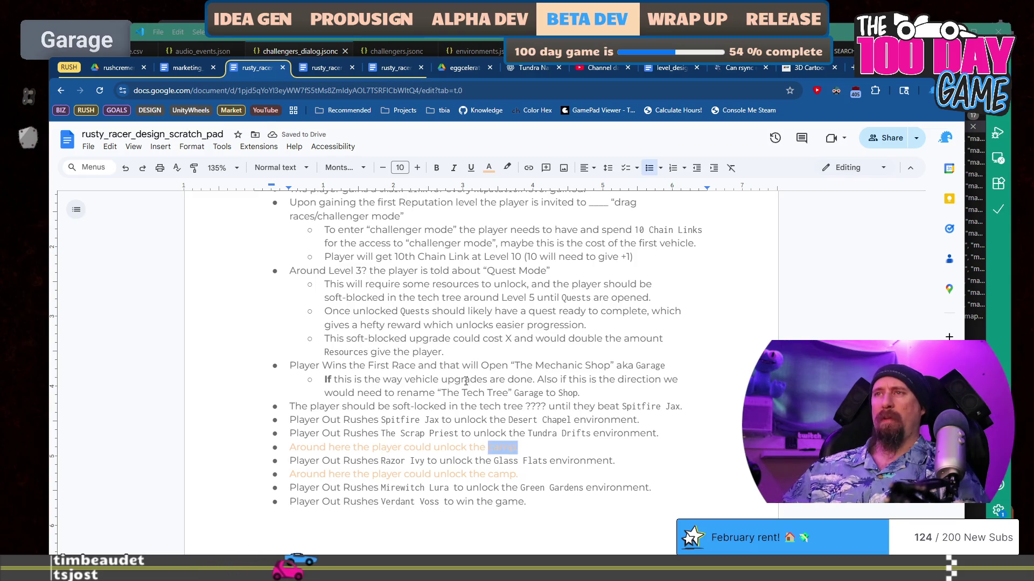
pyautogui.press('BackSpace')
pyautogui.press('BackSpace')
pyautogui.write('s grenades')
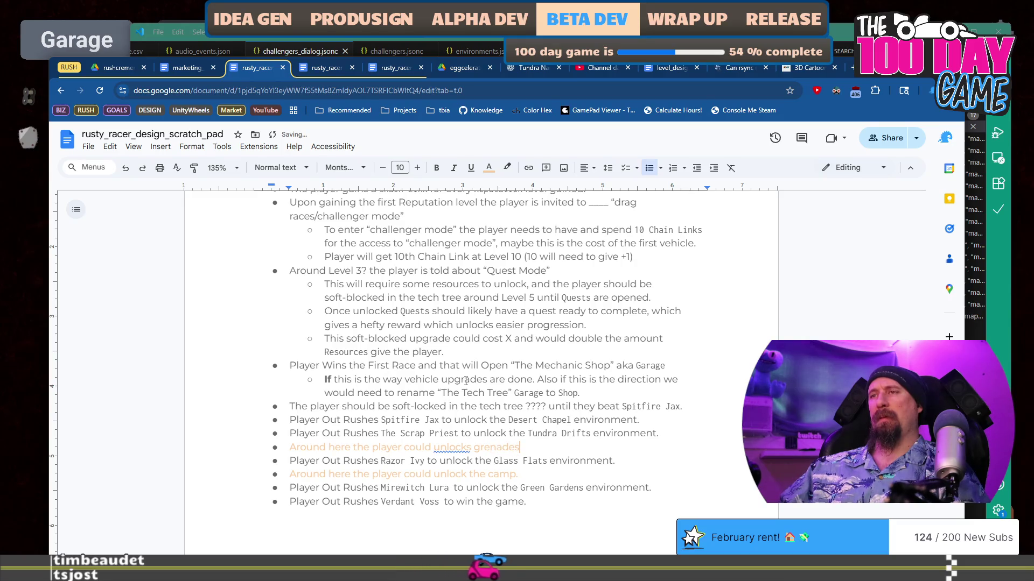
pyautogui.write(' to explode the ')
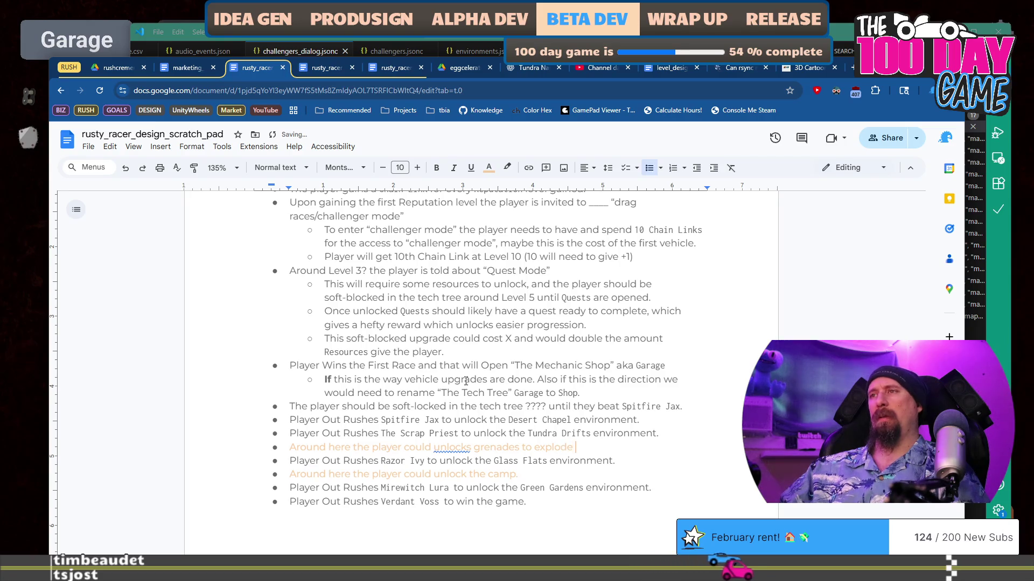
pyautogui.write('Searchables')
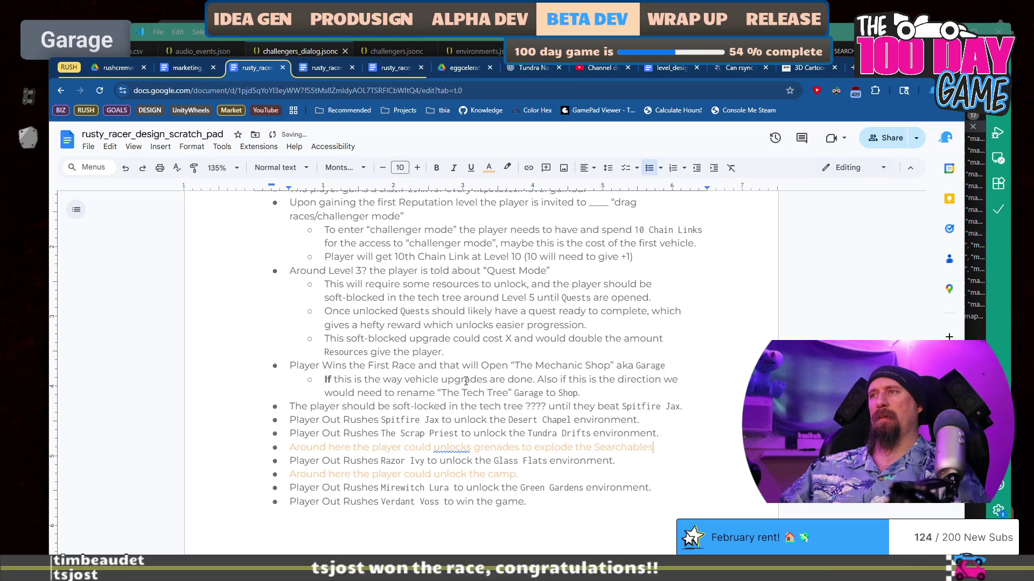
pyautogui.press('Down')
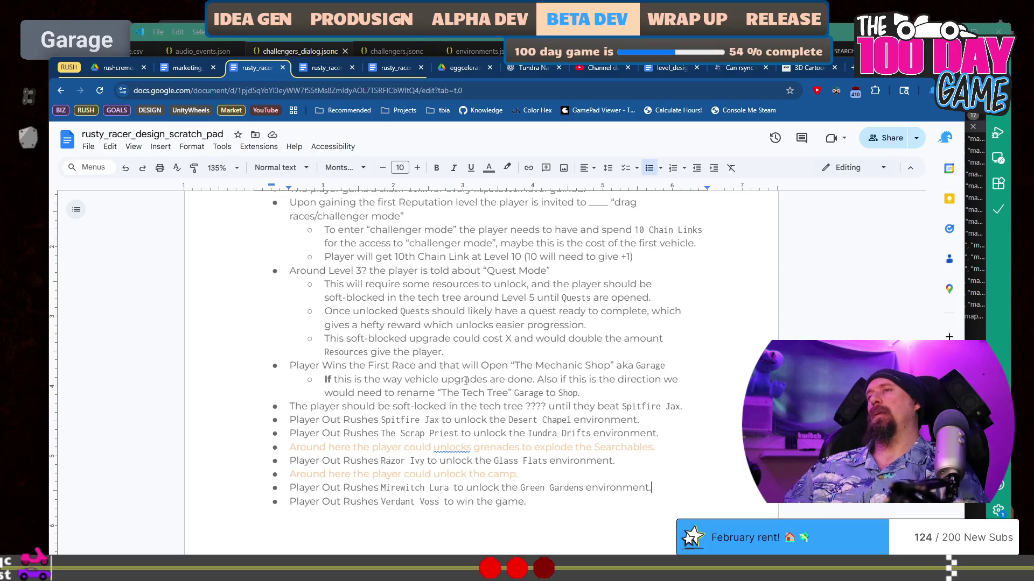
# Copy the grenades note under Razor Ivy, ending it 'Drones.', and remove the original.
pyautogui.press('Return')
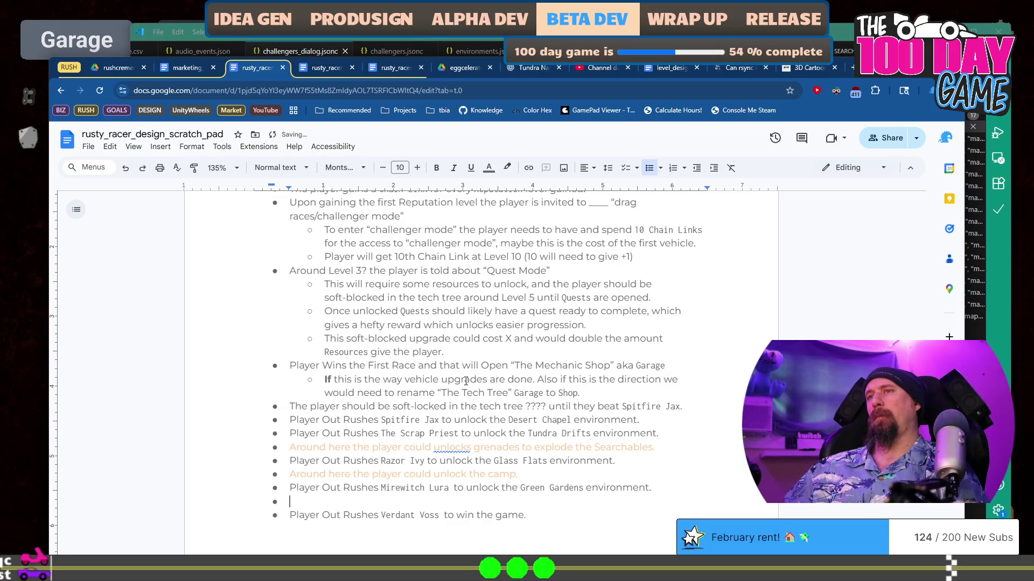
pyautogui.press('Up')
pyautogui.press('Up')
pyautogui.hotkey('shift', 'Up')
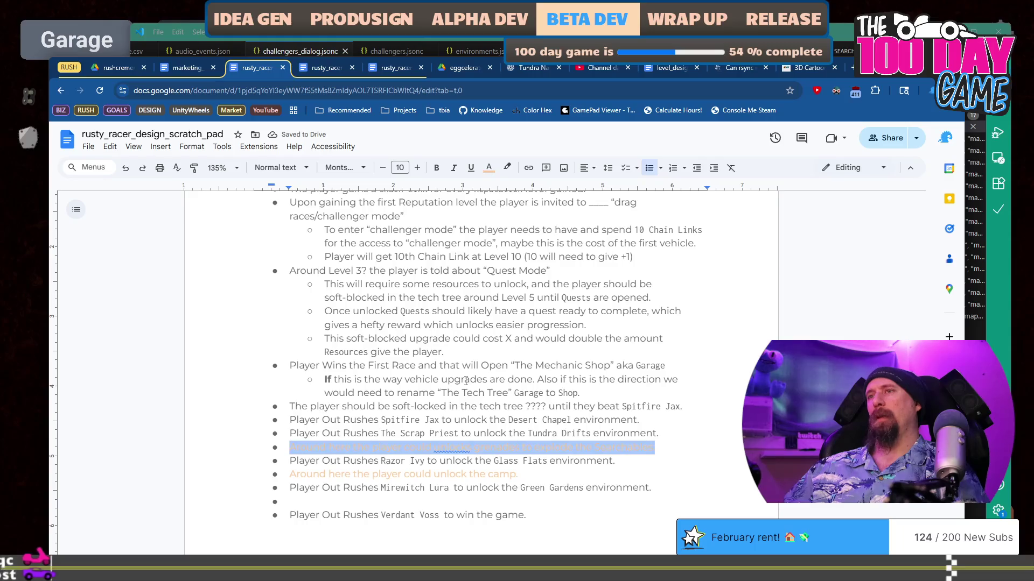
pyautogui.press('Down')
pyautogui.press('End')
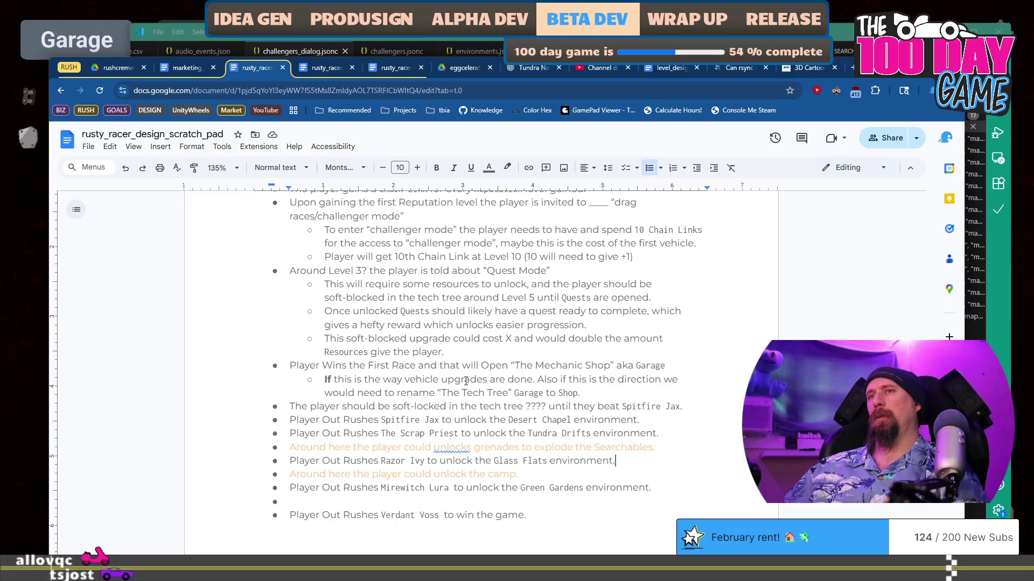
pyautogui.press('Return')
pyautogui.hotkey('ctrl', 'v')
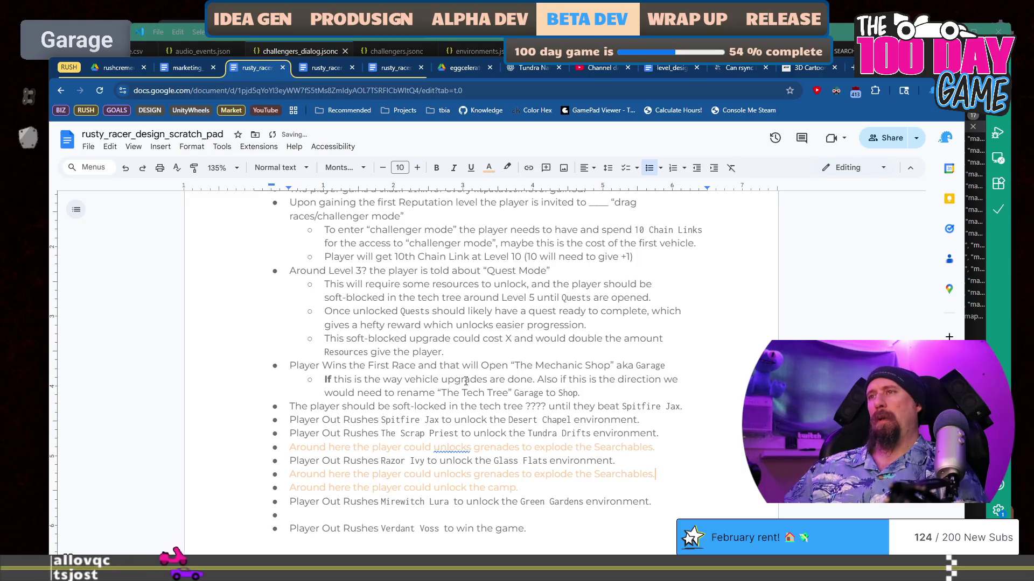
pyautogui.hotkey('ctrl', 'shift', 'Left')
pyautogui.hotkey('ctrl', 'shift', 'Left')
pyautogui.hotkey('ctrl', 'shift', 'Left')
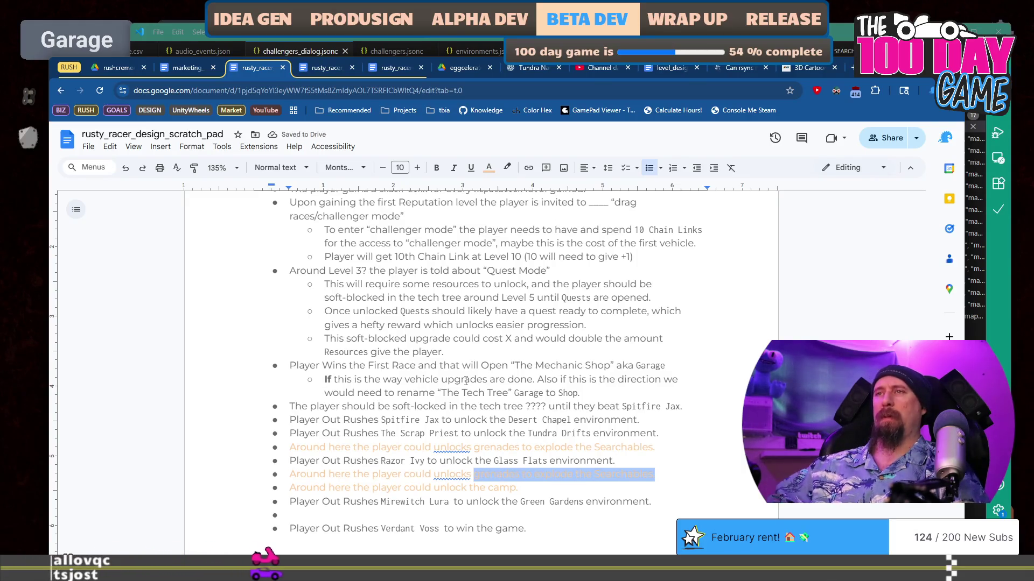
pyautogui.write('Drone')
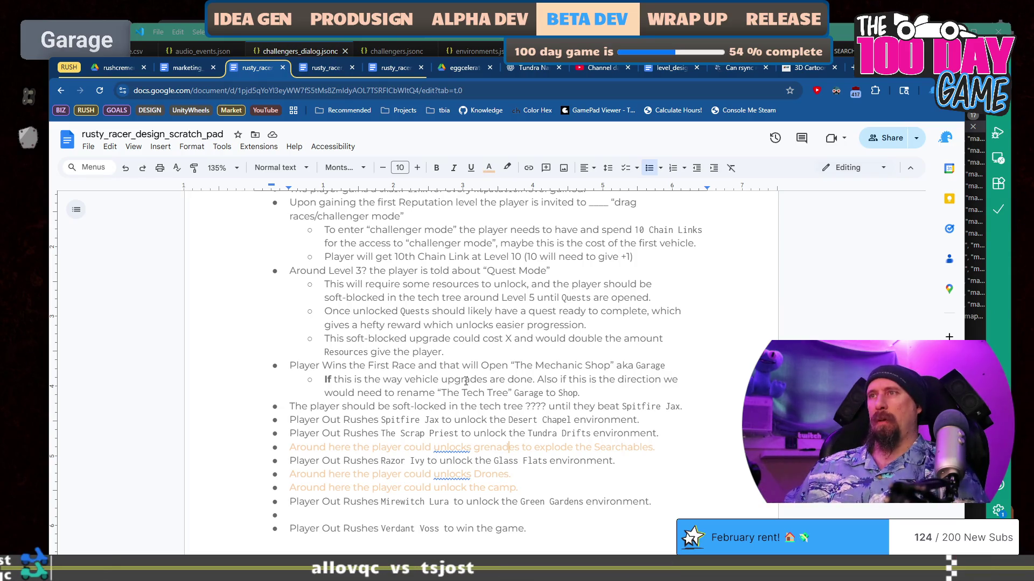
pyautogui.hotkey('shift', 'Home')
pyautogui.press('BackSpace')
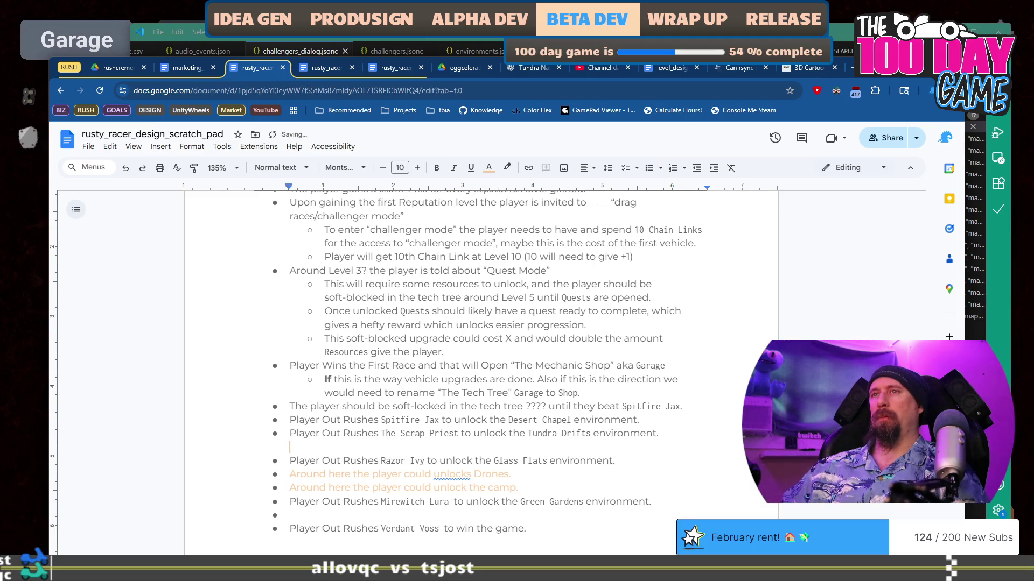
# Paste the grenades note under Spitfire Jax, reading 'Around ½ through Desert Chapel the player unlocks grenades.'.
pyautogui.hotkey('ctrl', 'z')
pyautogui.hotkey('ctrl', 'z')
pyautogui.hotkey('ctrl', 'z')
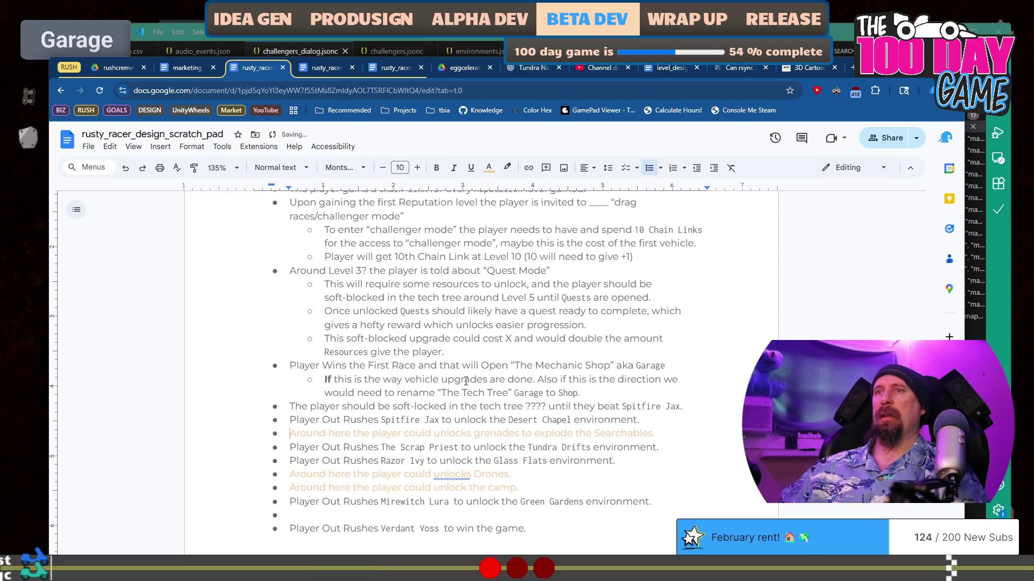
pyautogui.write('ha')
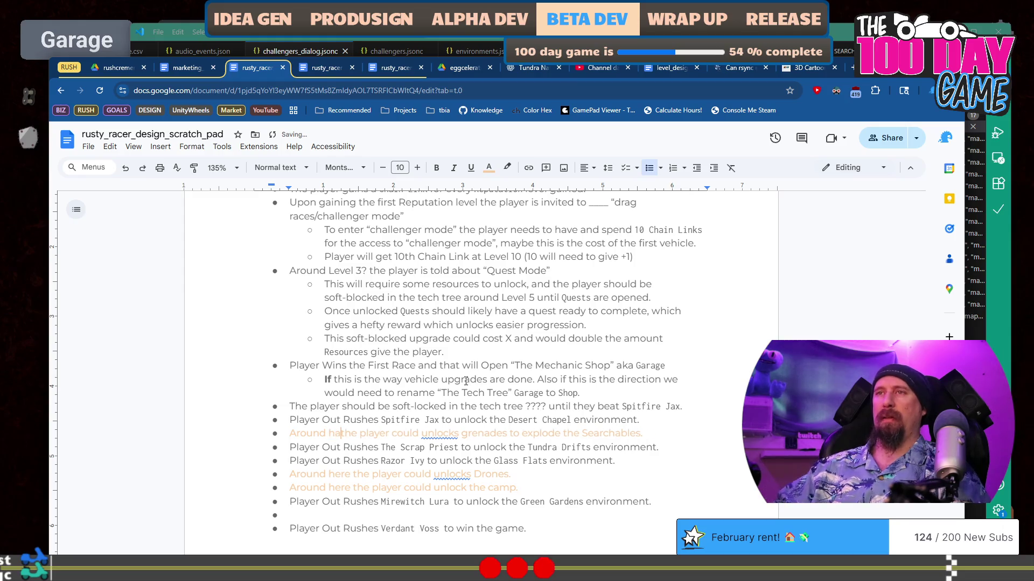
pyautogui.press('BackSpace')
pyautogui.press('BackSpace')
pyautogui.write('1/2 in')
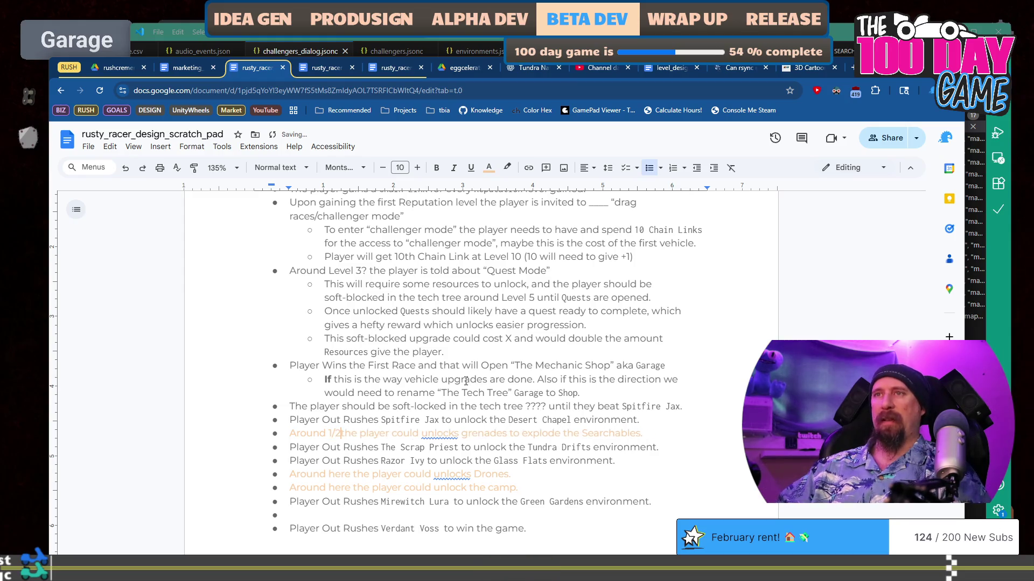
pyautogui.write('to Deser')
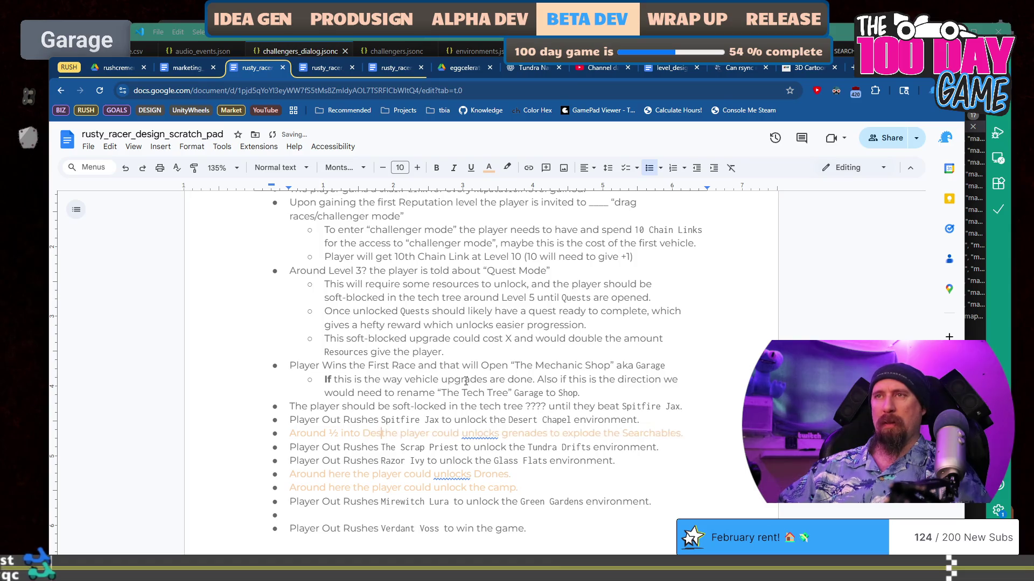
pyautogui.write('t Chapel')
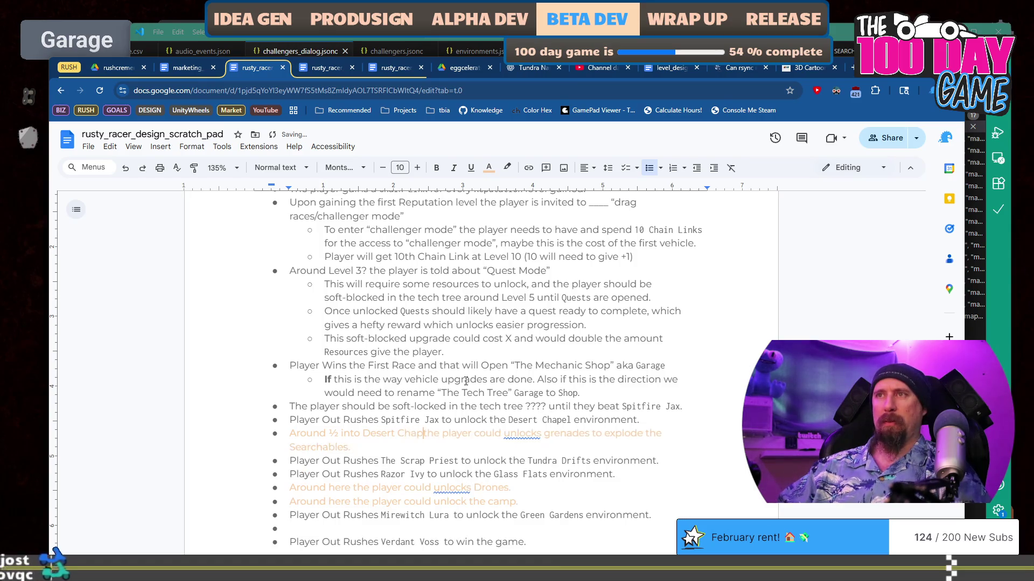
pyautogui.hotkey('ctrl', 'Left')
pyautogui.press('BackSpace')
pyautogui.press('BackSpace')
pyautogui.press('BackSpace')
pyautogui.write('through')
pyautogui.hotkey('ctrl', 'Right')
pyautogui.hotkey('ctrl', 'Right')
pyautogui.hotkey('ctrl', 'Right')
pyautogui.hotkey('ctrl', 'shift', 'Right')
pyautogui.press('BackSpace')
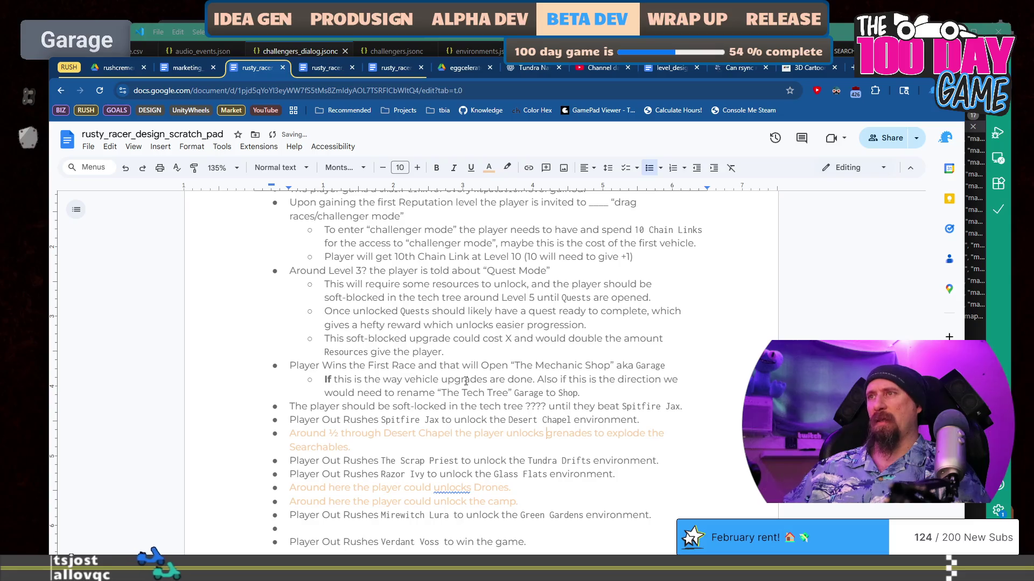
pyautogui.hotkey('shift', 'End')
pyautogui.write('.')
# Cut the camp note and paste it above the Drones line.
pyautogui.scroll(-2, 593, 367)
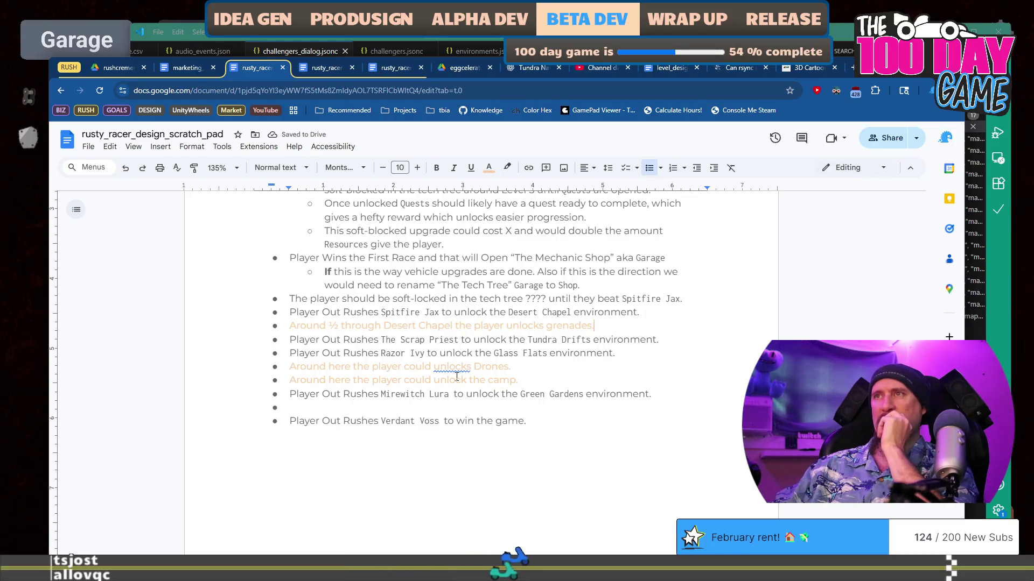
pyautogui.click(545, 376)
pyautogui.hotkey('shift', 'Home')
pyautogui.press('BackSpace')
pyautogui.press('BackSpace')
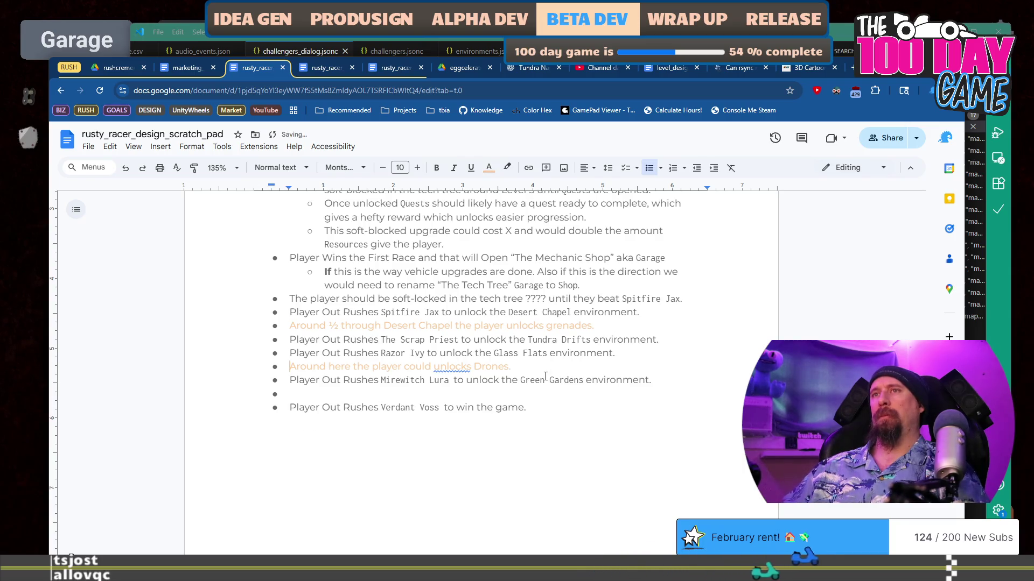
pyautogui.hotkey('ctrl', 'z')
pyautogui.hotkey('ctrl', 'Left')
pyautogui.hotkey('ctrl', 'Left')
pyautogui.hotkey('ctrl', 'Left')
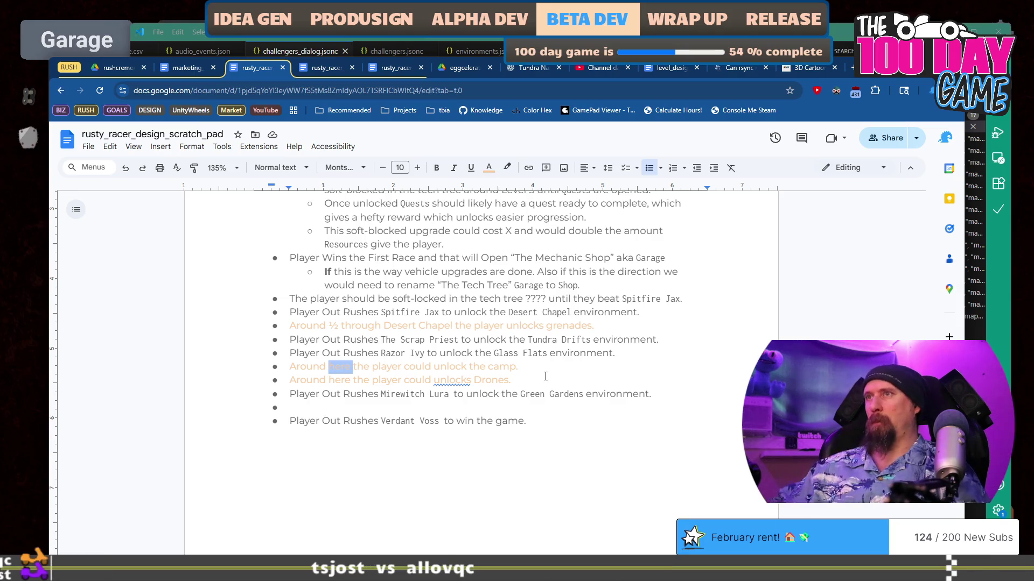
# Move the camp note under Scrap Priest and place it ¾+ through Tundra Drifts.
pyautogui.hotkey('shift', 'Home')
pyautogui.press('BackSpace')
pyautogui.press('Up')
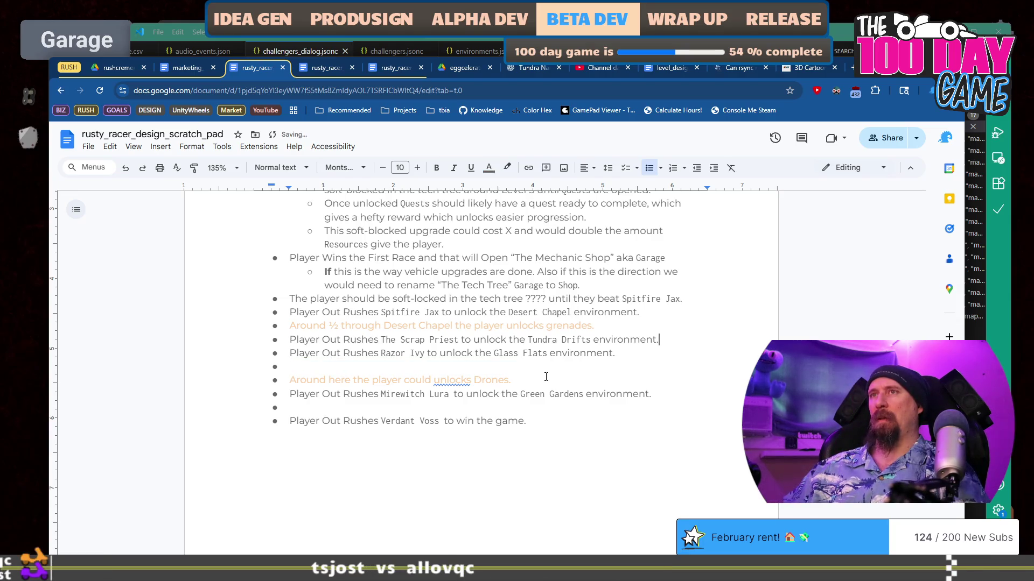
pyautogui.hotkey('ctrl', 'z')
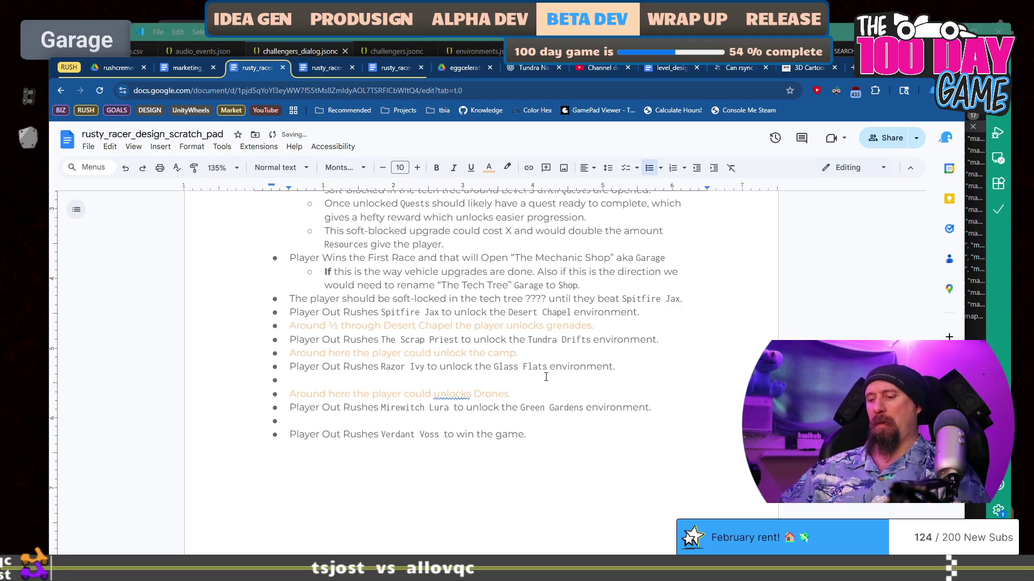
pyautogui.write('3/')
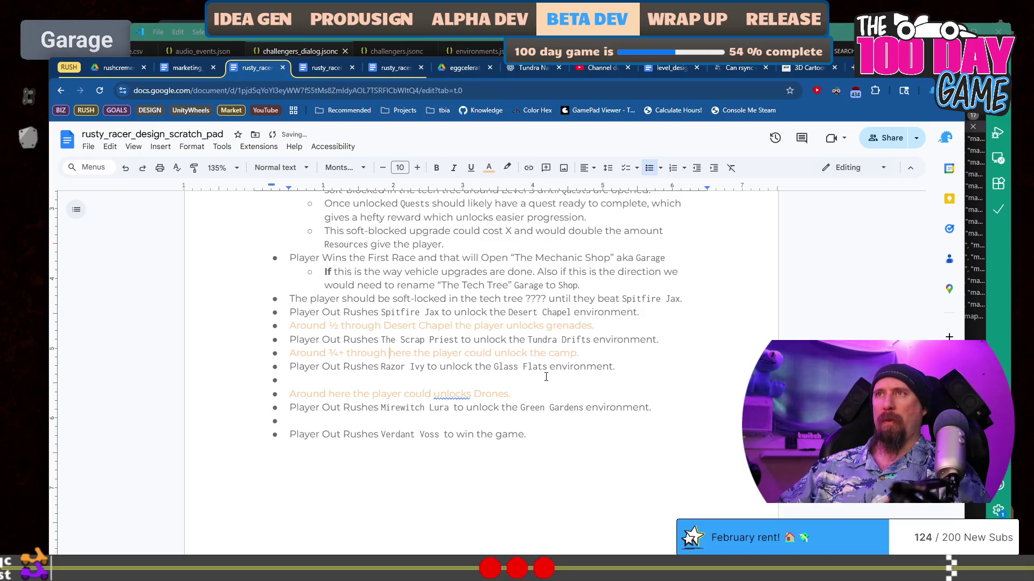
pyautogui.write('undra')
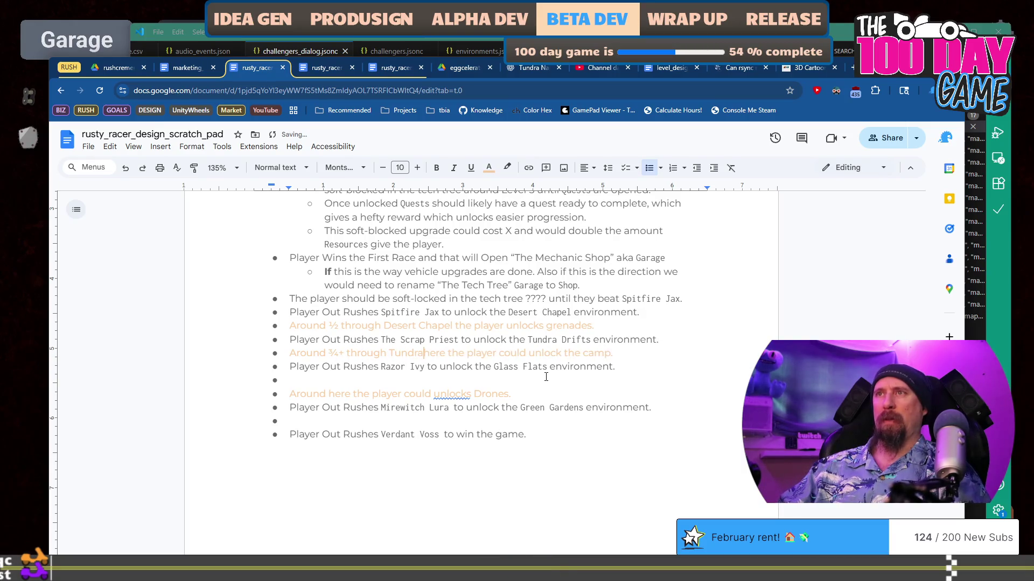
pyautogui.write('Drifts')
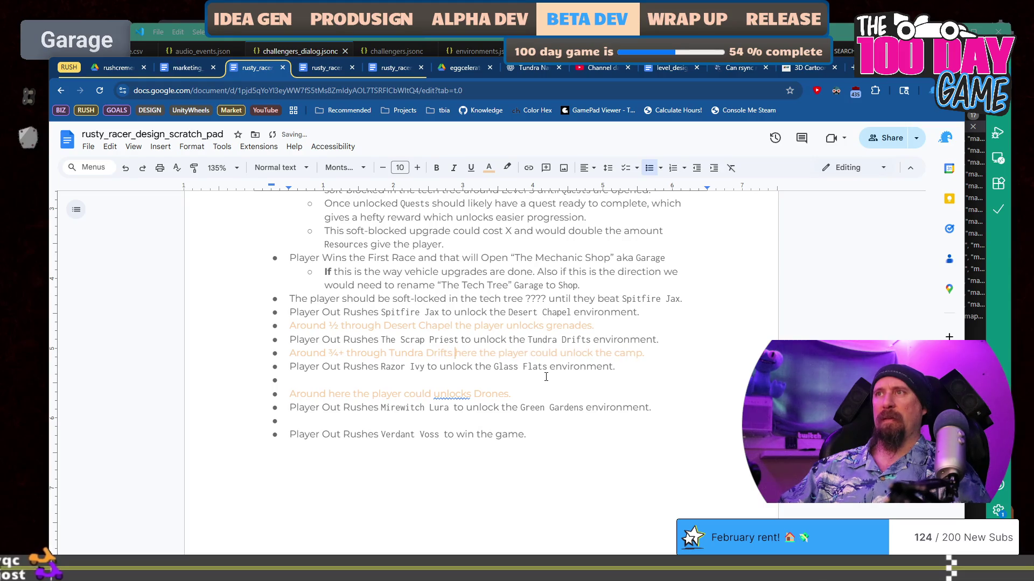
# Reword the camp note's ending to 'the player unlocks The Camp.'.
pyautogui.hotkey('ctrl', 'shift', 'Right')
pyautogui.press('Delete')
pyautogui.hotkey('ctrl', 'Right')
pyautogui.hotkey('ctrl', 'Right')
pyautogui.hotkey('ctrl', 'shift', 'Right')
pyautogui.press('Delete')
pyautogui.hotkey('ctrl', 'Right')
pyautogui.press('Left')
pyautogui.write('s')
pyautogui.press('Right')
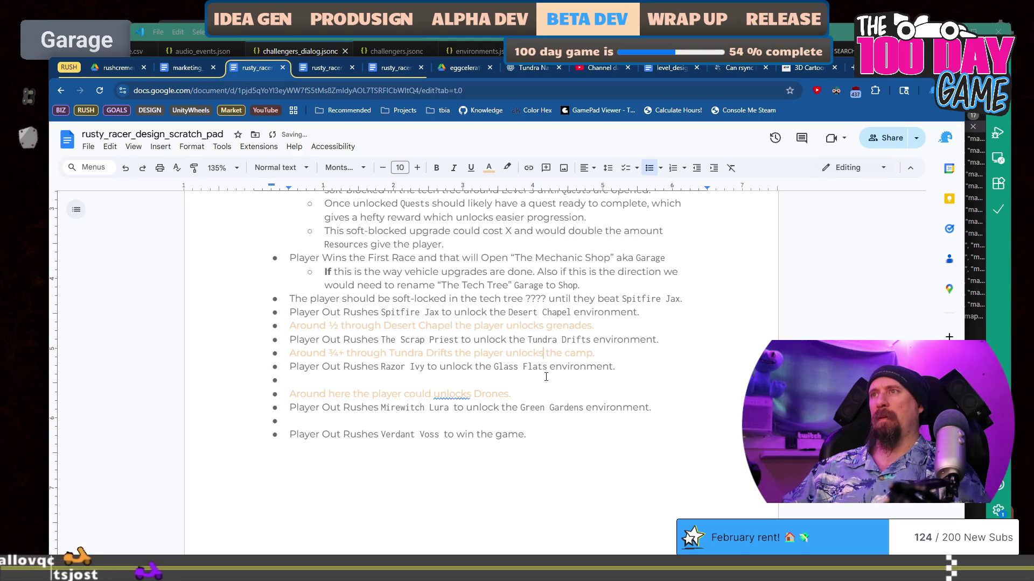
pyautogui.hotkey('shift', 'End')
pyautogui.write('The ')
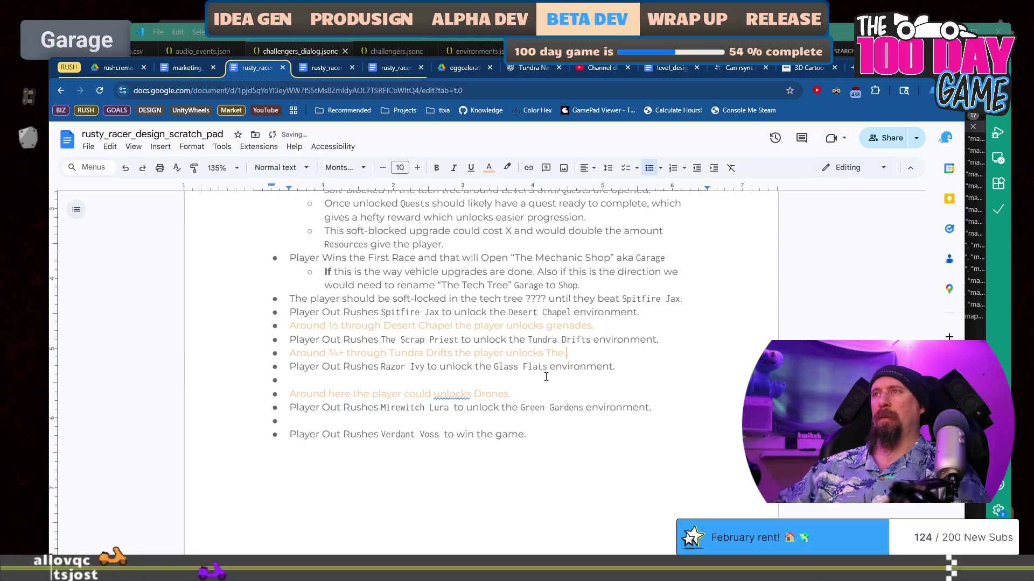
pyautogui.write('Camp.')
# Set 'The Camp.' and 'Tundra Drifts' in the Inconsolata font.
pyautogui.hotkey('ctrl', 'shift', 'Left')
pyautogui.hotkey('ctrl', 'shift', 'Left')
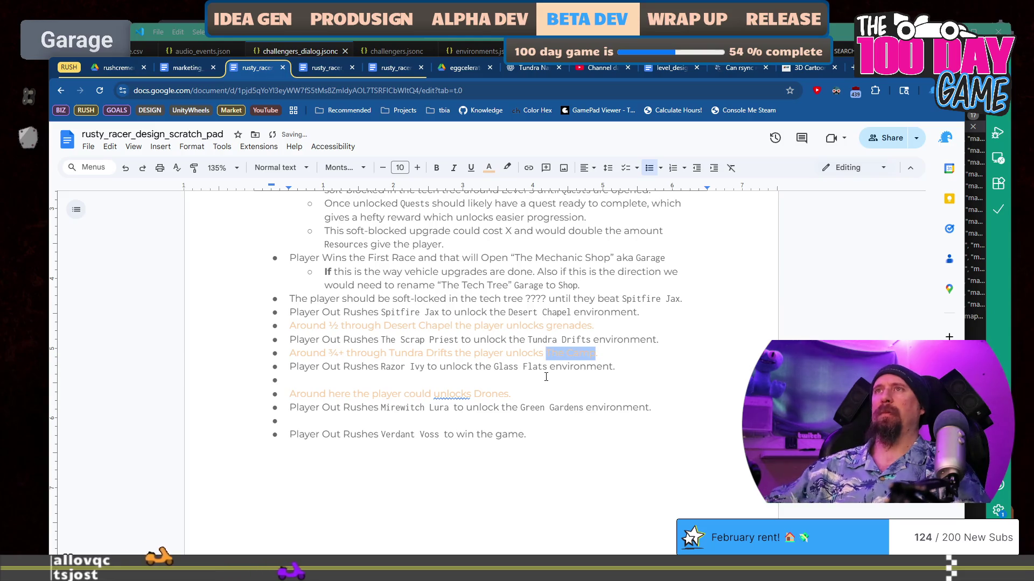
pyautogui.click(345, 168)
pyautogui.click(375, 248)
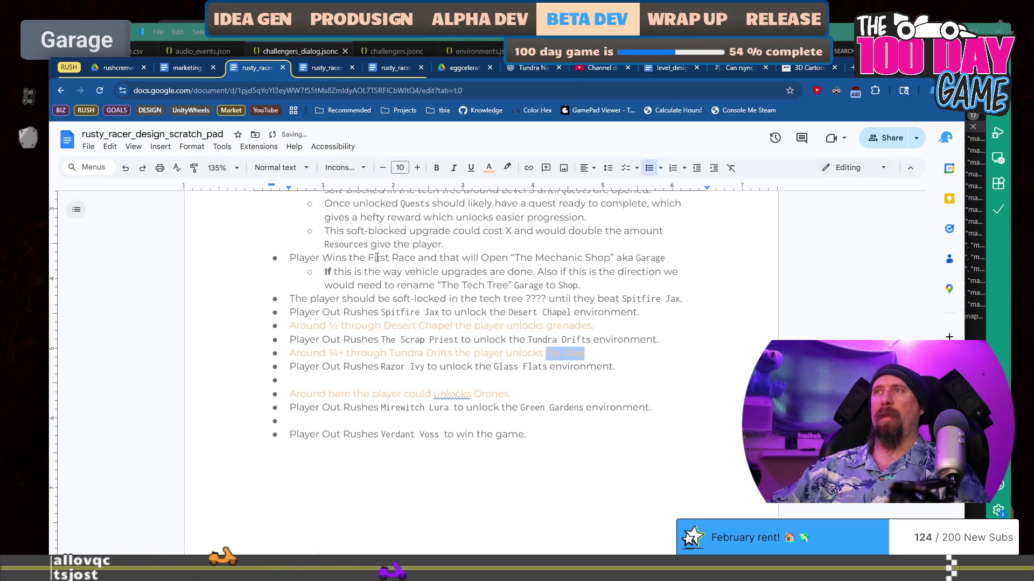
pyautogui.click(415, 358)
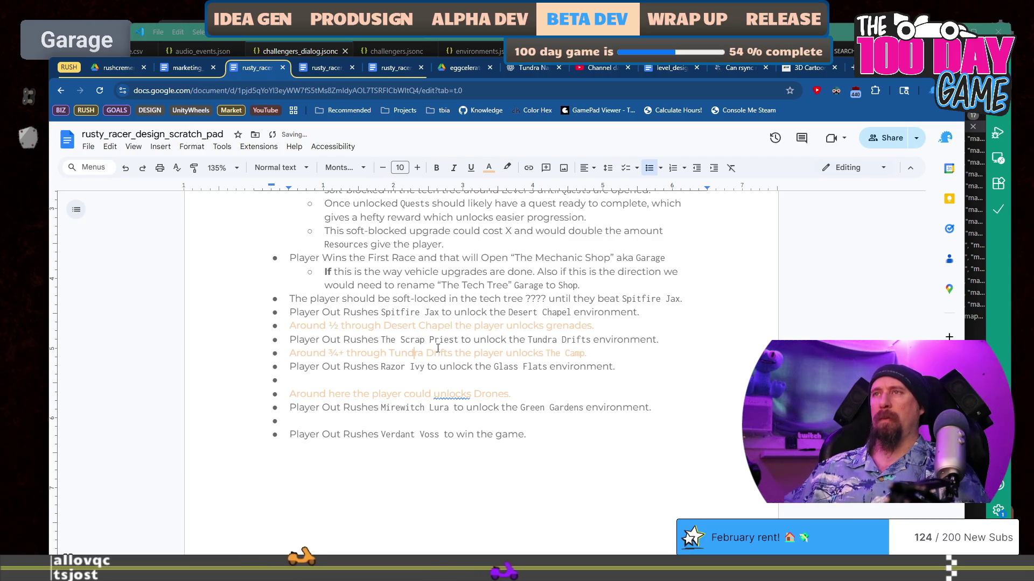
pyautogui.hotkey('ctrl', 'Left')
pyautogui.hotkey('ctrl', 'shift', 'Right')
pyautogui.hotkey('ctrl', 'shift', 'Right')
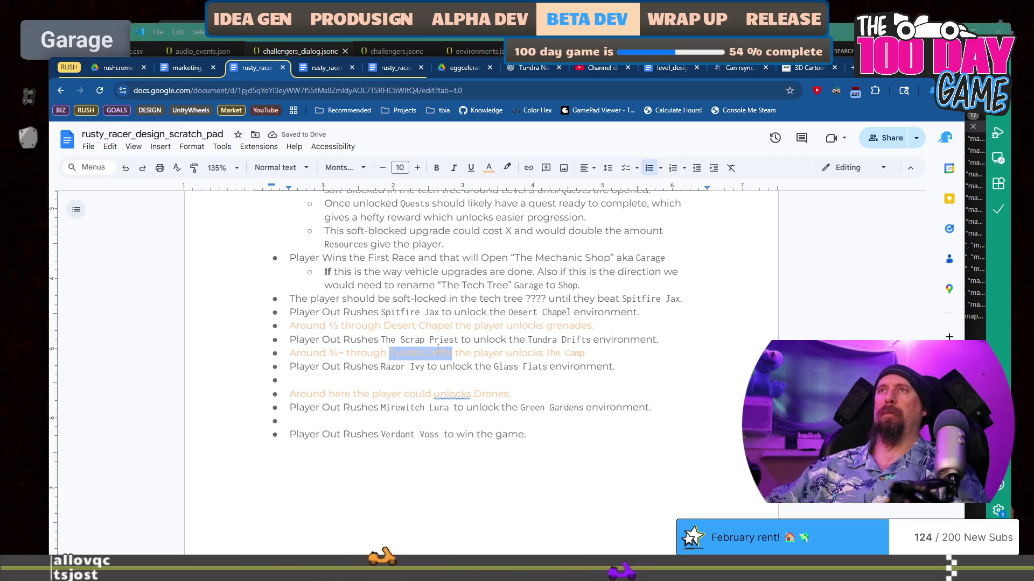
pyautogui.click(344, 168)
pyautogui.click(375, 248)
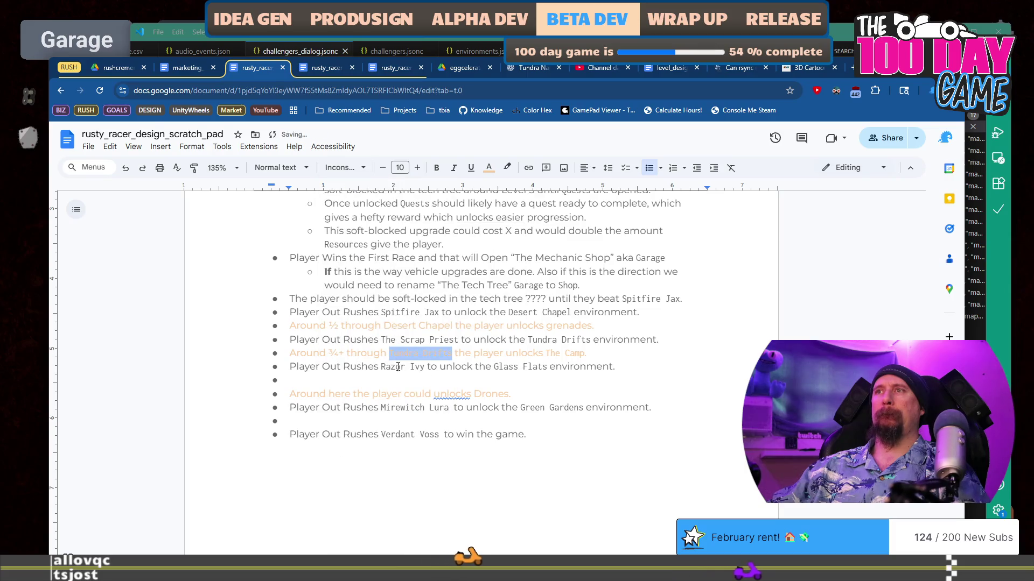
# Delete the empty bullet below the Razor Ivy line.
pyautogui.press('Down')
pyautogui.press('Down')
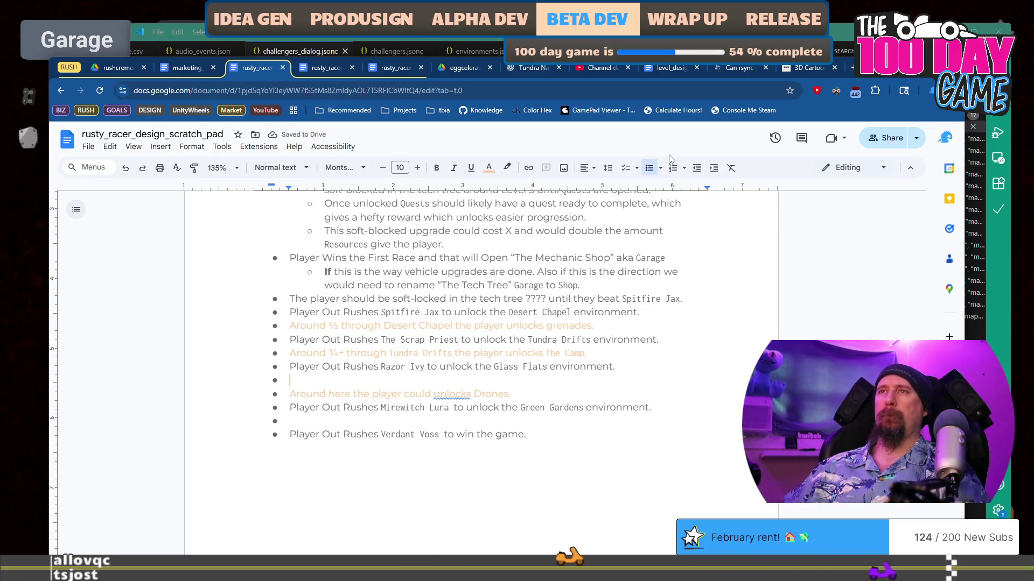
pyautogui.press('BackSpace')
pyautogui.press('BackSpace')
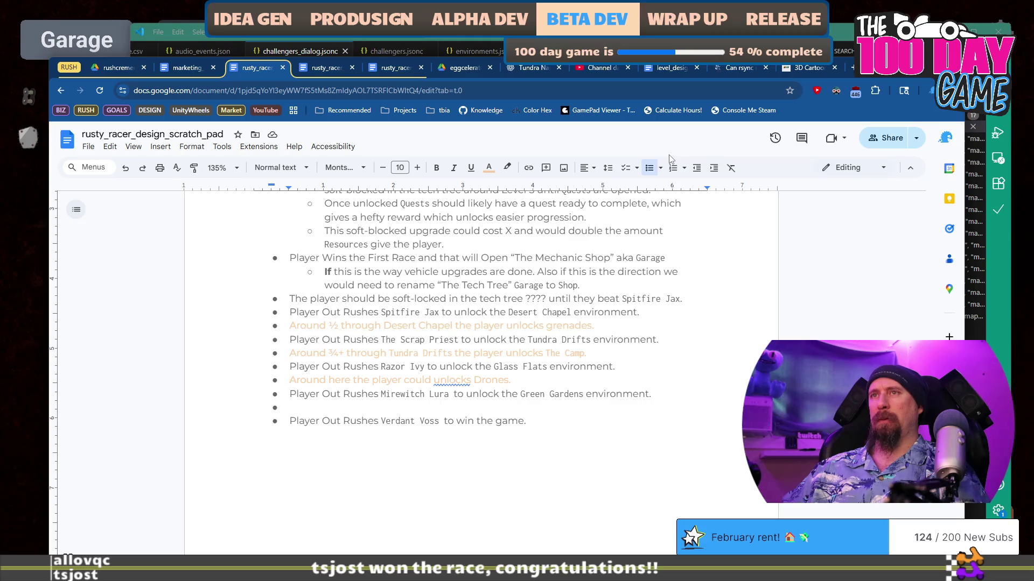
pyautogui.press('Right')
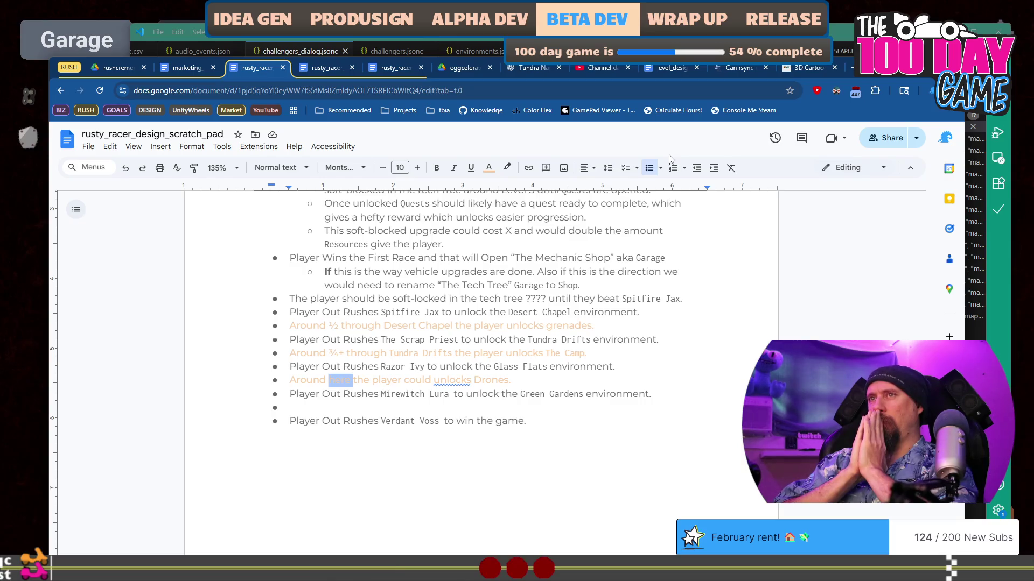
# Change the Drones note to '½ through Glass Flats' and set Glass Flats in Inconsolata.
pyautogui.write('1/2')
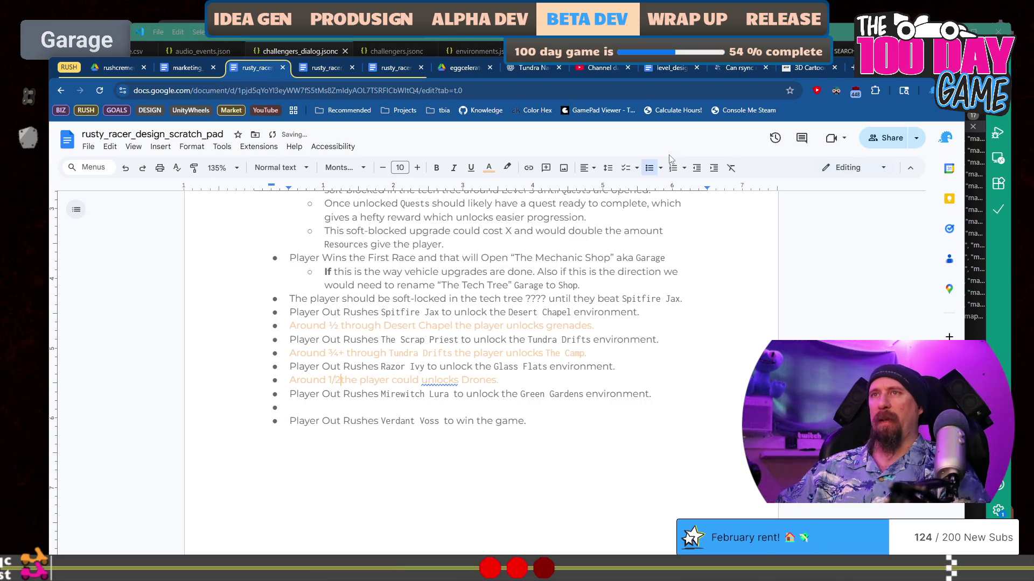
pyautogui.write('through Ra')
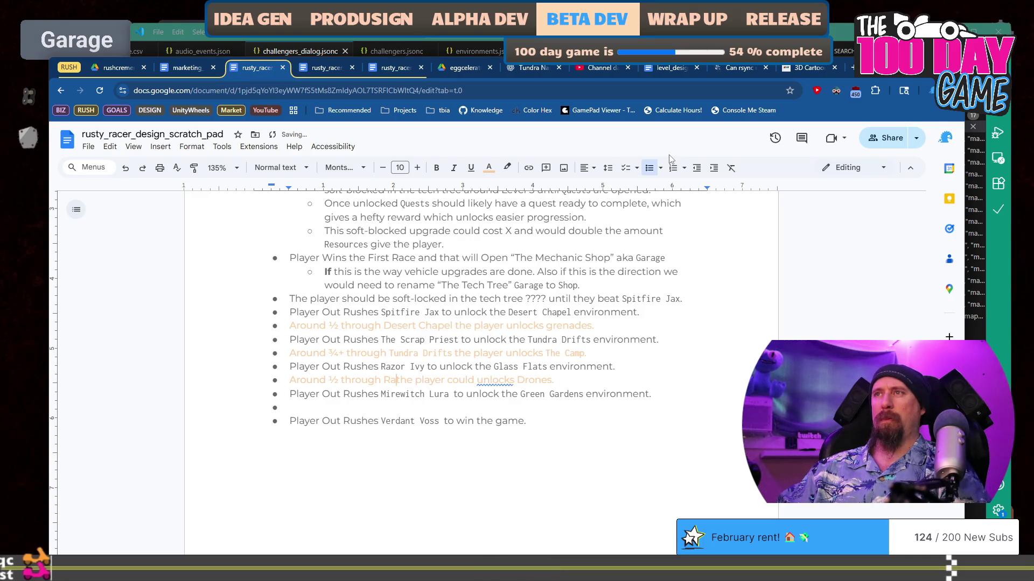
pyautogui.press('BackSpace')
pyautogui.press('BackSpace')
pyautogui.write('Glass Flat')
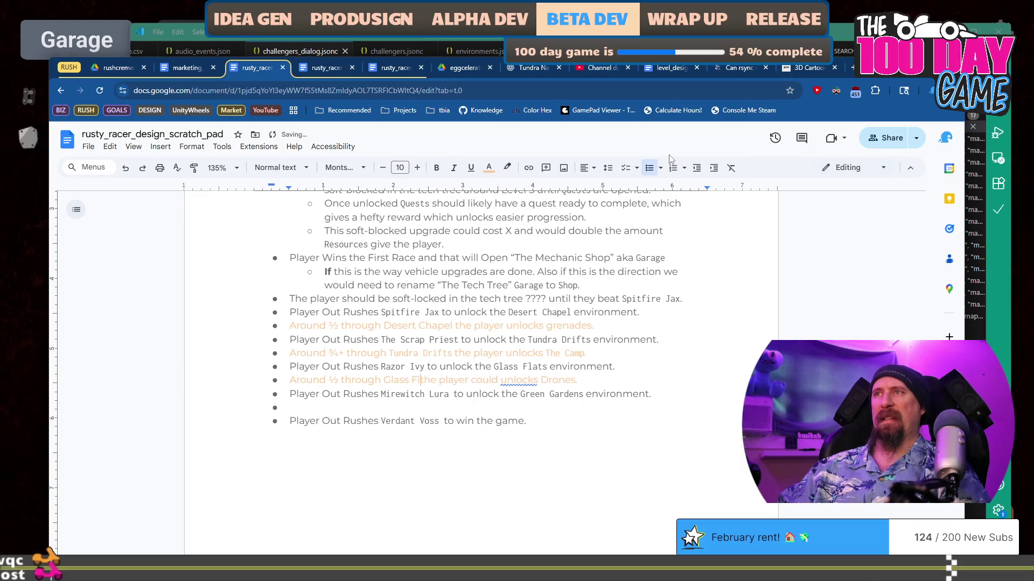
pyautogui.write('s')
pyautogui.hotkey('ctrl', 'shift', 'Left')
pyautogui.hotkey('ctrl', 'shift', 'Left')
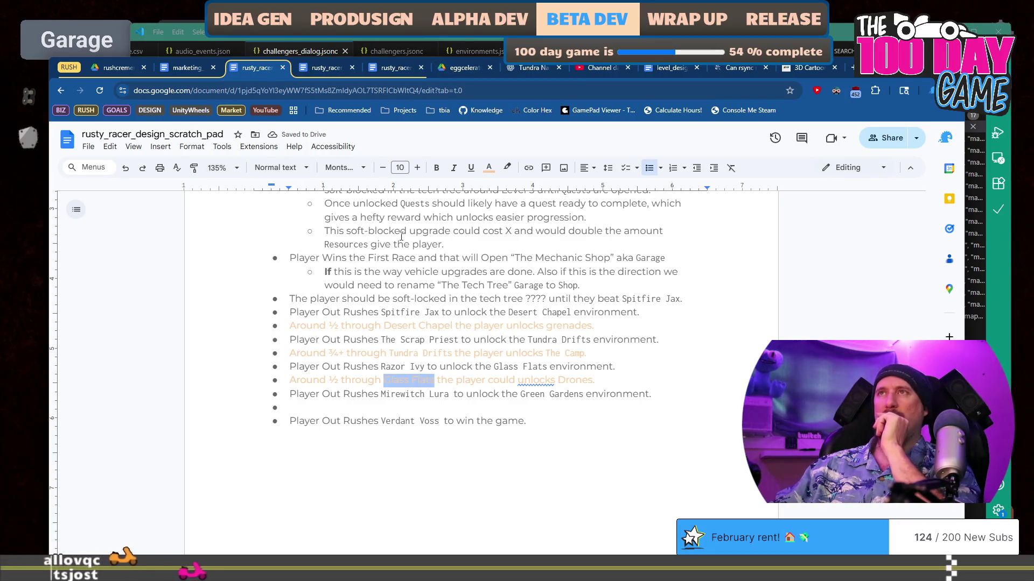
pyautogui.scroll(3, 469, 267)
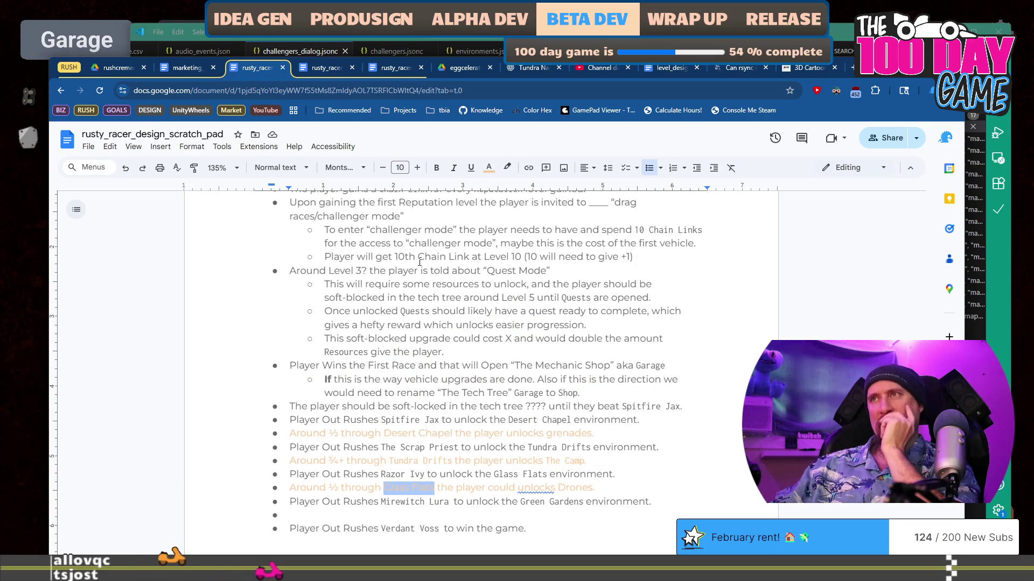
pyautogui.scroll(1, 420, 283)
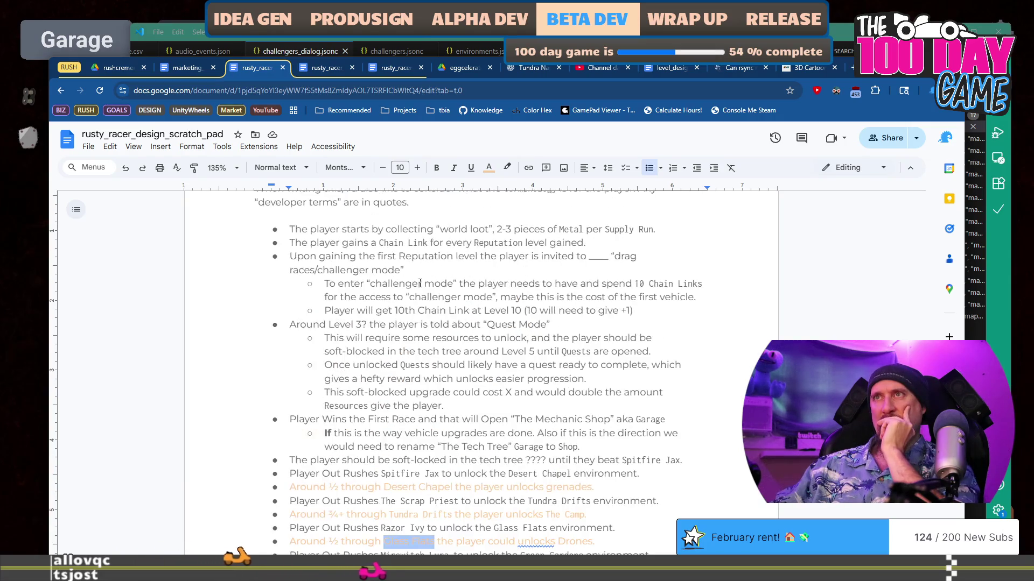
pyautogui.scroll(-5, 420, 283)
pyautogui.scroll(5, 425, 303)
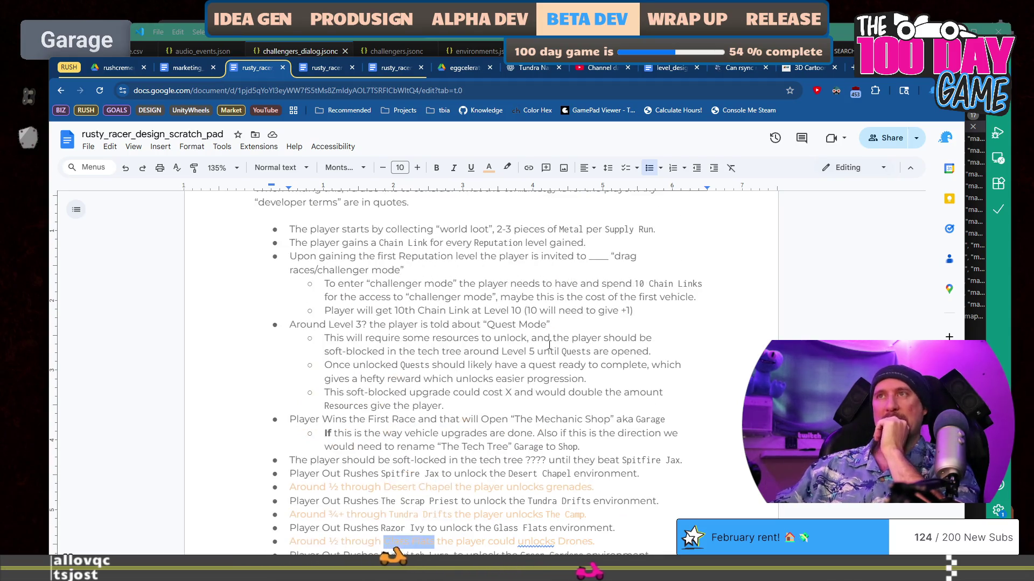
pyautogui.scroll(-1, 549, 345)
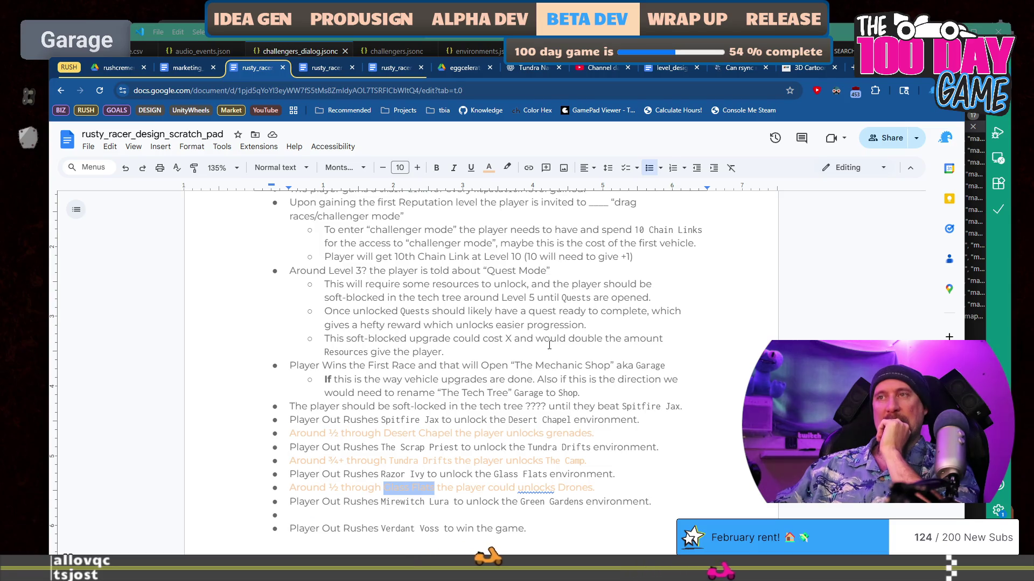
pyautogui.click(489, 169)
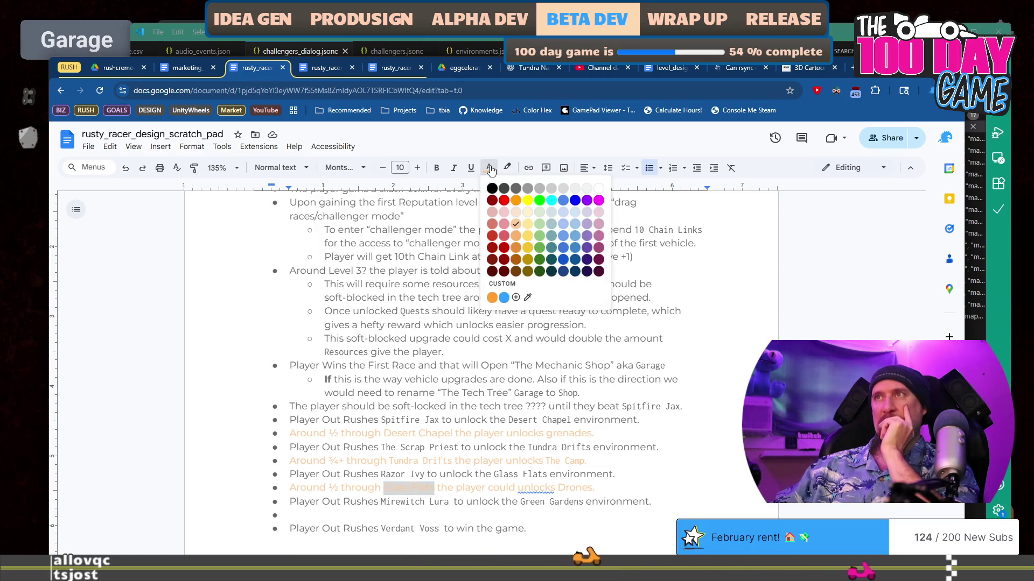
pyautogui.click(338, 170)
pyautogui.click(370, 266)
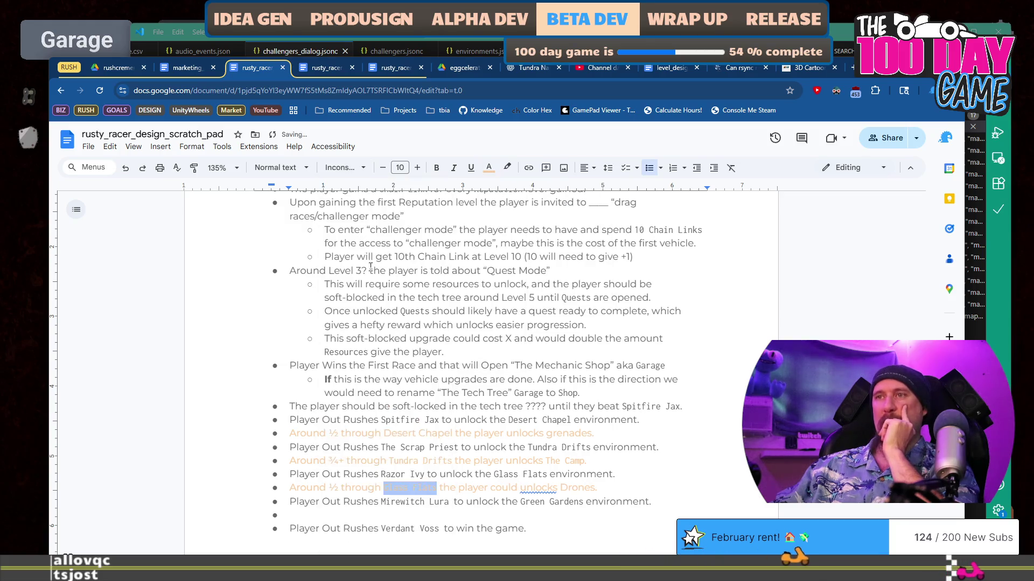
# Set Drones and Desert Chapel in the Inconsolata font as well.
pyautogui.click(501, 421)
pyautogui.scroll(-2, 504, 409)
pyautogui.doubleClick(581, 382)
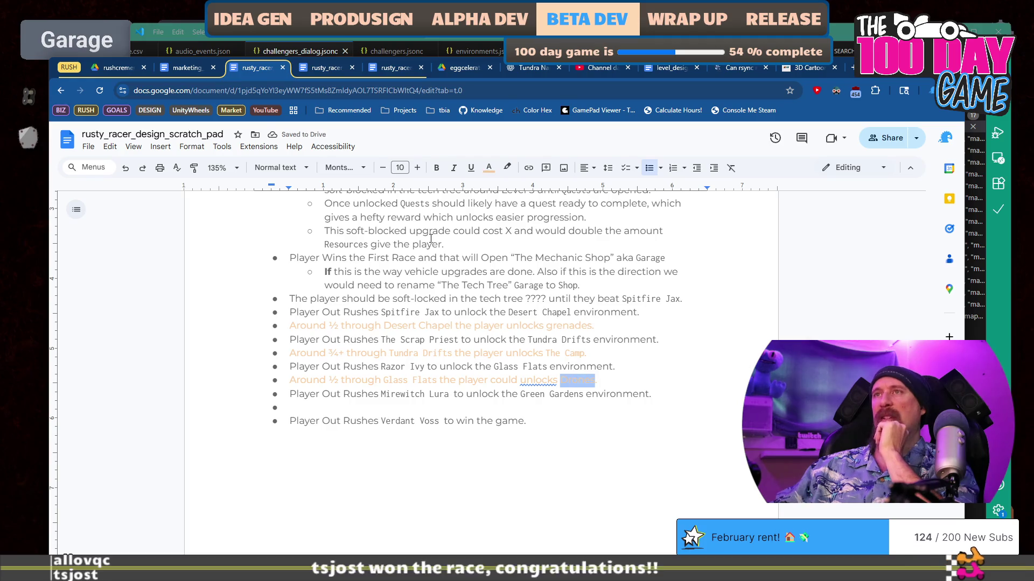
pyautogui.click(343, 171)
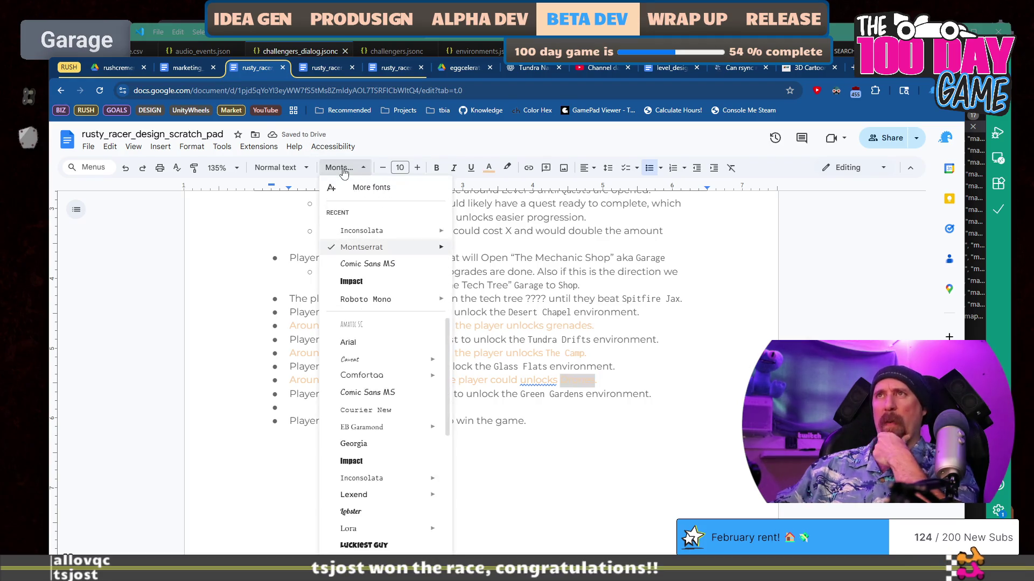
pyautogui.click(362, 231)
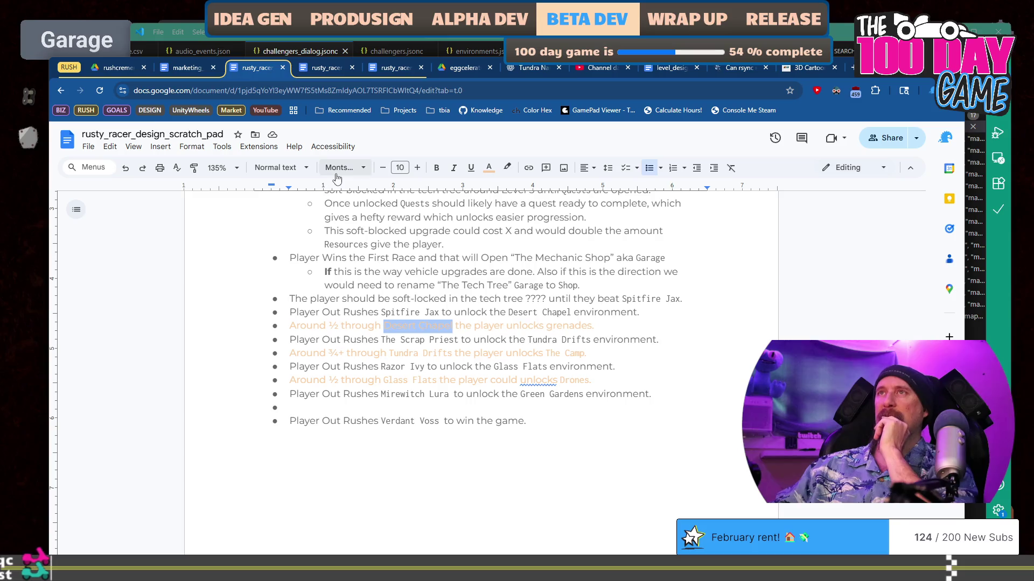
pyautogui.click(362, 168)
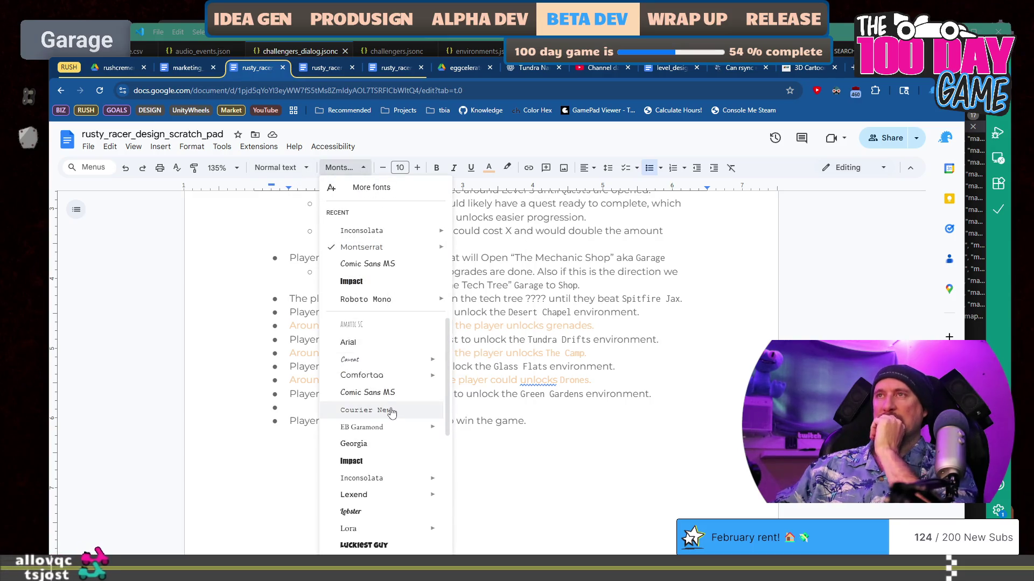
pyautogui.click(402, 237)
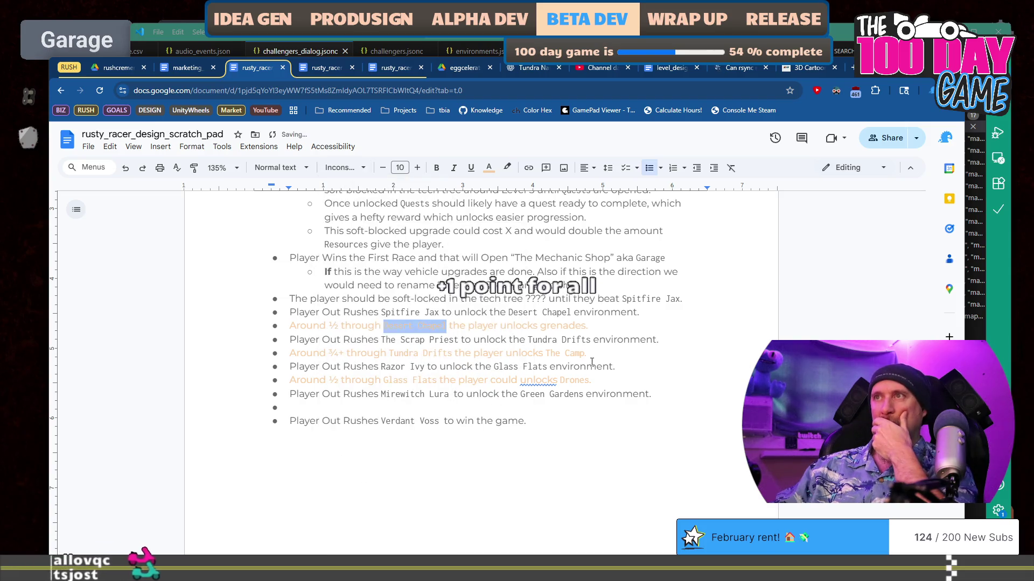
pyautogui.click(562, 408)
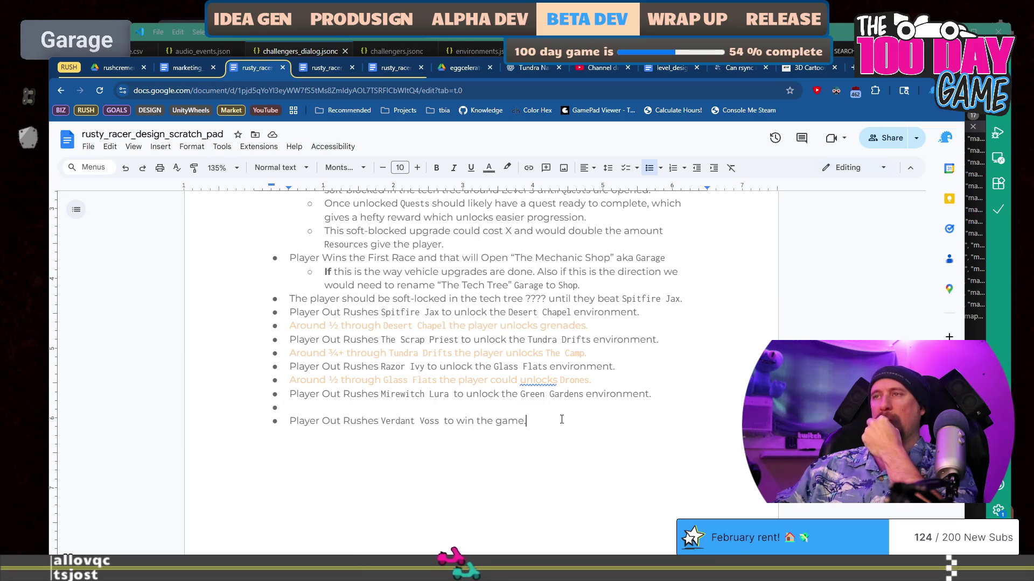
# Add an indented note under Verdant Voss about re-racing him for a certain GOOD PERFECT time, closing it with ”.
pyautogui.press('Return')
pyautogui.press('Tab')
pyautogui.write('I would ')
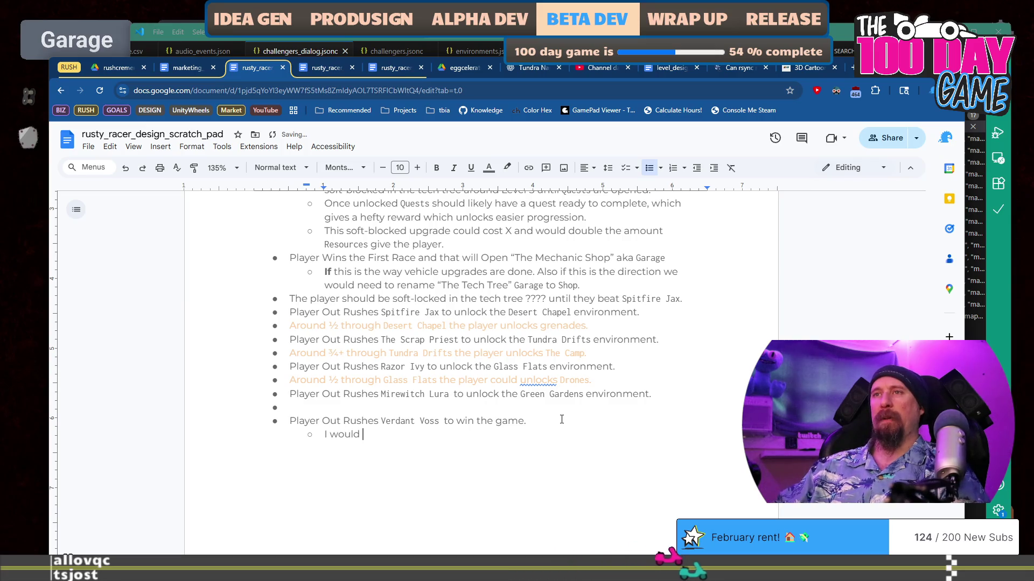
pyautogui.write('like the play')
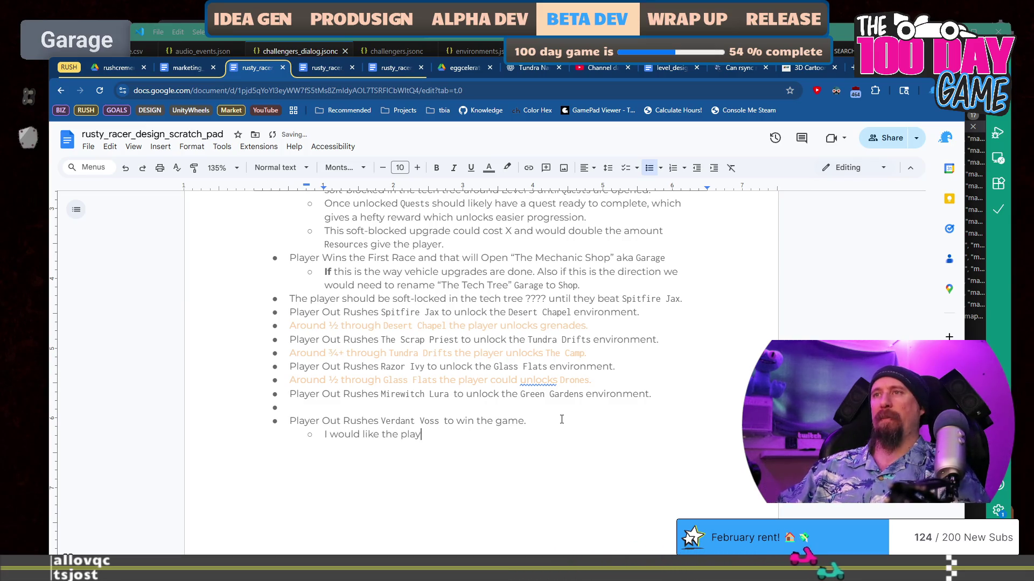
pyautogui.write('er to be able to re-race Verdan')
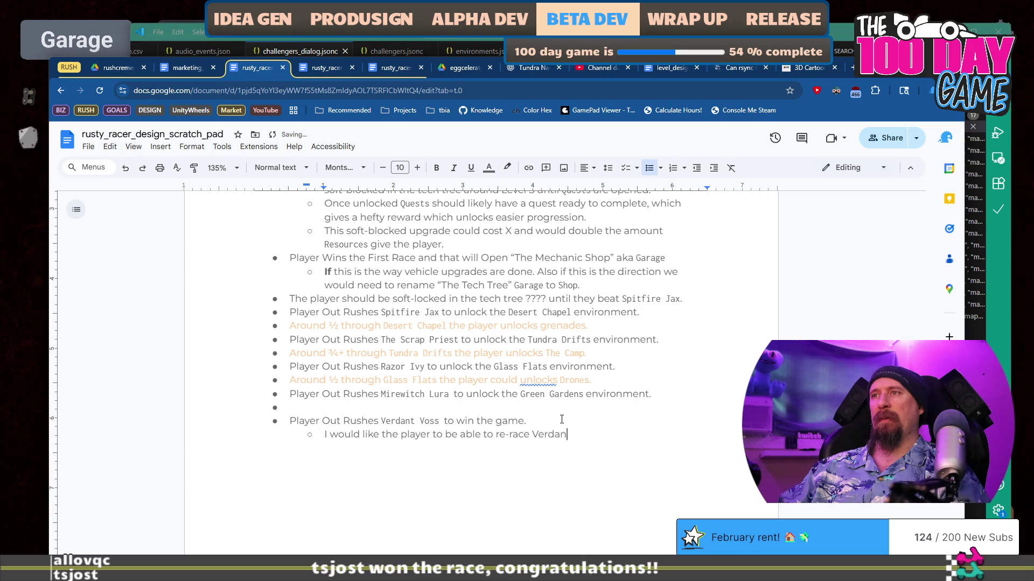
pyautogui.write('t Voss as they wis')
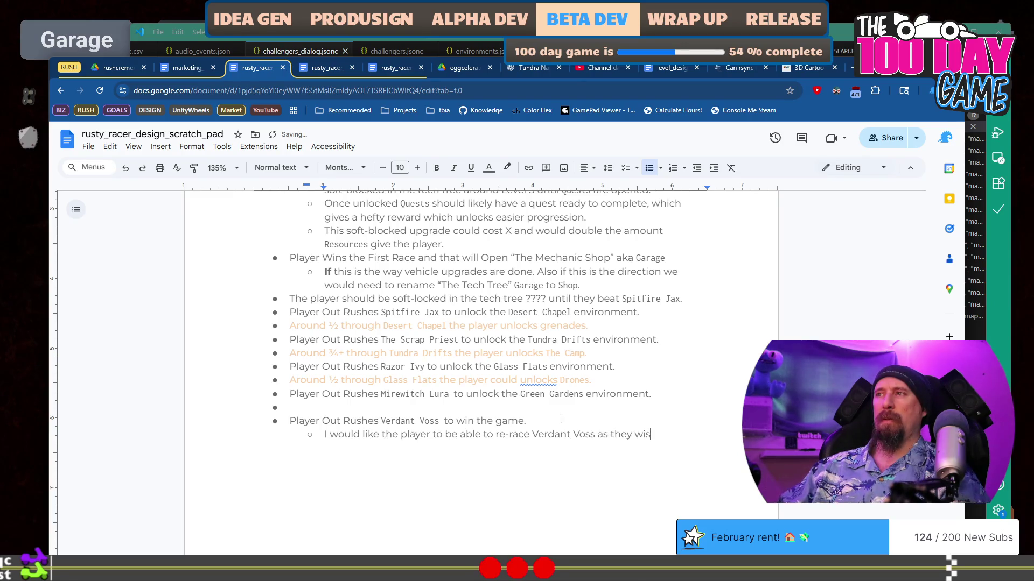
pyautogui.write('h')
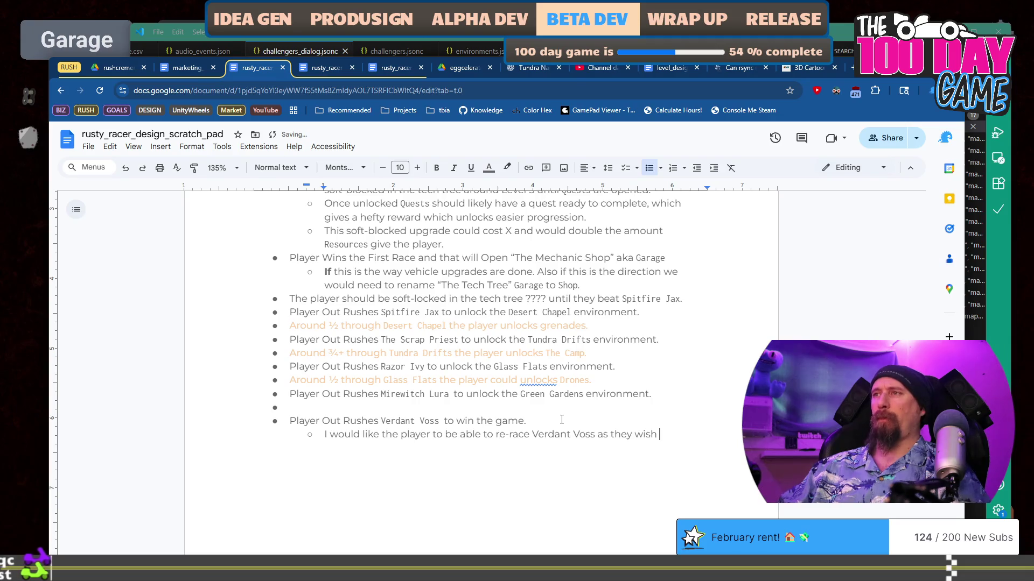
pyautogui.write(' to ')
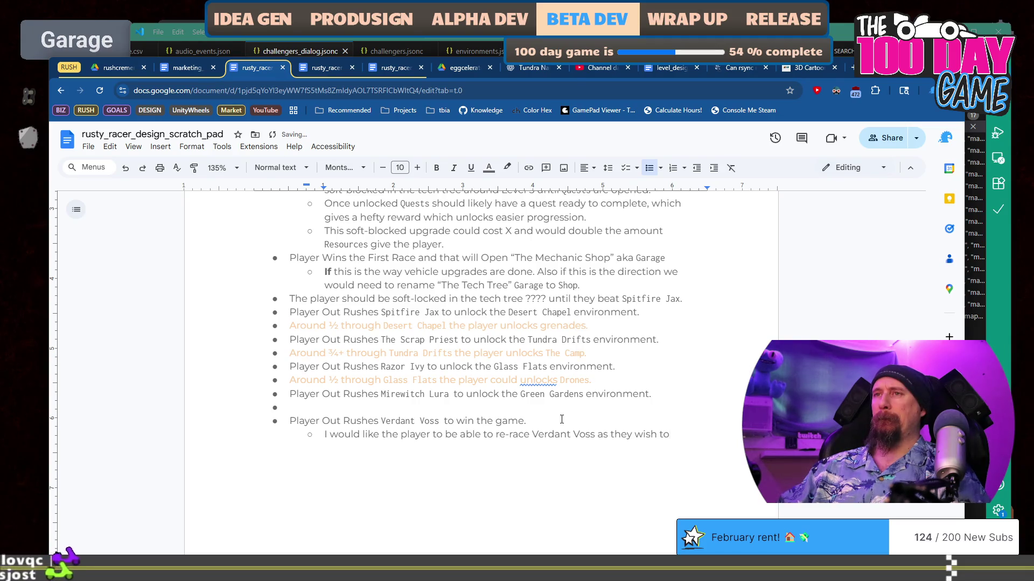
pyautogui.write('have a')
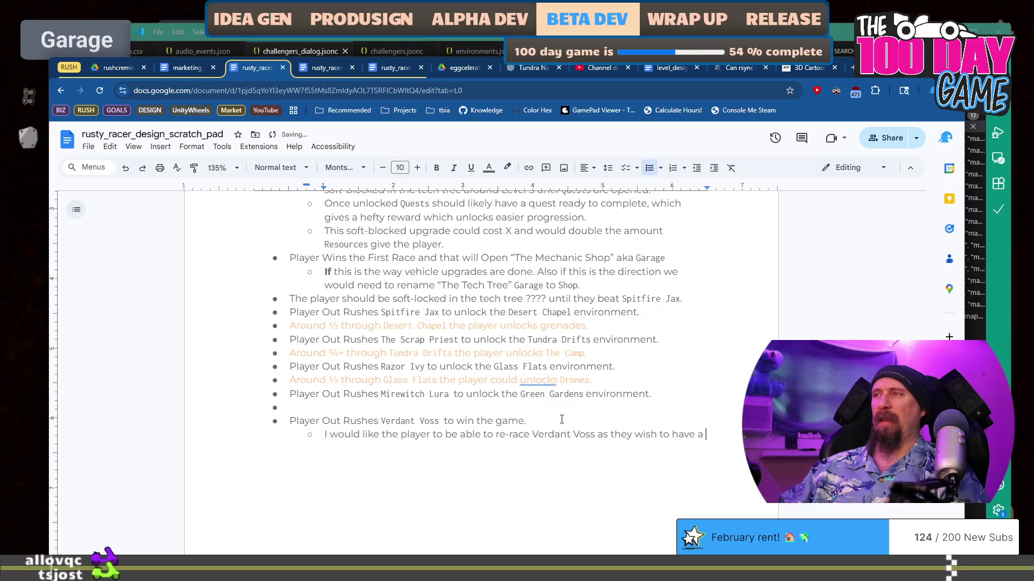
pyautogui.write('n achievement ')
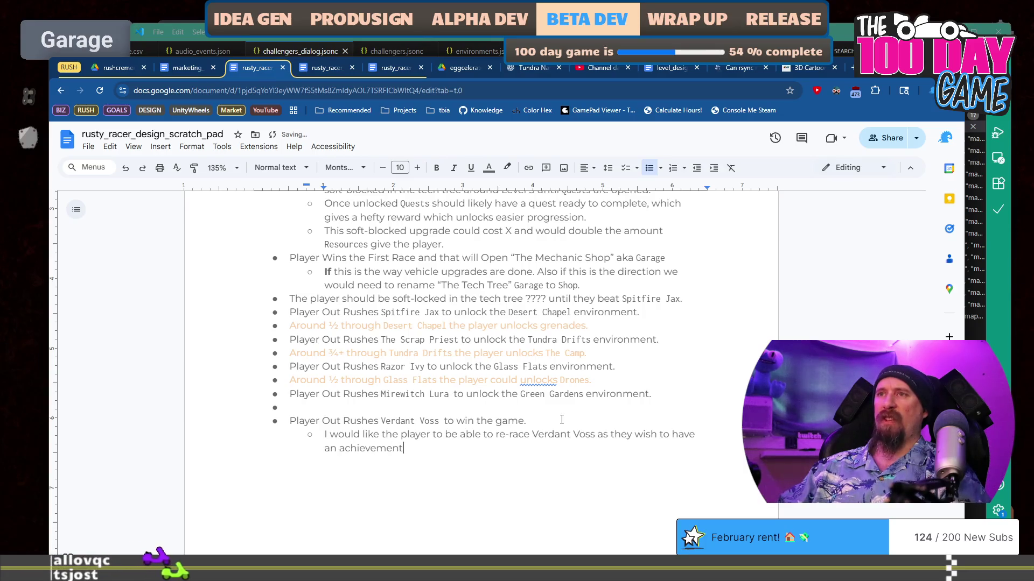
pyautogui.write('of a sub 8')
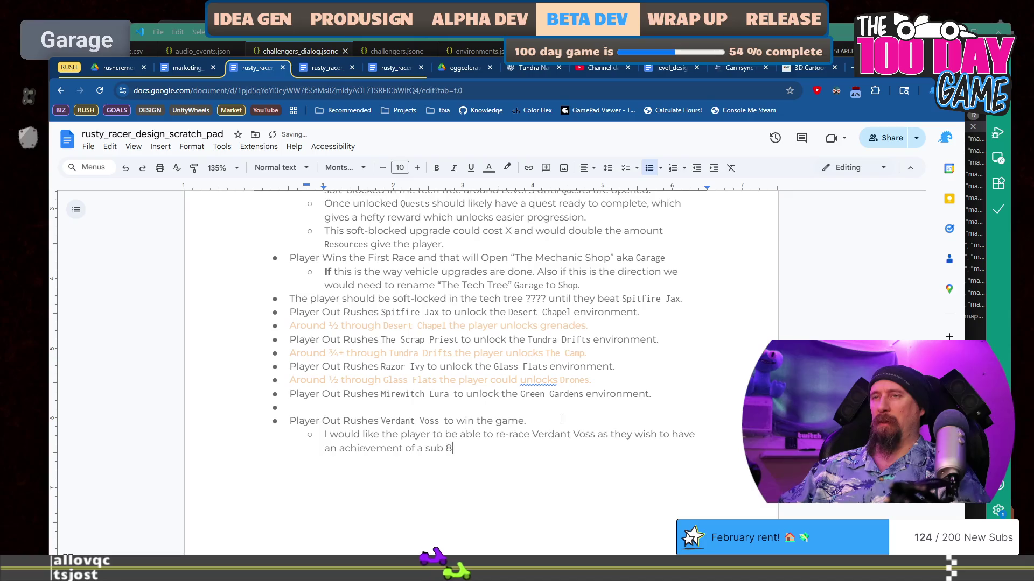
pyautogui.press('BackSpace')
pyautogui.press('BackSpace')
pyautogui.press('BackSpace')
pyautogui.press('BackSpace')
pyautogui.press('BackSpace')
pyautogui.write('certain ')
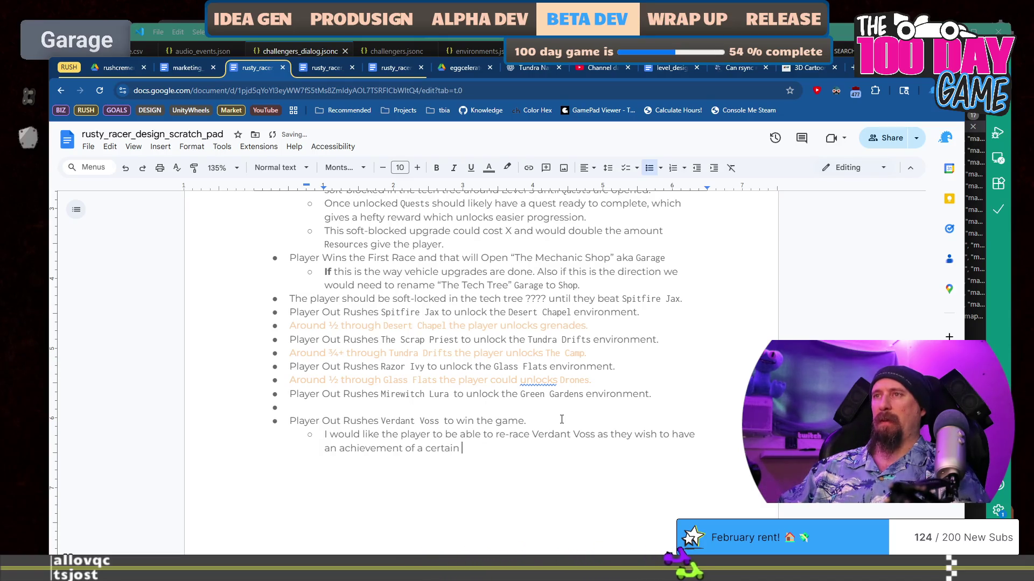
pyautogui.write('GOOD ')
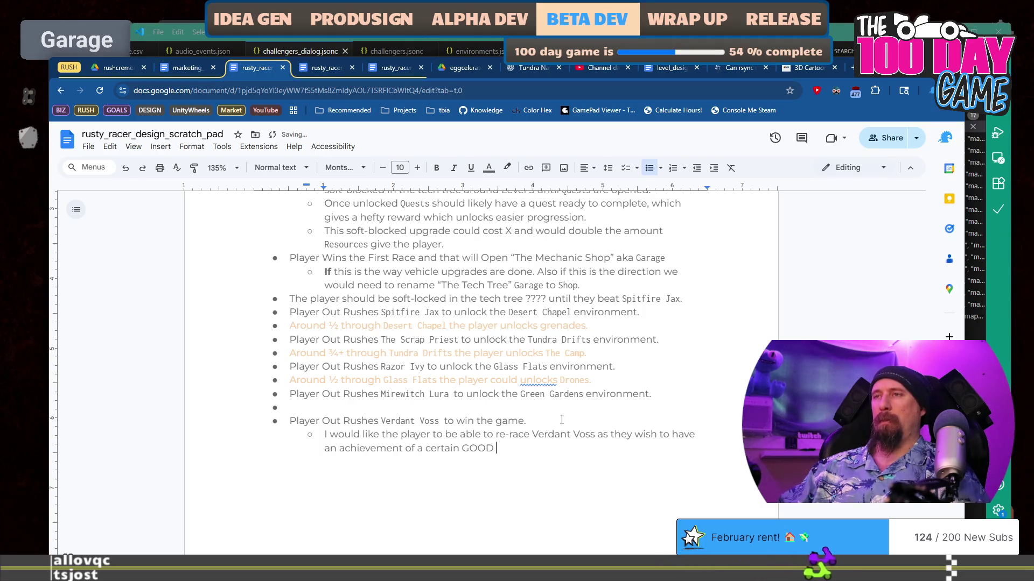
pyautogui.write('PERFECT time.')
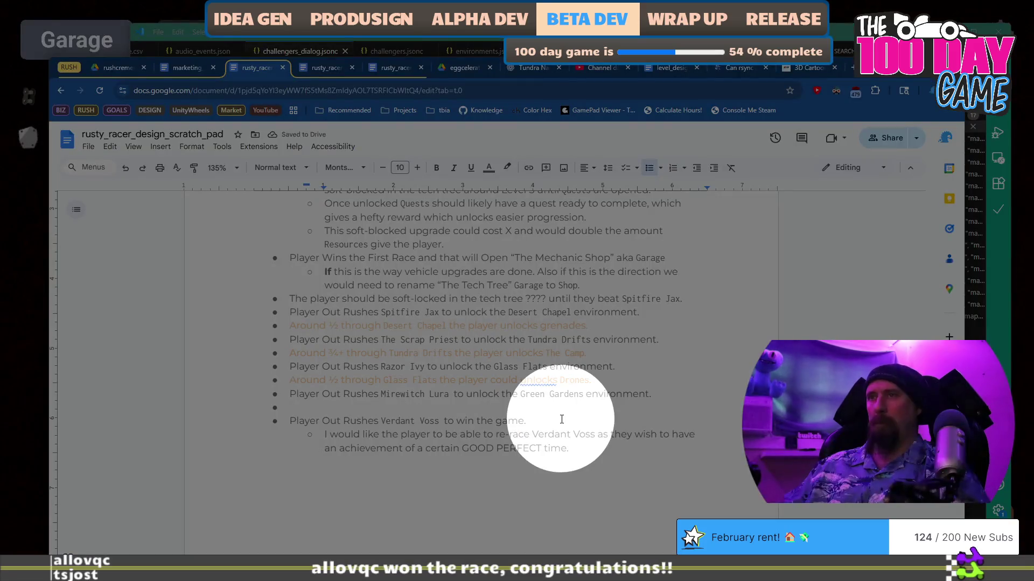
pyautogui.press('BackSpace')
pyautogui.write('”')
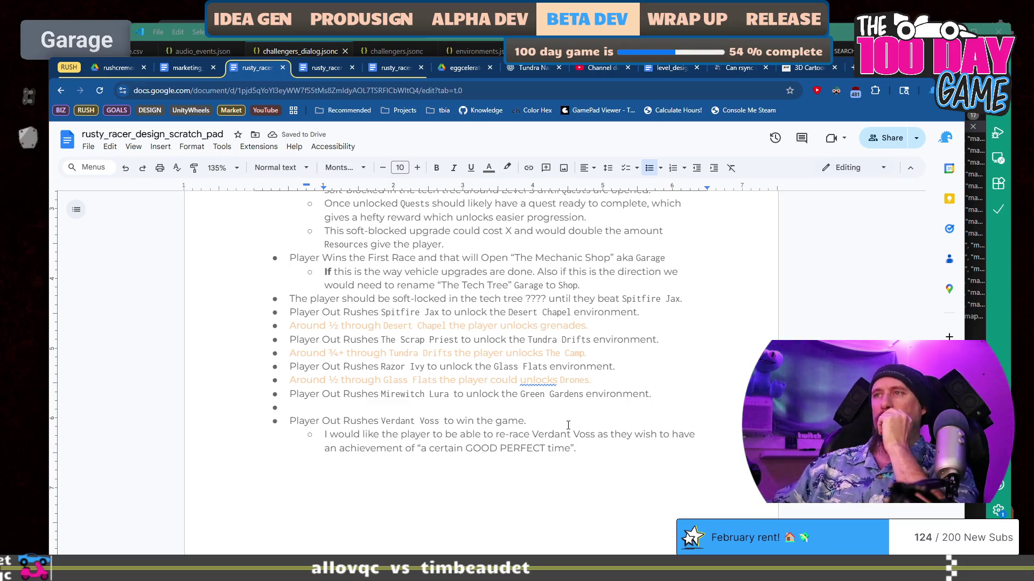
pyautogui.scroll(4, 568, 406)
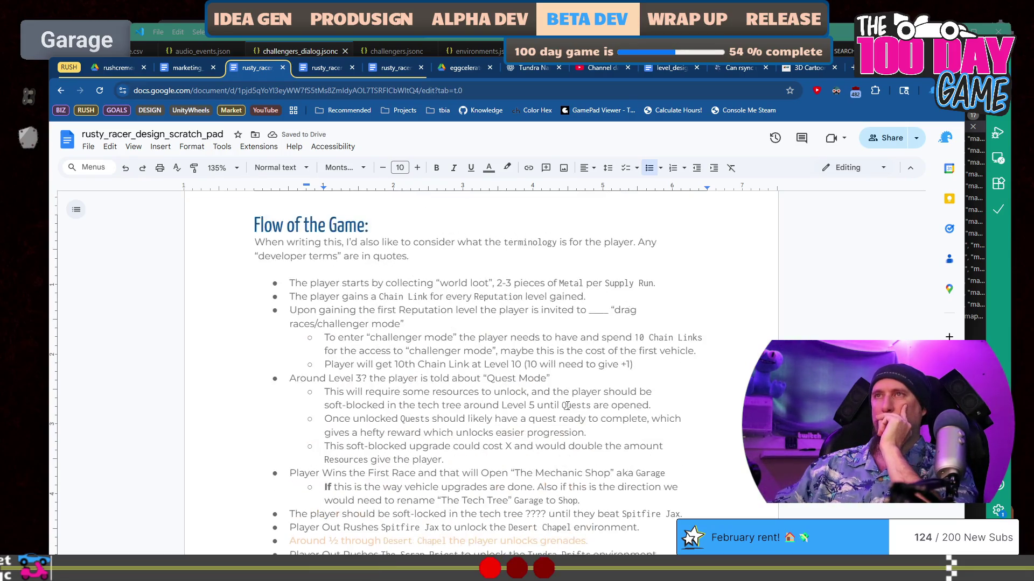
pyautogui.scroll(-2, 567, 406)
pyautogui.scroll(-3, 568, 406)
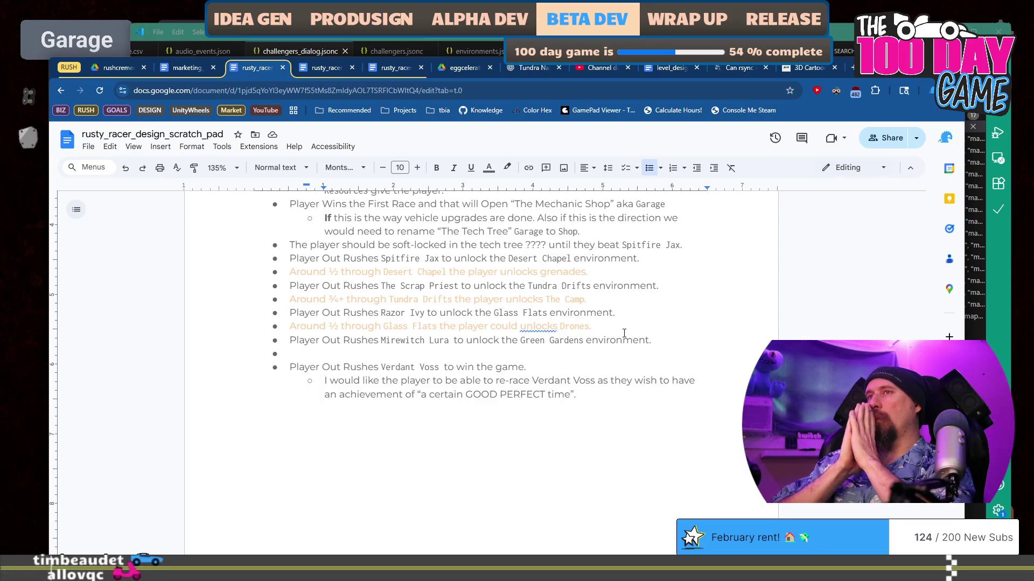
pyautogui.scroll(4, 656, 353)
pyautogui.scroll(3, 656, 354)
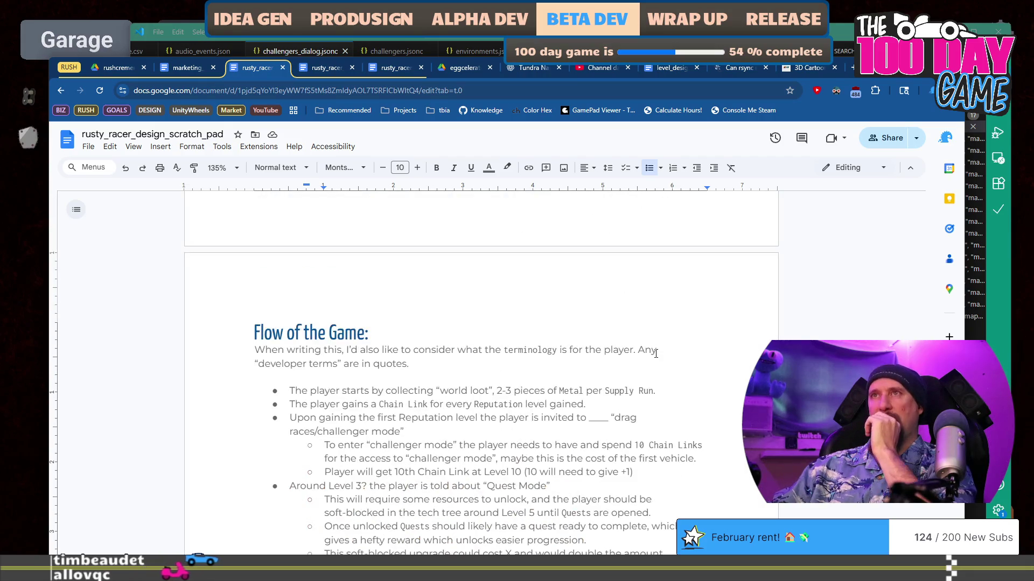
pyautogui.scroll(-3, 656, 354)
pyautogui.scroll(2, 485, 301)
pyautogui.click(370, 276)
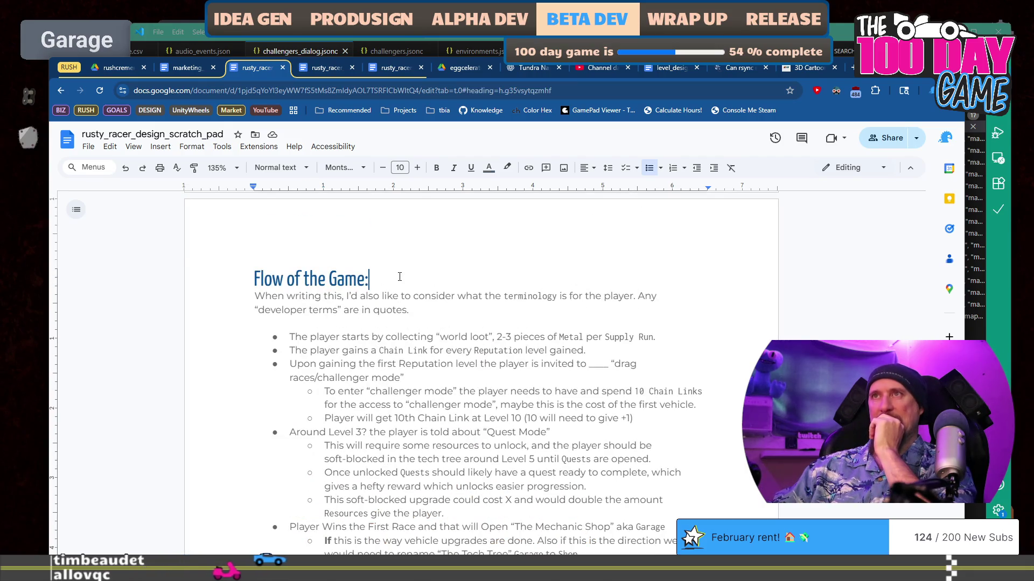
pyautogui.scroll(-1, 404, 266)
pyautogui.hotkey('shift', 'Home')
pyautogui.hotkey('ctrl', 'c')
pyautogui.scroll(-7, 643, 397)
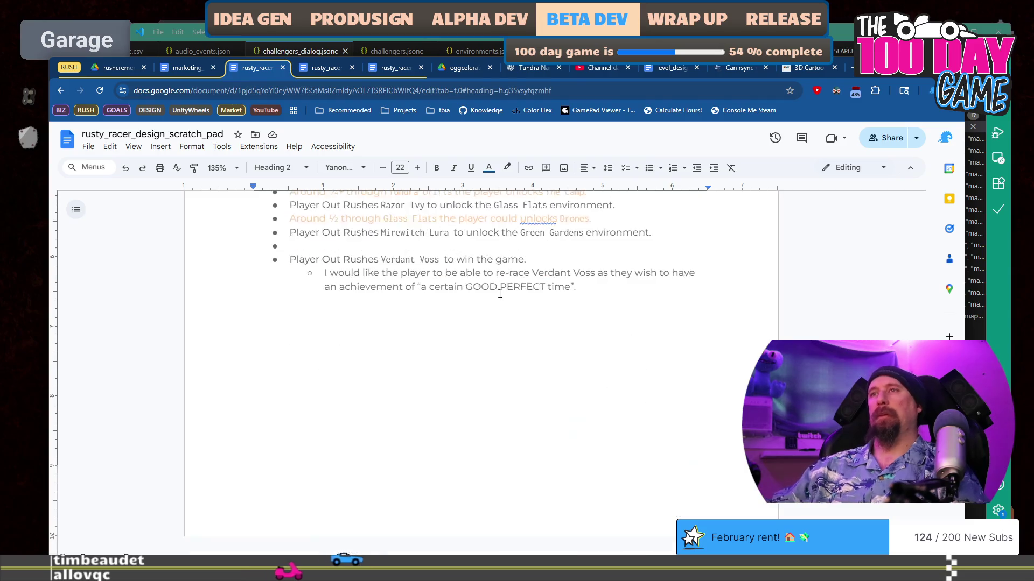
# Add a plain 'Other Tasks:' heading below the end of the list.
pyautogui.hotkey('ctrl', 'End')
pyautogui.press('Return')
pyautogui.press('Return')
pyautogui.press('Return')
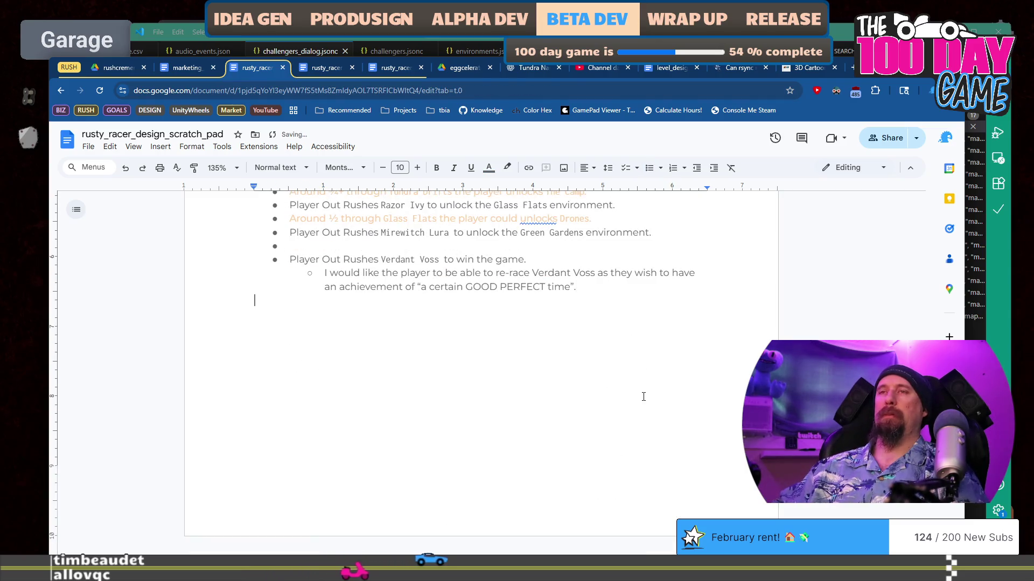
pyautogui.hotkey('ctrl', 'v')
pyautogui.hotkey('shift', 'Home')
pyautogui.write('Other Tasks:')
# Add a Credits bullet suggesting maybe a one-liner in Settings or the Title screen.
pyautogui.press('Return')
pyautogui.hotkey('ctrl', 'shift', '8')
pyautogui.write('Credits')
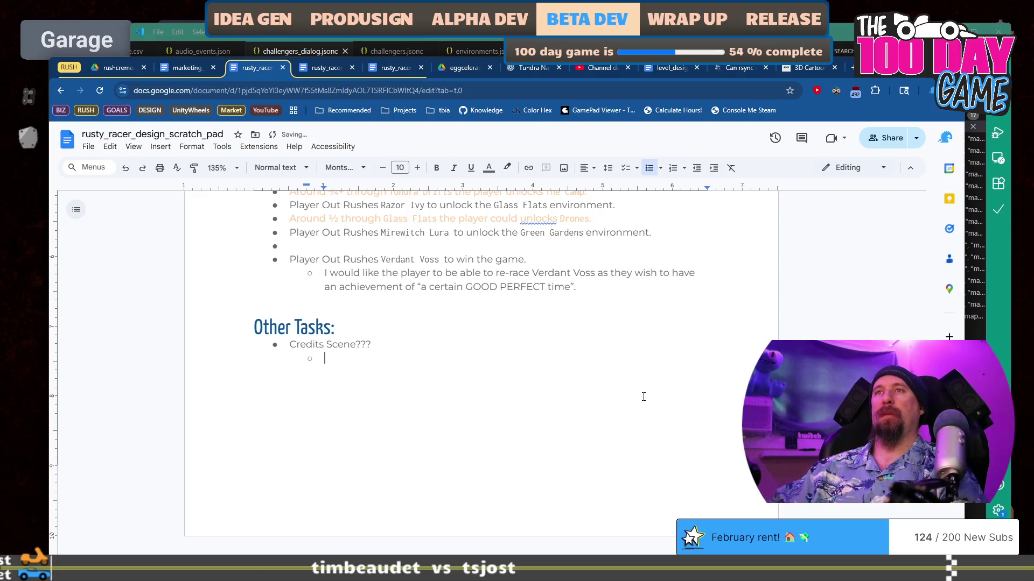
pyautogui.write('be just a o')
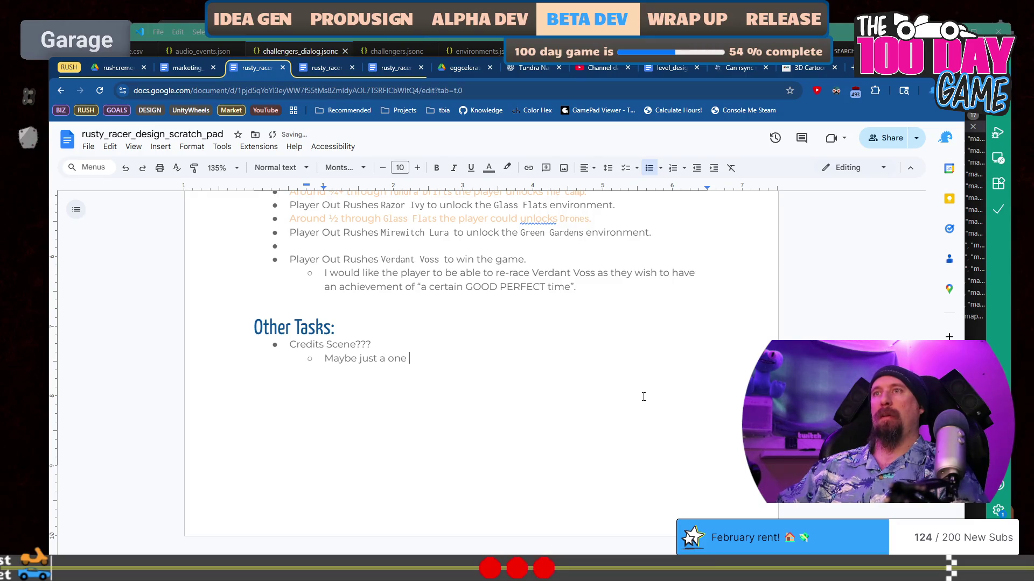
pyautogui.write('ne line')
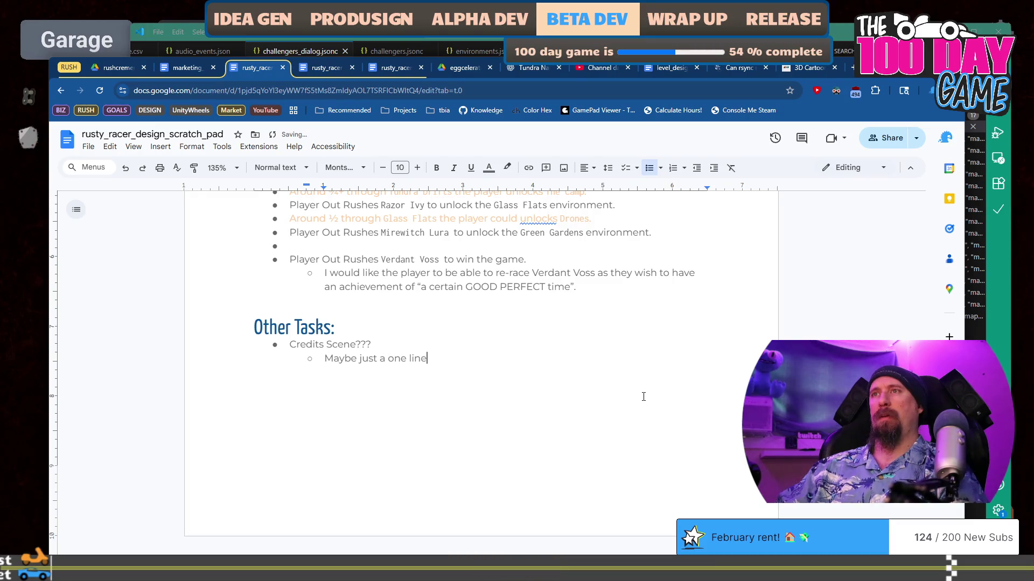
pyautogui.write('r in Settings or in the th')
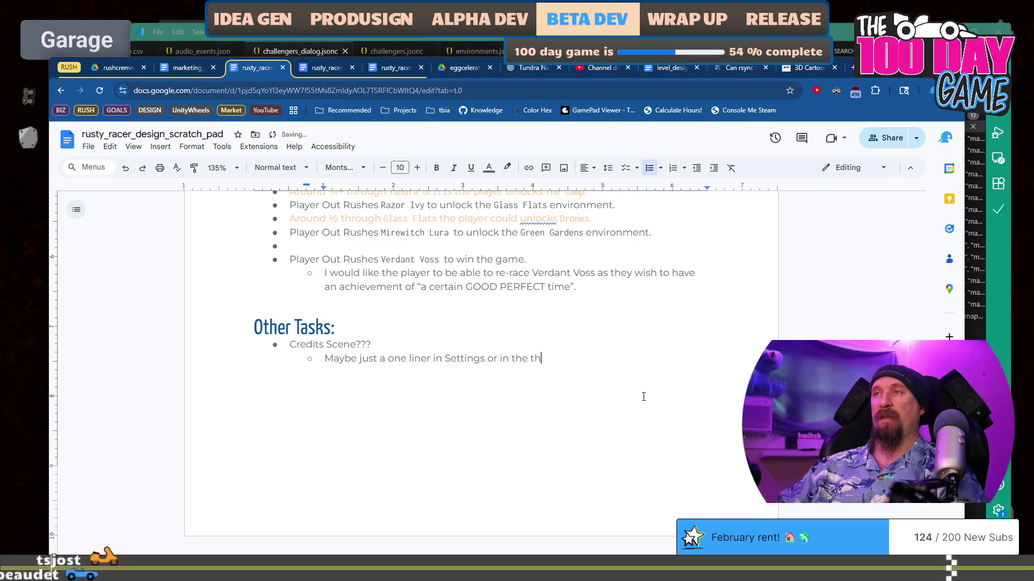
pyautogui.press('BackSpace')
pyautogui.press('BackSpace')
pyautogui.write('Title screen?')
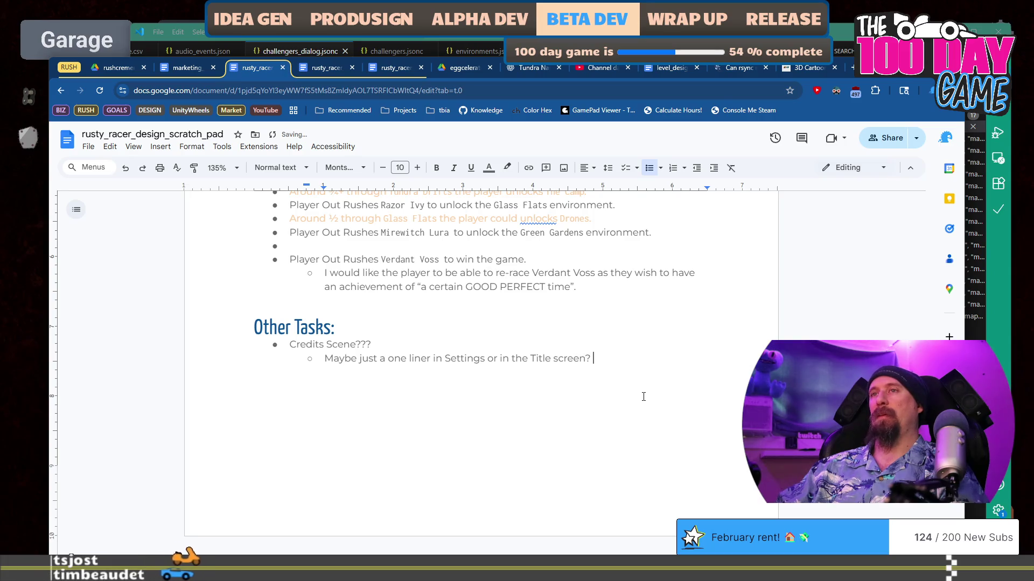
pyautogui.press('Return')
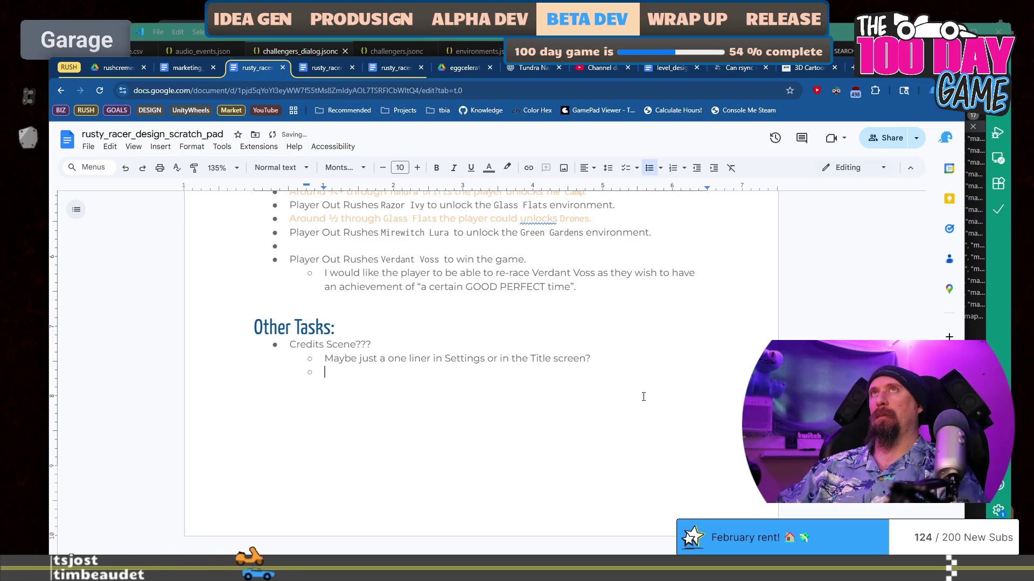
pyautogui.press('Return')
pyautogui.press('Return')
pyautogui.press('BackSpace')
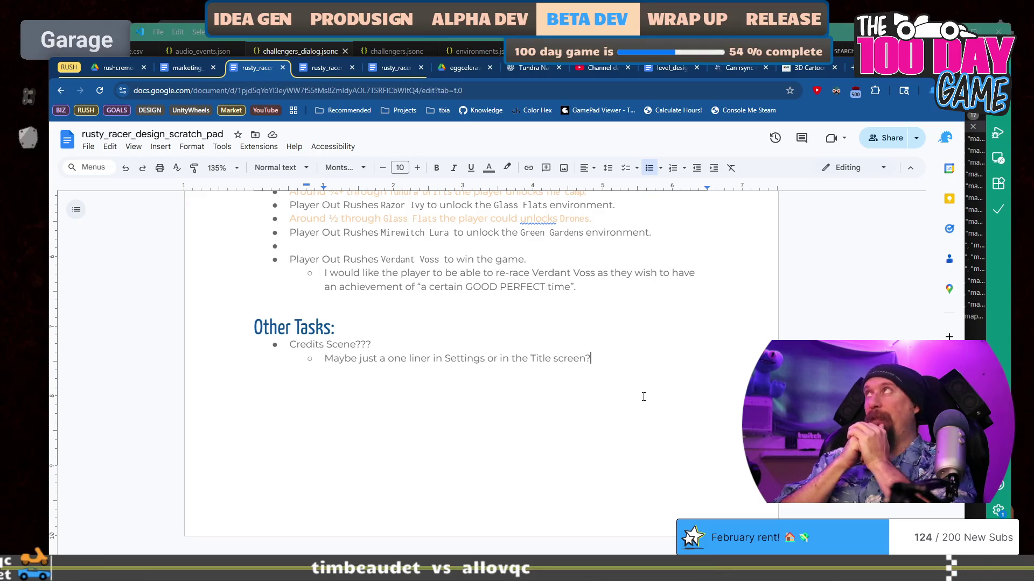
pyautogui.press('ctrl+super+Right')
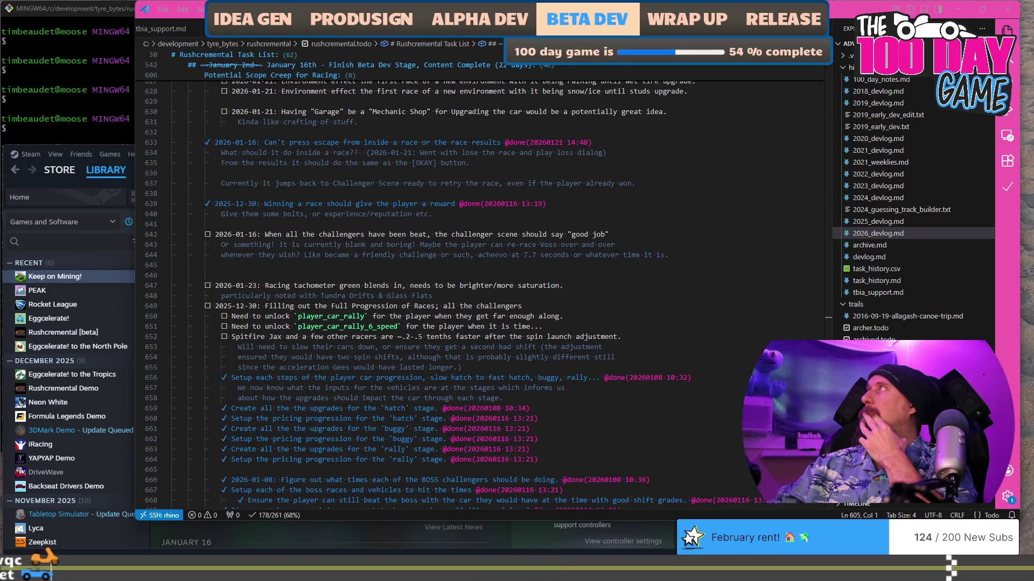
pyautogui.hotkey('alt', 'Tab')
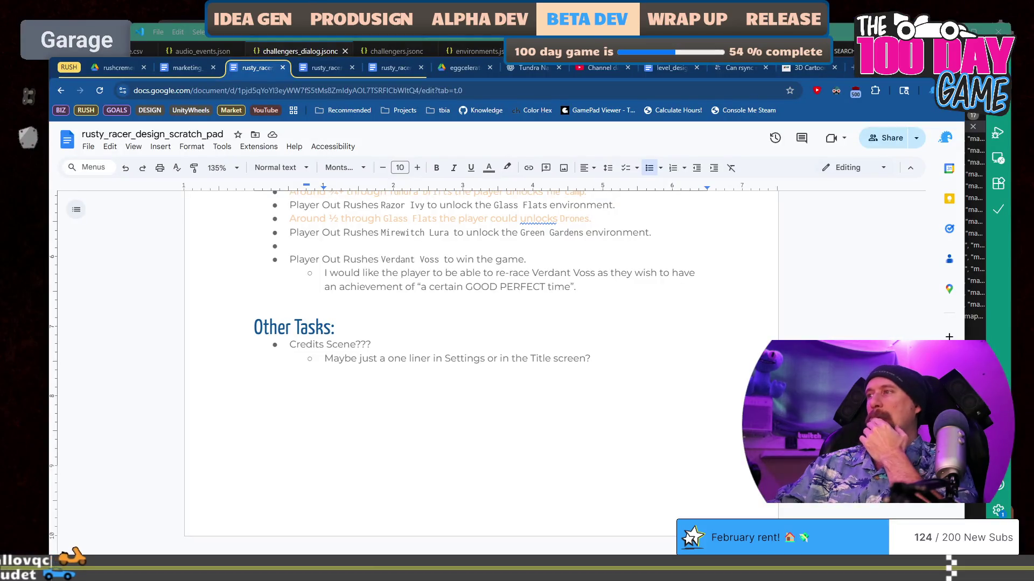
# Add an empty top-level bullet below the 'Title screen?' note in Other Tasks.
pyautogui.scroll(10, 630, 398)
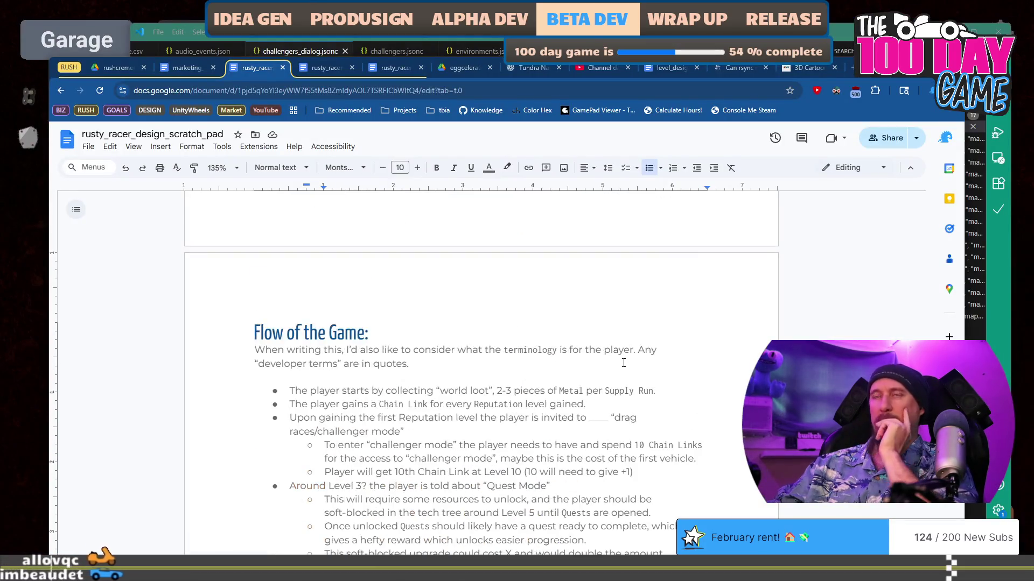
pyautogui.scroll(-1, 620, 364)
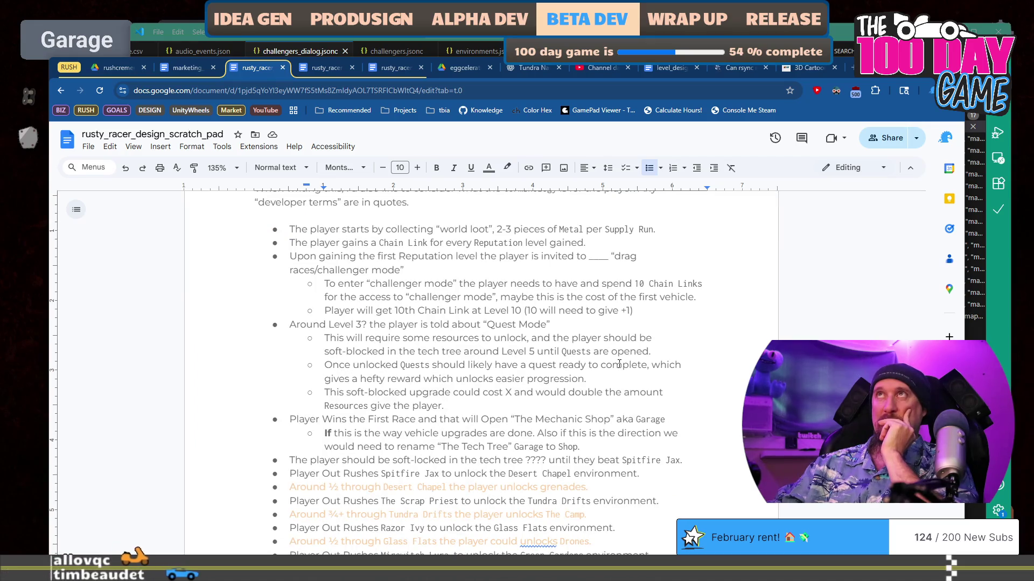
pyautogui.scroll(-3, 620, 364)
pyautogui.scroll(-3, 619, 364)
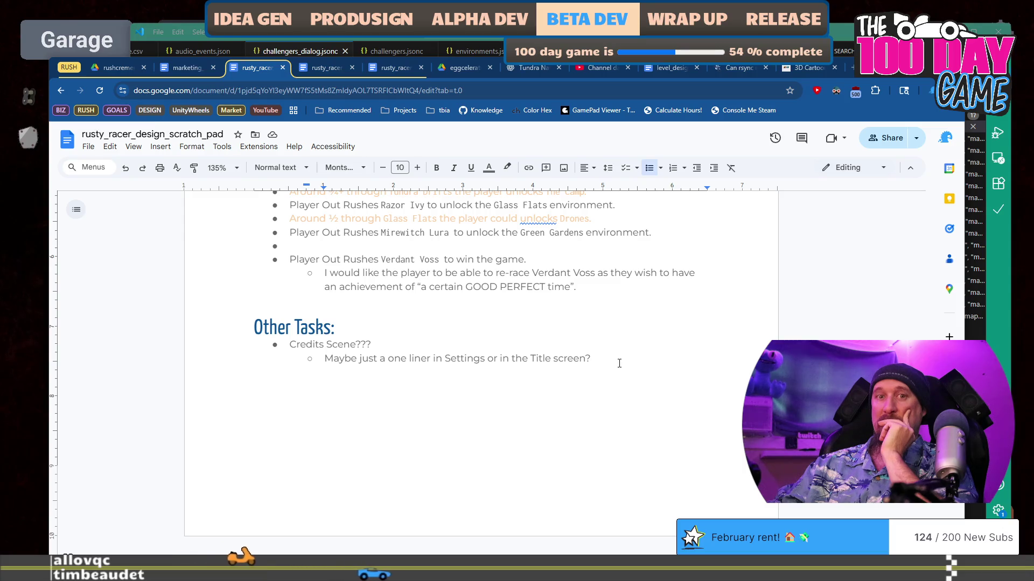
pyautogui.click(620, 360)
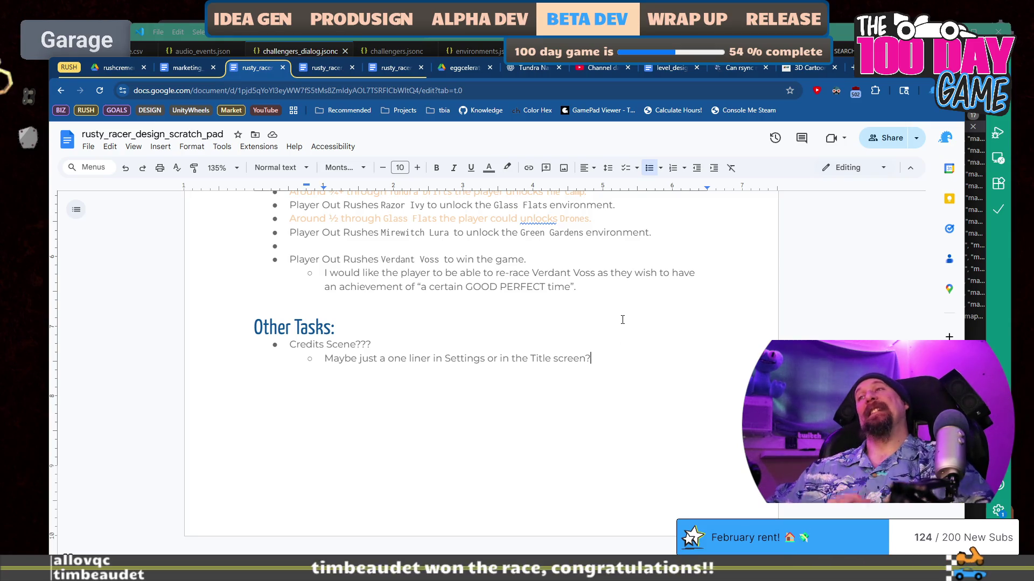
pyautogui.press('Return')
pyautogui.hotkey('shift', 'Tab')
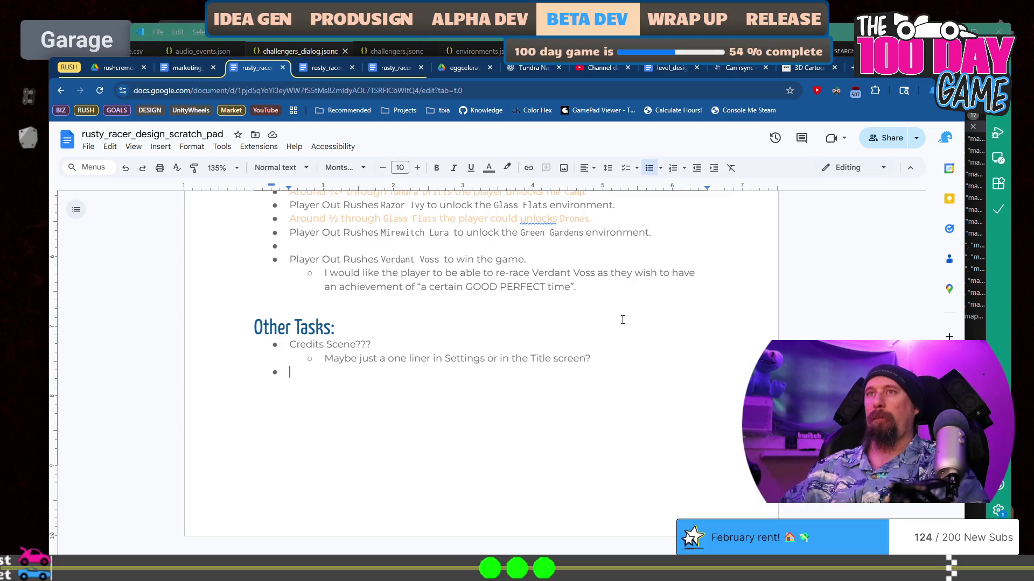
# Remove the empty last bullet, leaving only Credits Scene and its one-liner note.
pyautogui.press('Up')
pyautogui.press('Up')
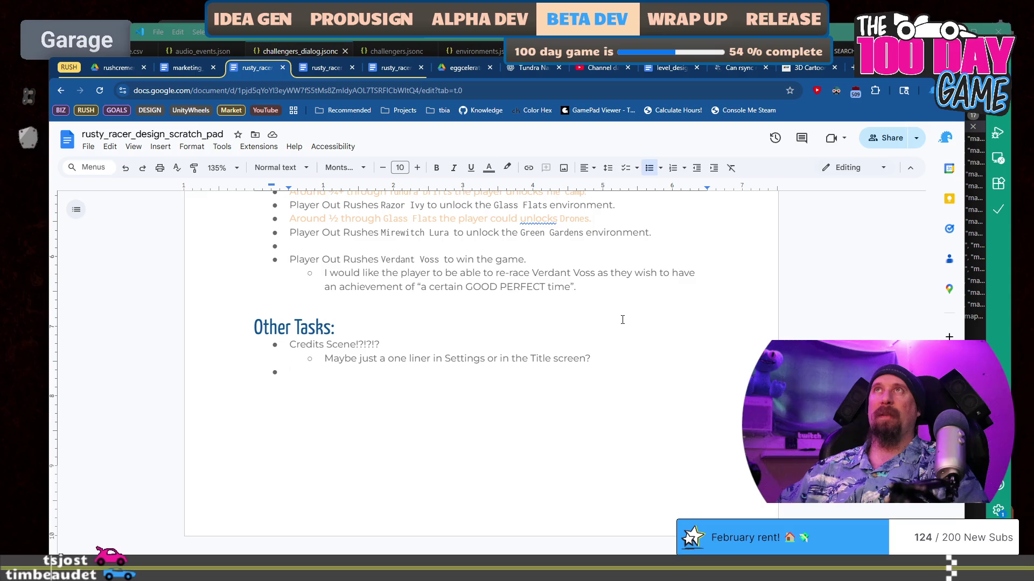
pyautogui.press('BackSpace')
pyautogui.press('BackSpace')
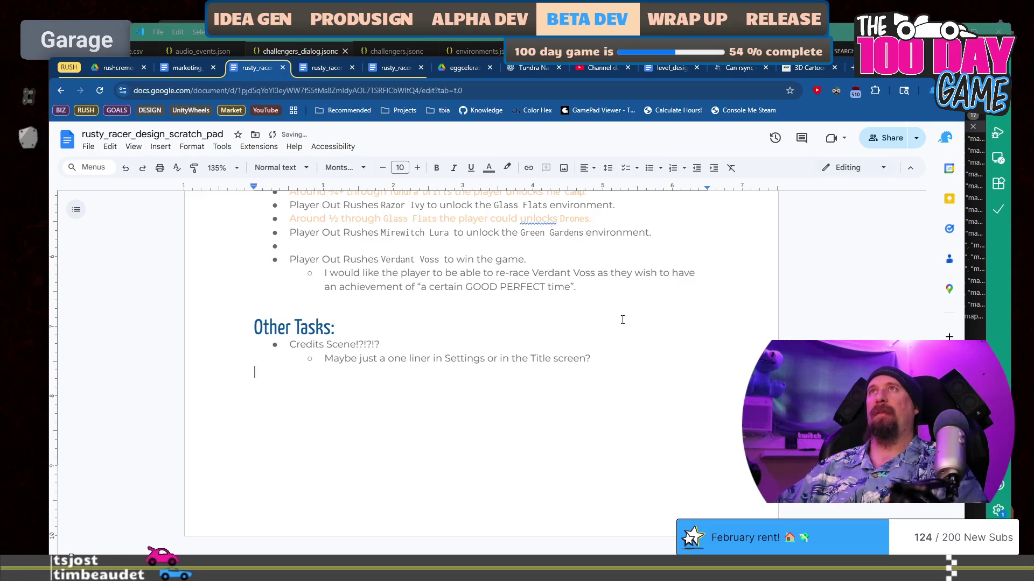
pyautogui.press('BackSpace')
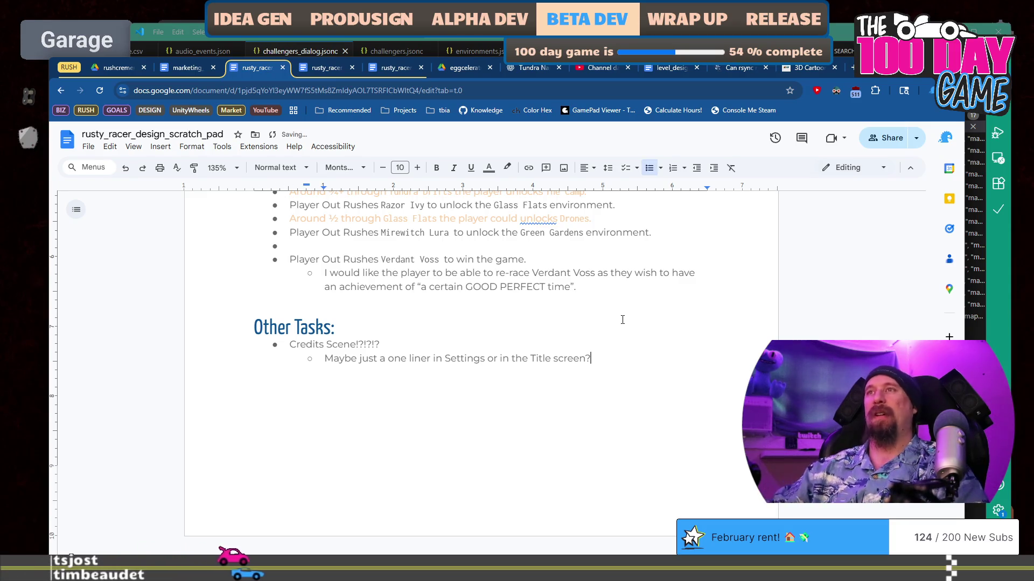
pyautogui.scroll(1, 622, 320)
pyautogui.scroll(5, 622, 320)
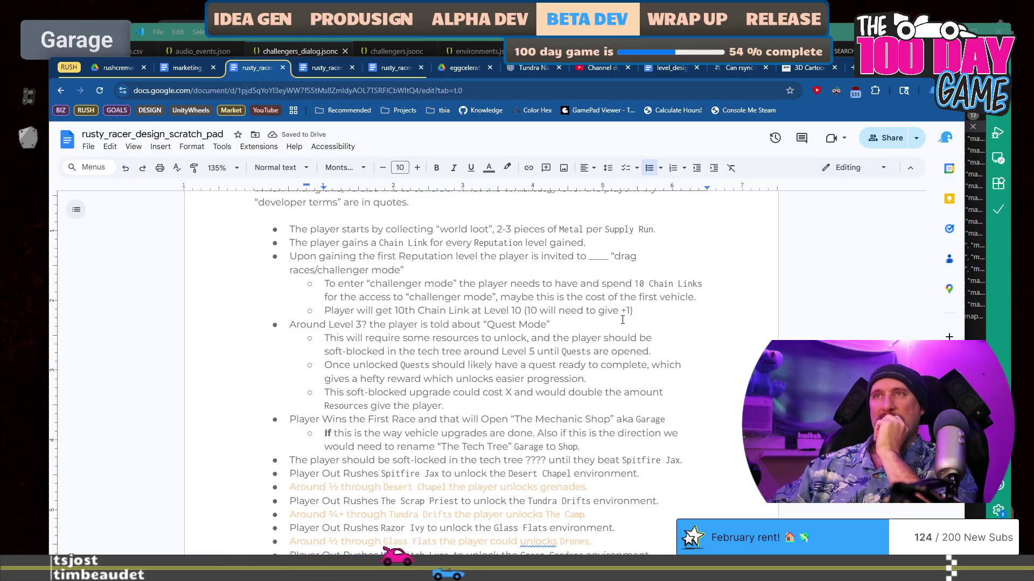
pyautogui.scroll(-4, 623, 320)
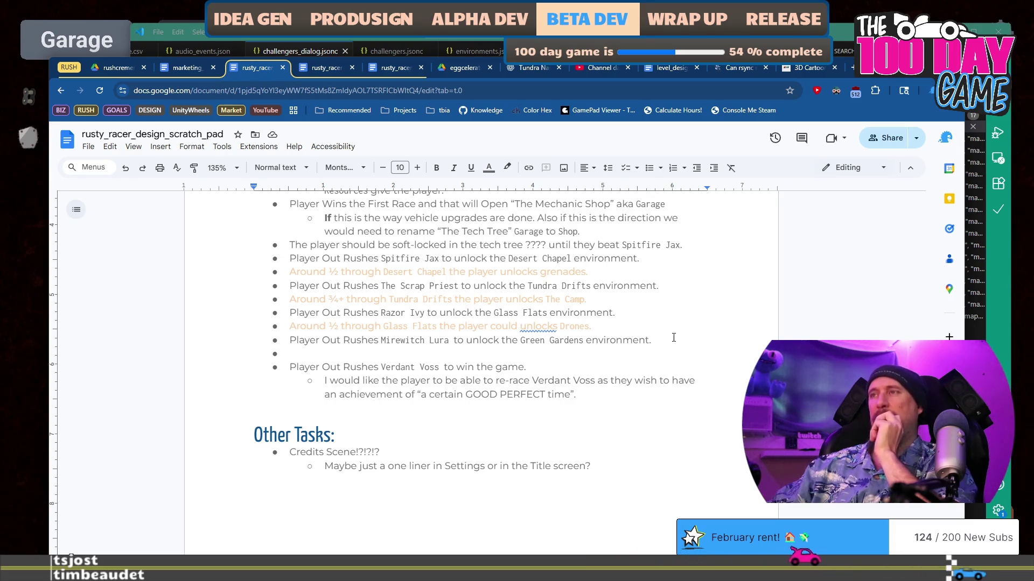
pyautogui.scroll(6, 673, 337)
pyautogui.scroll(-2, 673, 338)
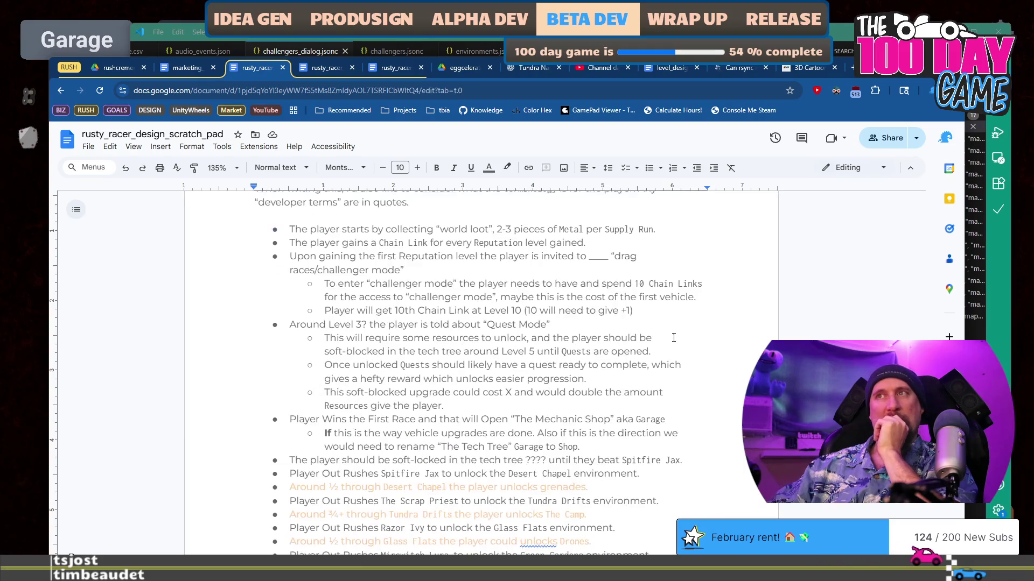
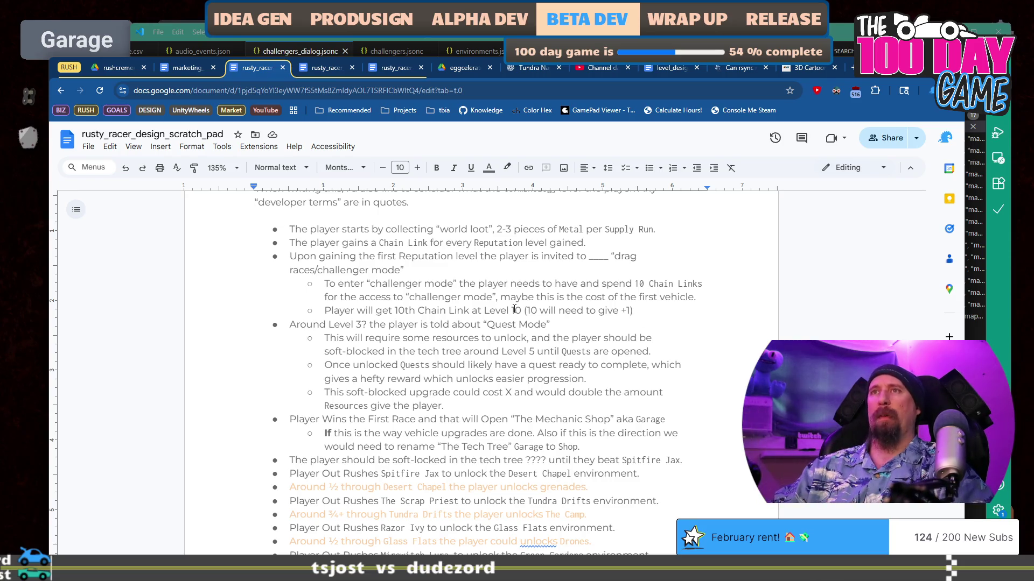
# Bring the Rushcremental game window forward and pan the upgrade tree up to its higher rows.
pyautogui.hotkey('alt', 'Tab')
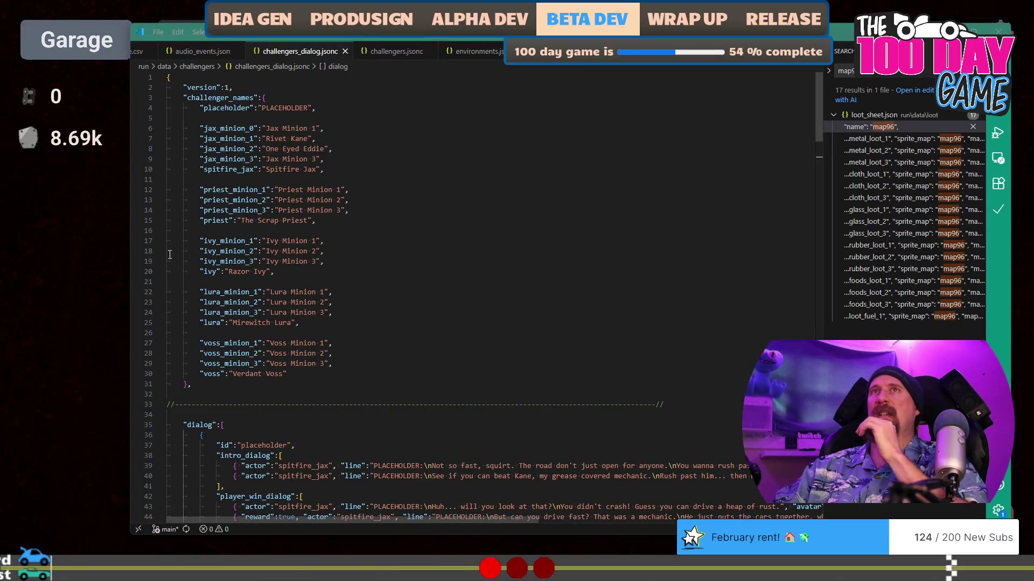
pyautogui.click(106, 243)
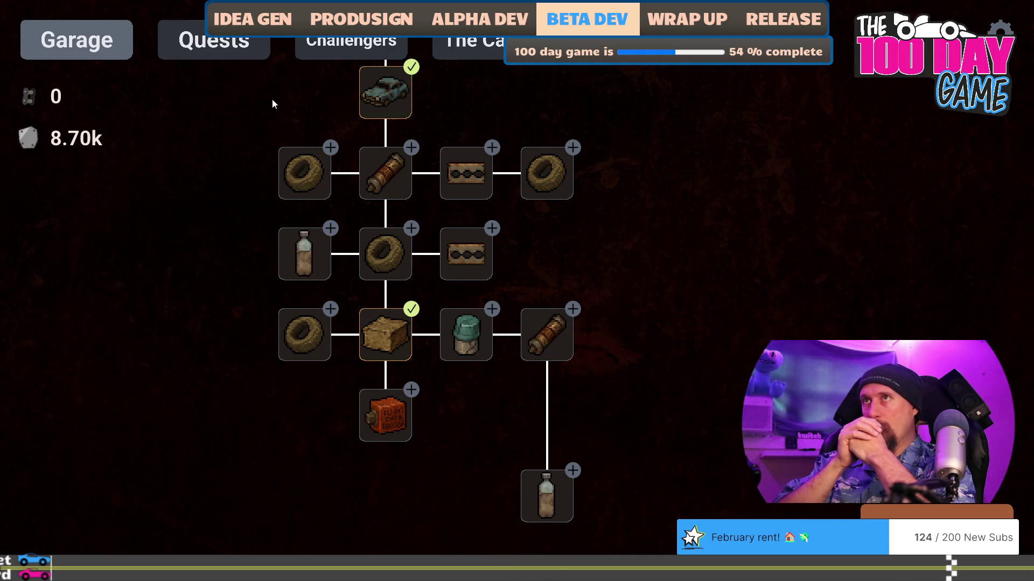
pyautogui.scroll(1, 430, 233)
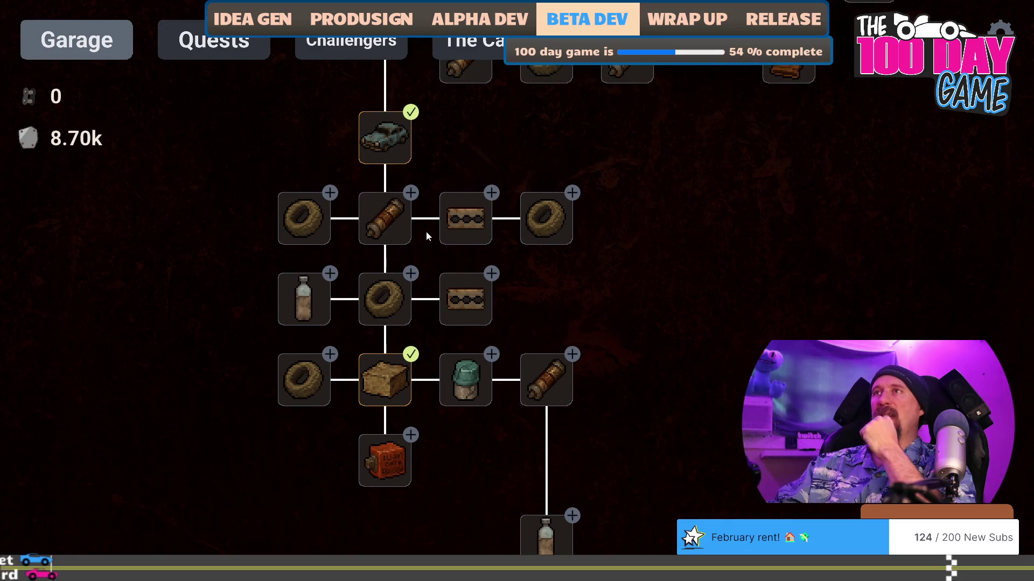
pyautogui.moveTo(722, 237); pyautogui.dragTo(630, 253)
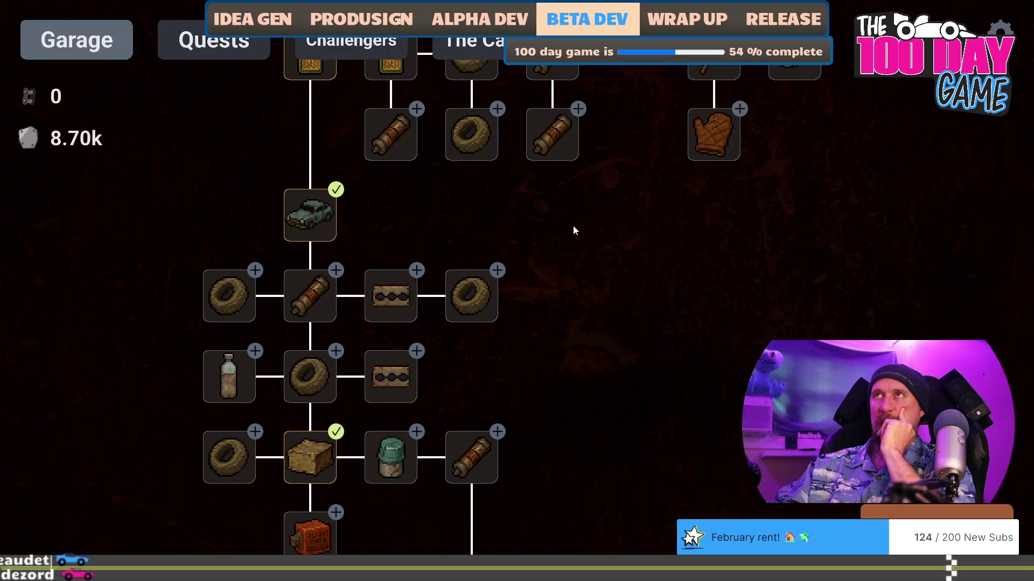
# View the Challengers tab, then return to challengers_dialog.jsonc in the code editor at line 21.
pyautogui.click(354, 47)
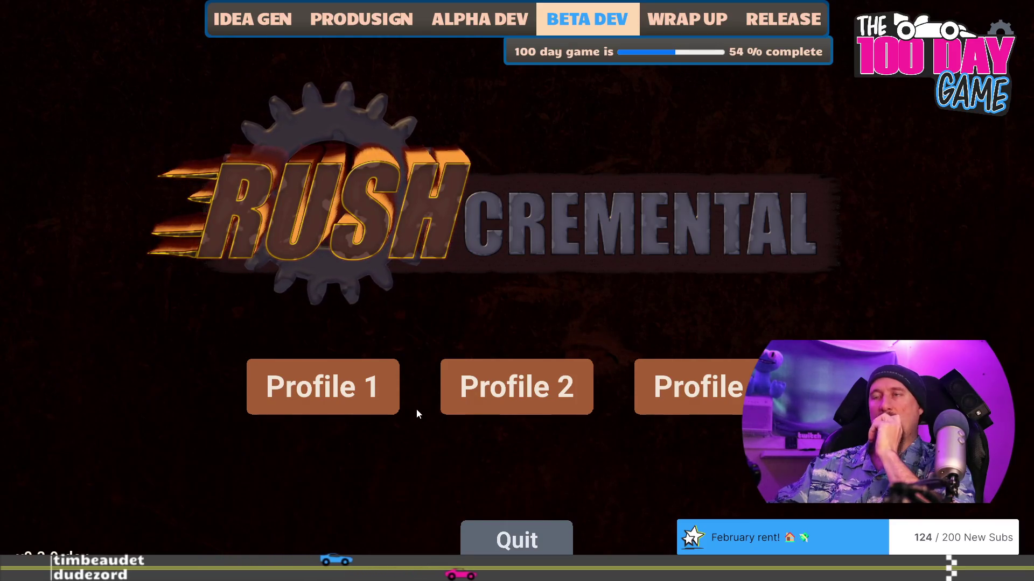
pyautogui.hotkey('alt', 'Tab')
pyautogui.click(461, 279)
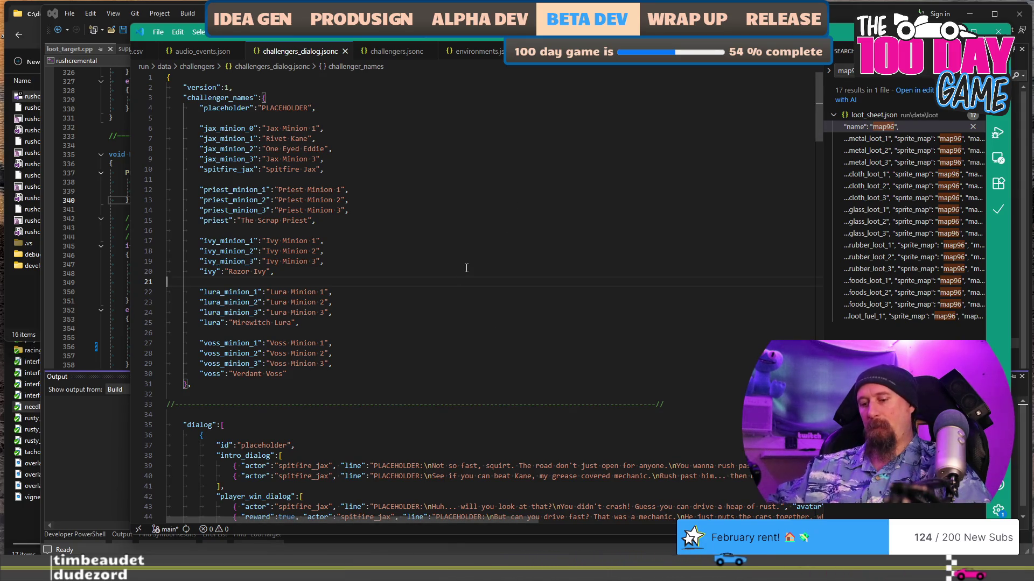
# Launch Photoshop by searching for 'photoshop' from the Windows key.
pyautogui.press('super')
pyautogui.write('photoshop')
pyautogui.press('Return')
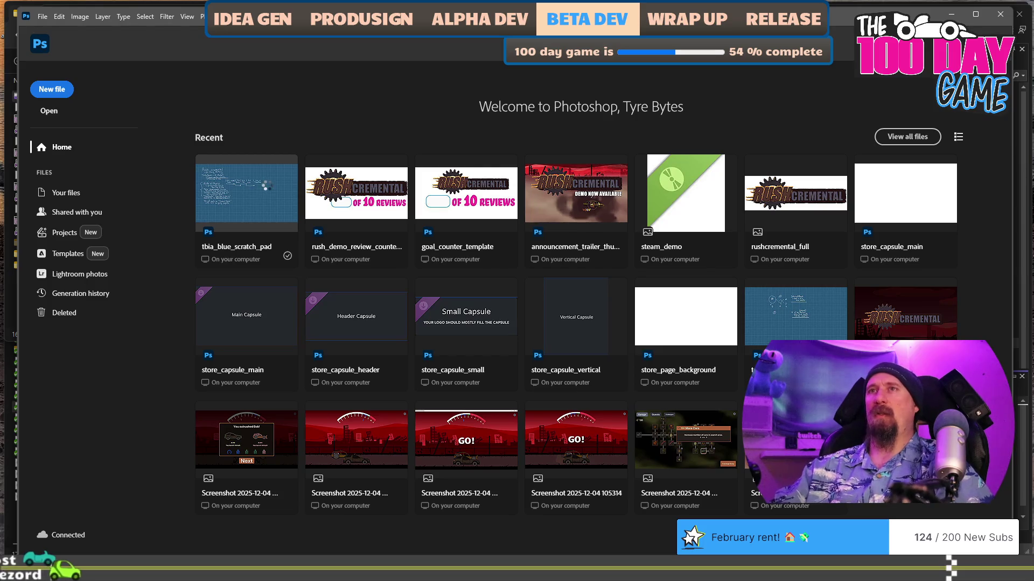
# Open tbia_blue_scratch_pad.psd, hide the old notes layer and add a rush_new_garage_upgrades layer.
pyautogui.click(267, 185)
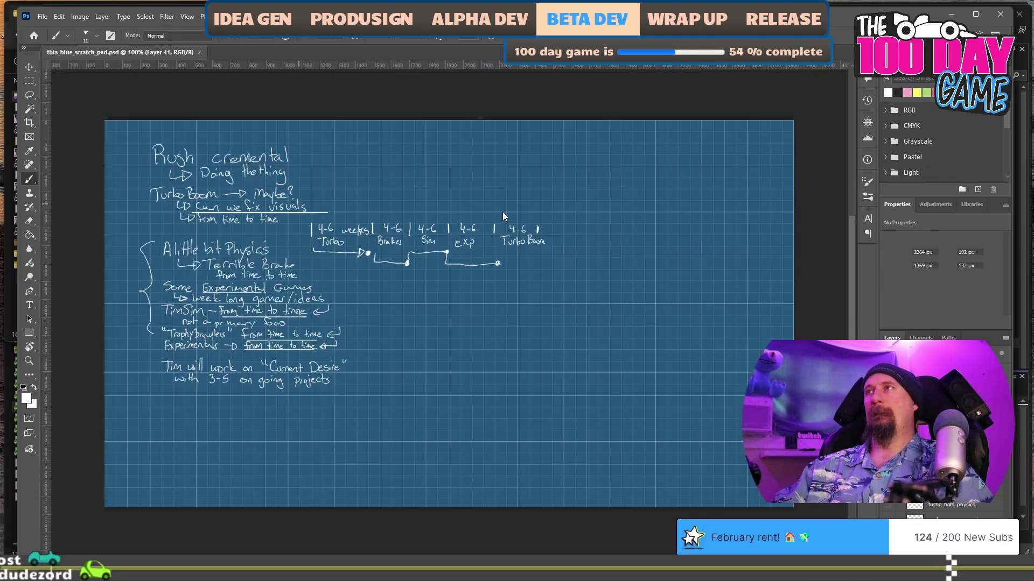
pyautogui.click(887, 366)
pyautogui.hotkey('ctrl', 'z')
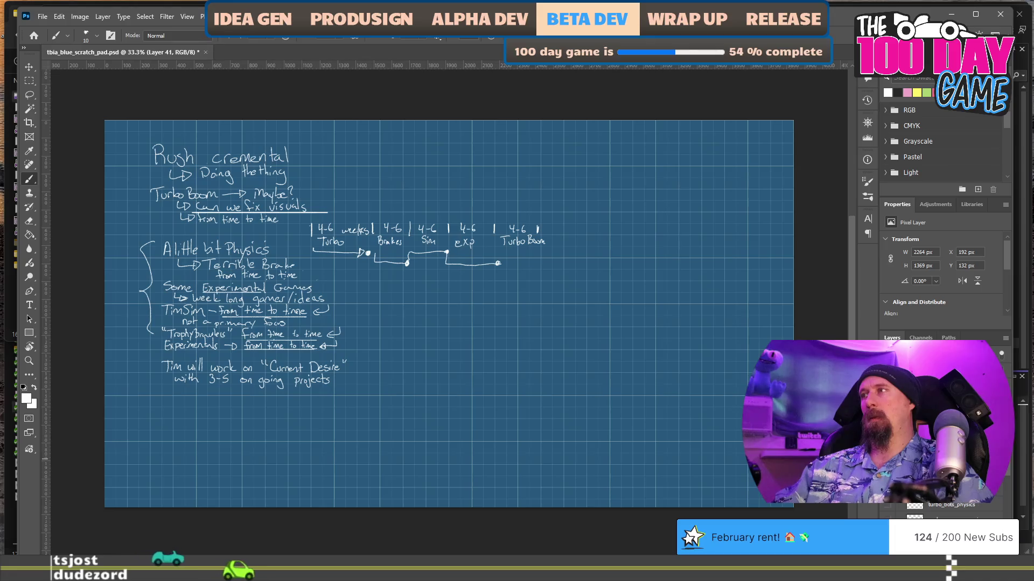
pyautogui.hotkey('ctrl', 'shift', 'z')
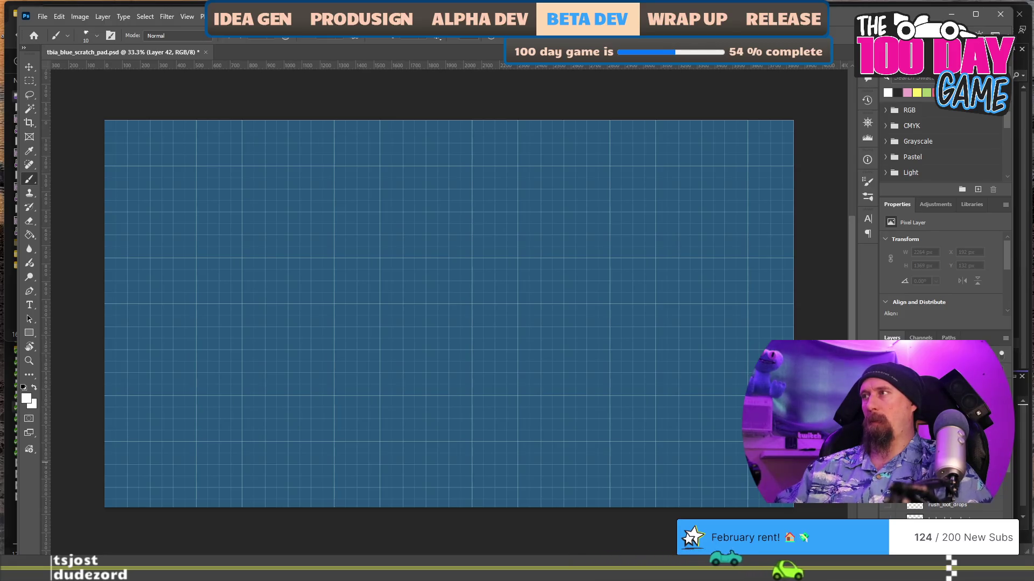
pyautogui.hotkey('alt', '[')
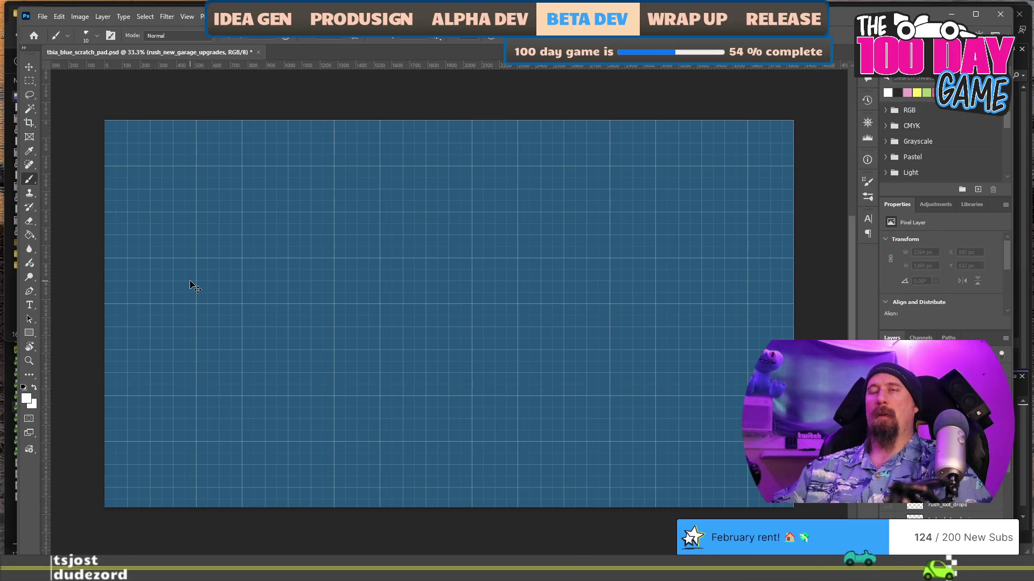
# At 100% zoom, brush the left, bottom and right edges of the large screen frame.
pyautogui.hotkey('ctrl', '1')
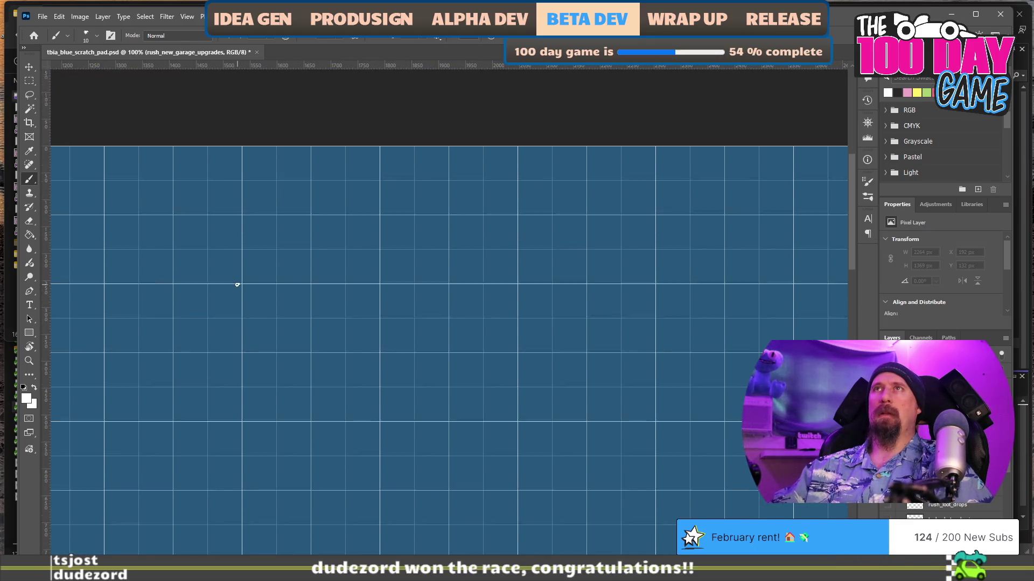
pyautogui.hscroll(-5, 238, 284)
pyautogui.hscroll(-7, 237, 285)
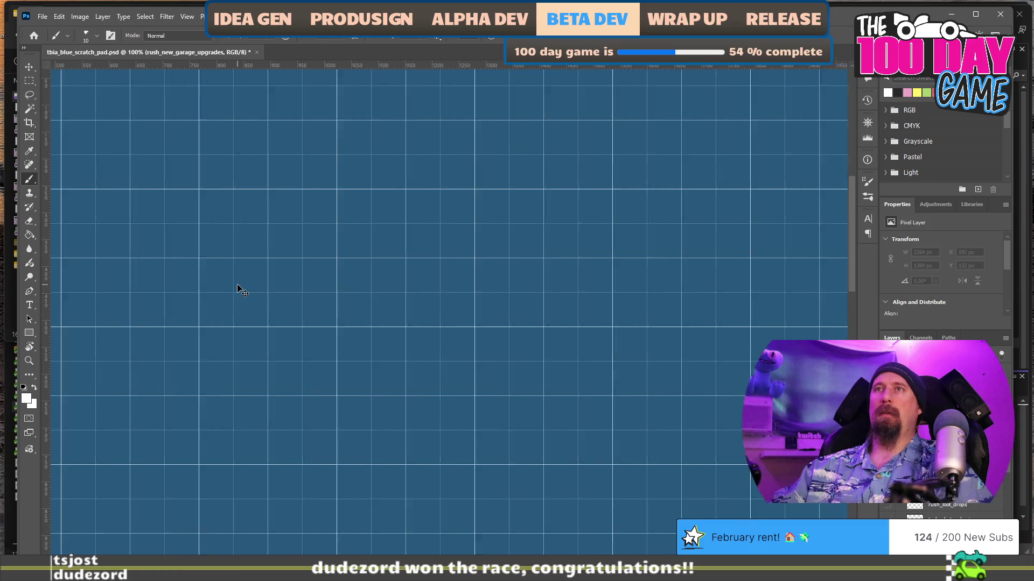
pyautogui.hscroll(1, 238, 284)
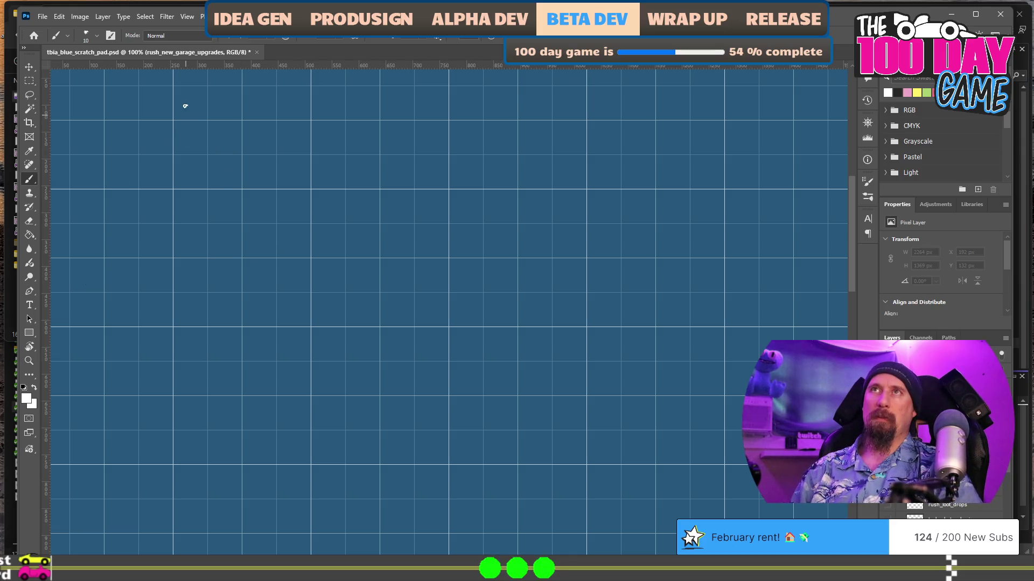
pyautogui.moveTo(190, 96); pyautogui.dragTo(191, 281)
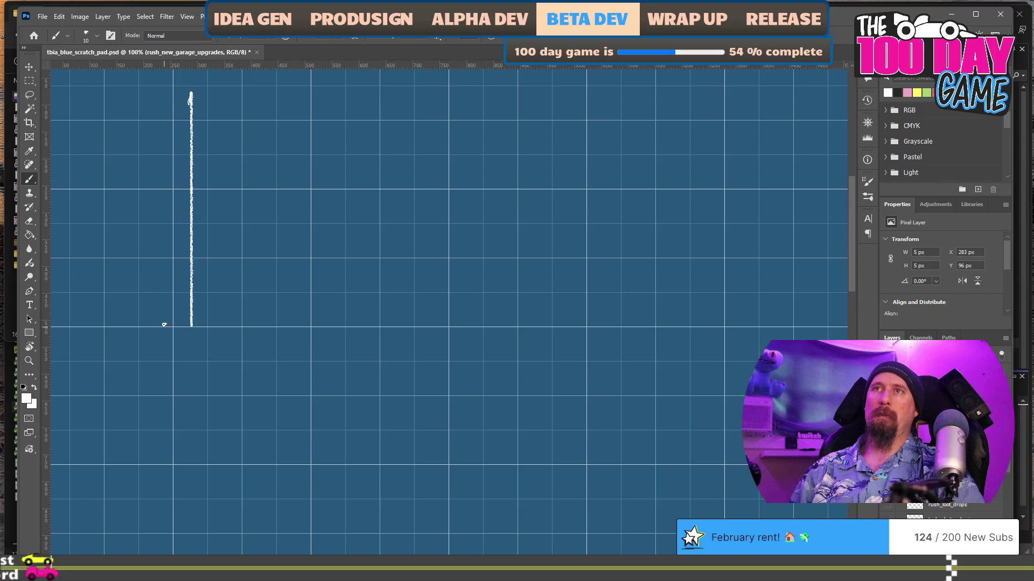
pyautogui.moveTo(187, 322)
pyautogui.mouseDown()
pyautogui.moveTo(586, 323)
pyautogui.moveTo(585, 91)
pyautogui.moveTo(291, 92)
pyautogui.moveTo(199, 111)
pyautogui.moveTo(244, 127)
pyautogui.moveTo(207, 99)
pyautogui.moveTo(300, 124)
pyautogui.moveTo(261, 97)
pyautogui.moveTo(366, 125)
pyautogui.moveTo(424, 120)
pyautogui.mouseUp()
# Hatch the third tab, draw a lower-right button box and a circled S near the top right.
pyautogui.moveTo(349, 102); pyautogui.dragTo(343, 116)
pyautogui.moveTo(359, 106); pyautogui.dragTo(355, 117)
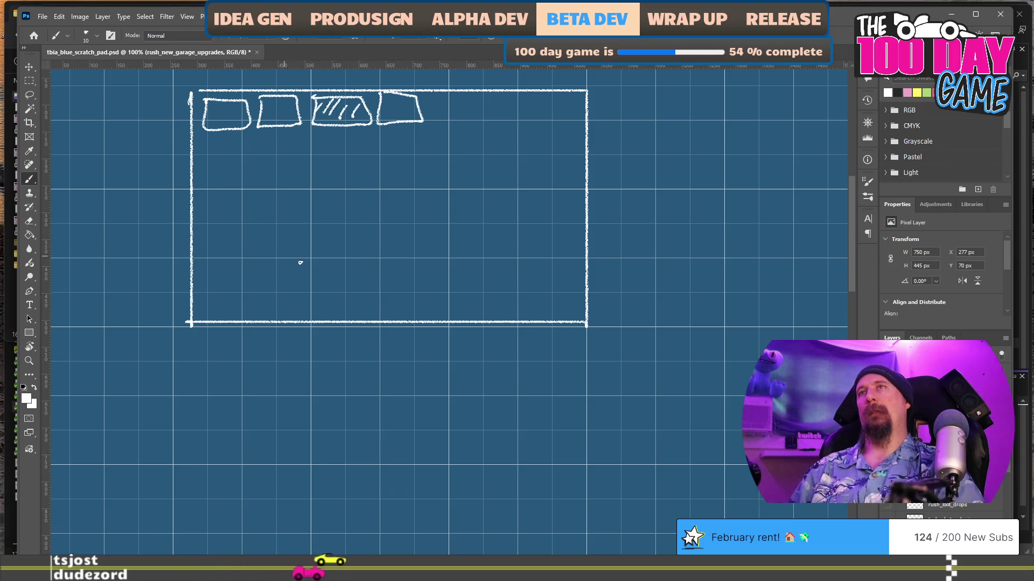
pyautogui.moveTo(507, 281); pyautogui.dragTo(574, 276)
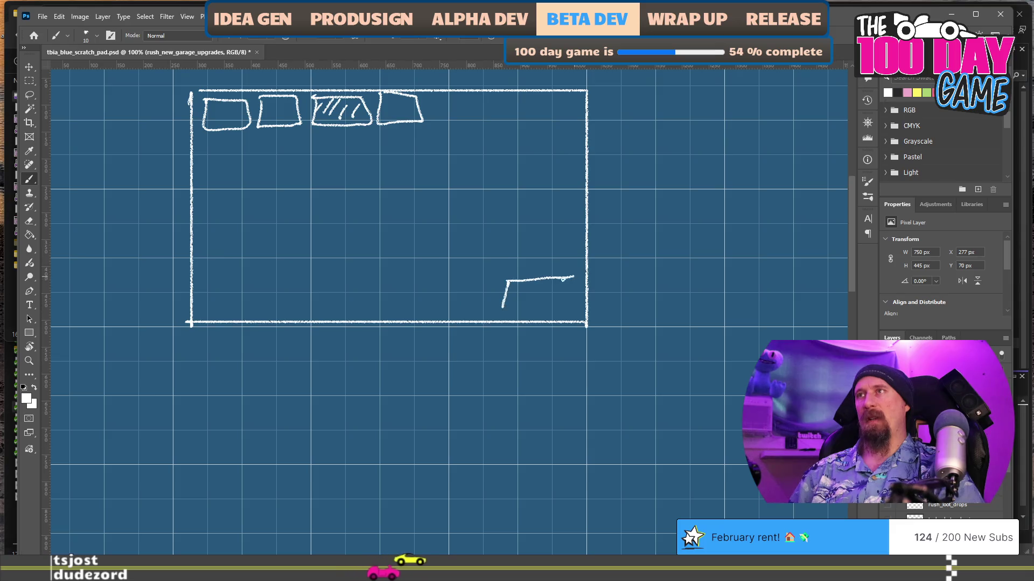
pyautogui.moveTo(504, 308); pyautogui.dragTo(574, 278)
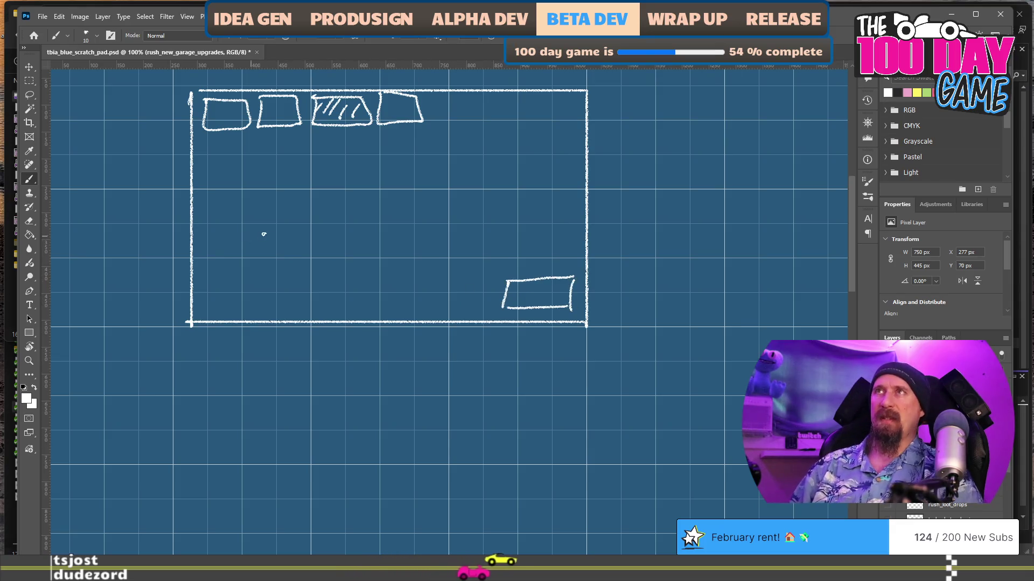
pyautogui.moveTo(565, 101); pyautogui.dragTo(556, 111)
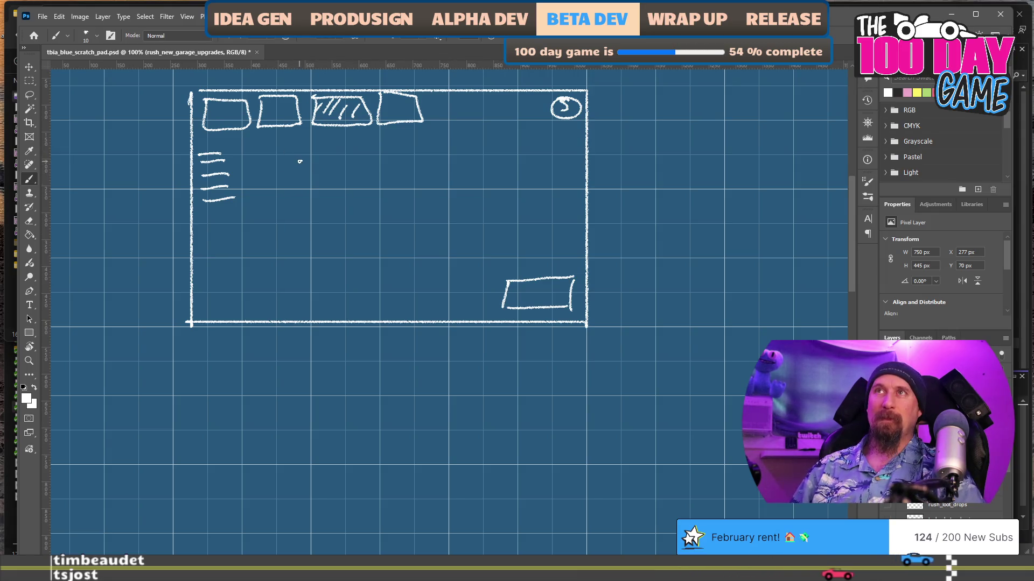
# Draw the left-pointing arrow and the right-pointing arrow, erasing and redrawing the right one.
pyautogui.moveTo(306, 157)
pyautogui.mouseDown()
pyautogui.moveTo(290, 171)
pyautogui.moveTo(302, 188)
pyautogui.mouseUp()
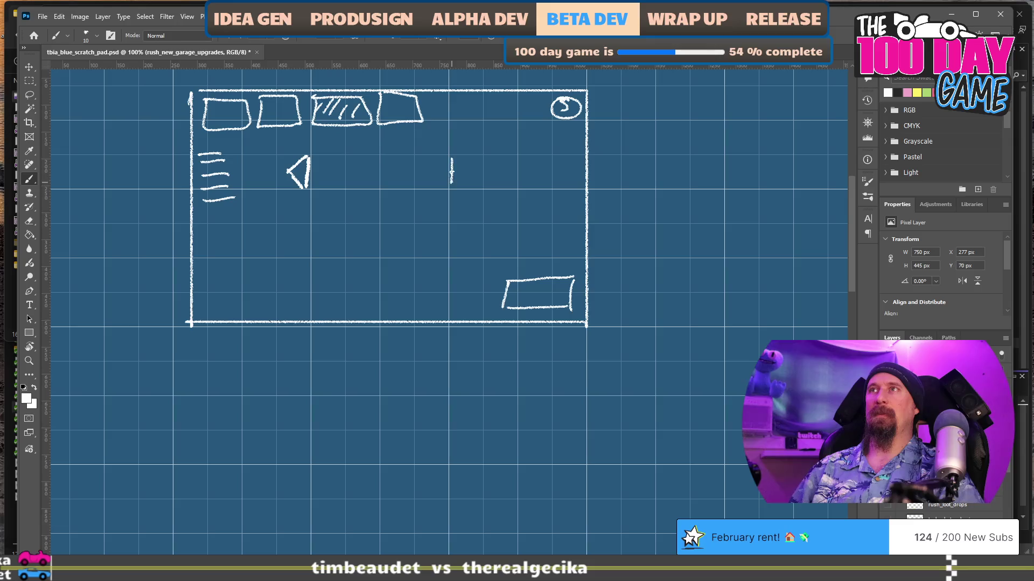
pyautogui.moveTo(468, 173); pyautogui.dragTo(451, 184)
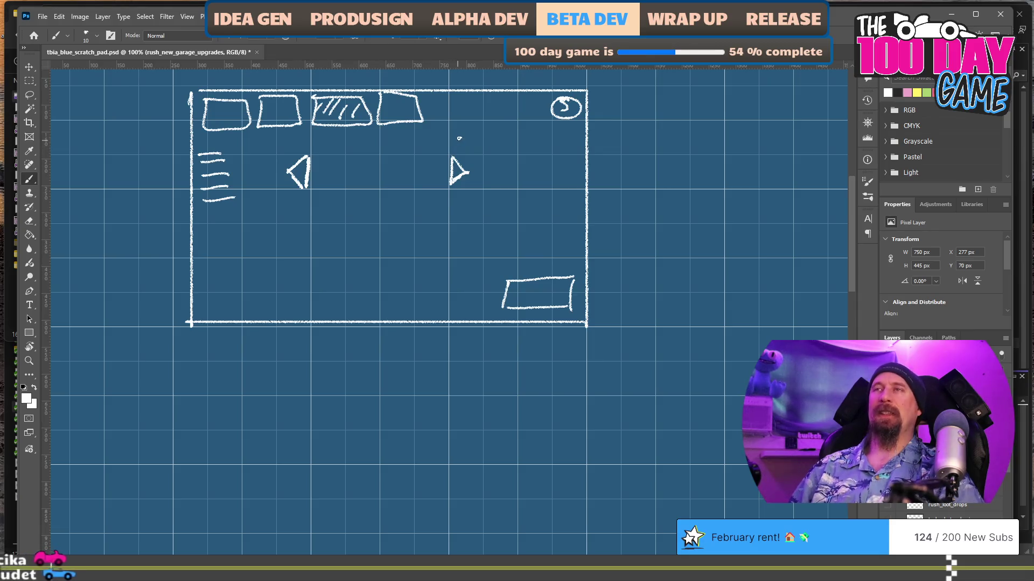
pyautogui.press('e')
pyautogui.moveTo(455, 158); pyautogui.dragTo(457, 178)
pyautogui.press('b')
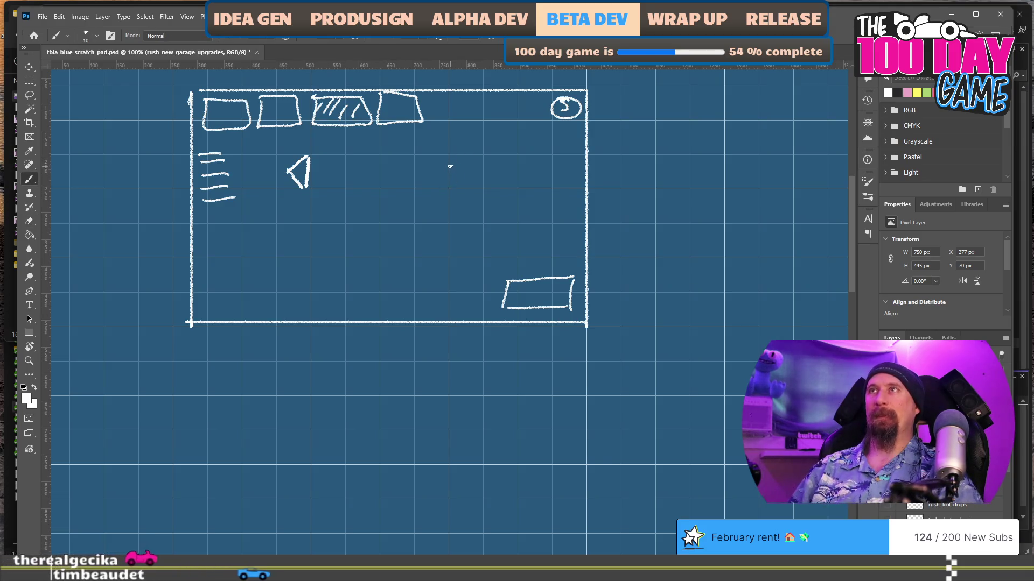
pyautogui.moveTo(450, 159)
pyautogui.mouseDown()
pyautogui.moveTo(449, 186)
pyautogui.moveTo(464, 164)
pyautogui.moveTo(449, 184)
pyautogui.mouseUp()
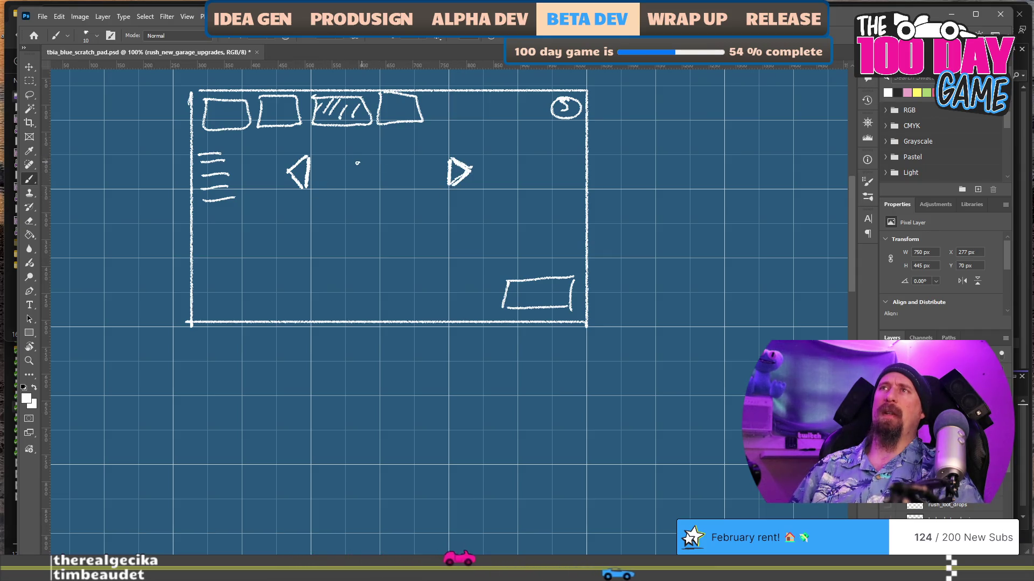
# Sketch the car between the arrows with a swoosh line, and write +50hp beneath it.
pyautogui.moveTo(375, 184)
pyautogui.mouseDown()
pyautogui.moveTo(372, 157)
pyautogui.moveTo(389, 162)
pyautogui.moveTo(375, 185)
pyautogui.moveTo(400, 175)
pyautogui.mouseUp()
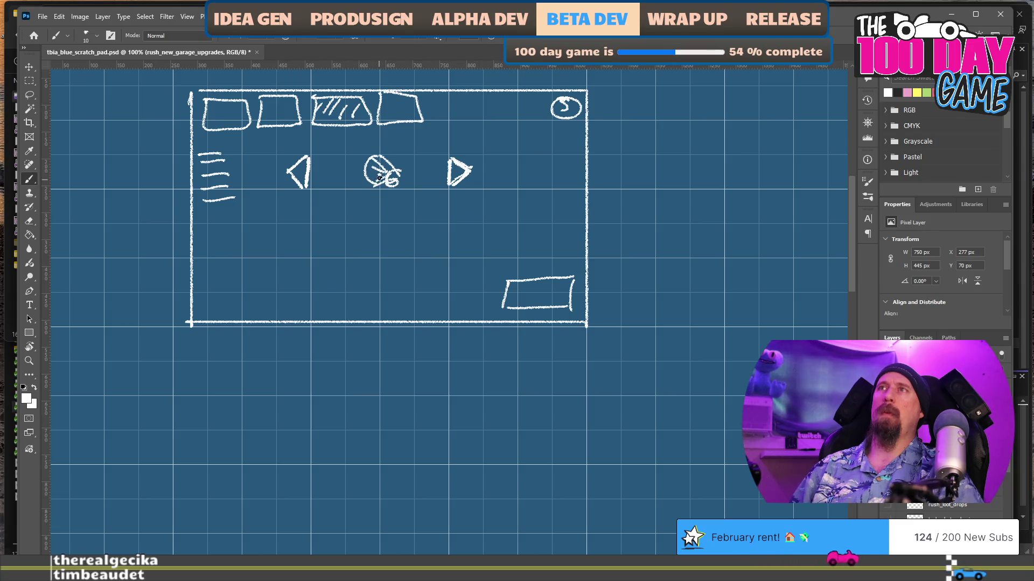
pyautogui.moveTo(338, 175); pyautogui.dragTo(326, 182)
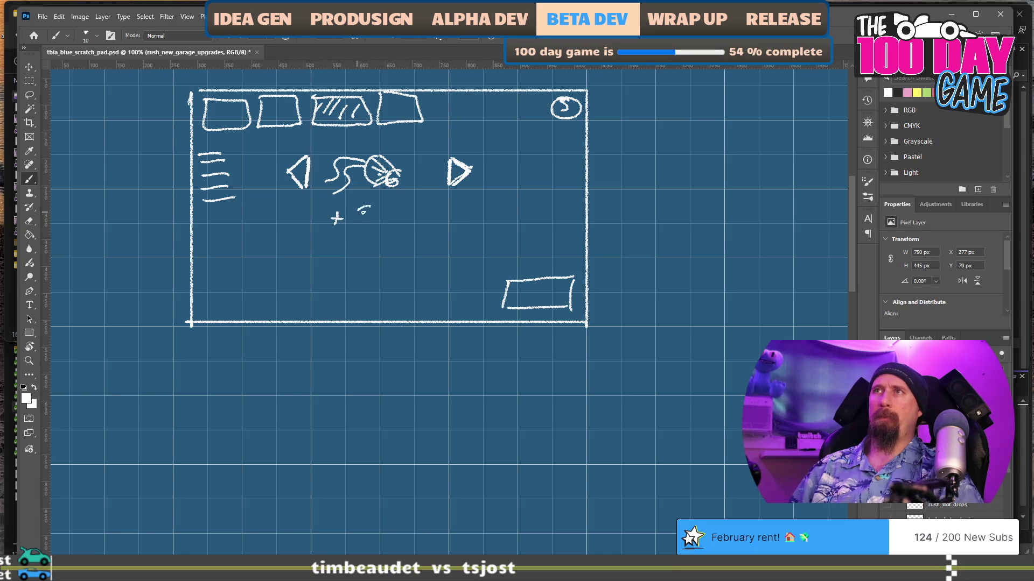
pyautogui.moveTo(413, 222); pyautogui.dragTo(415, 217)
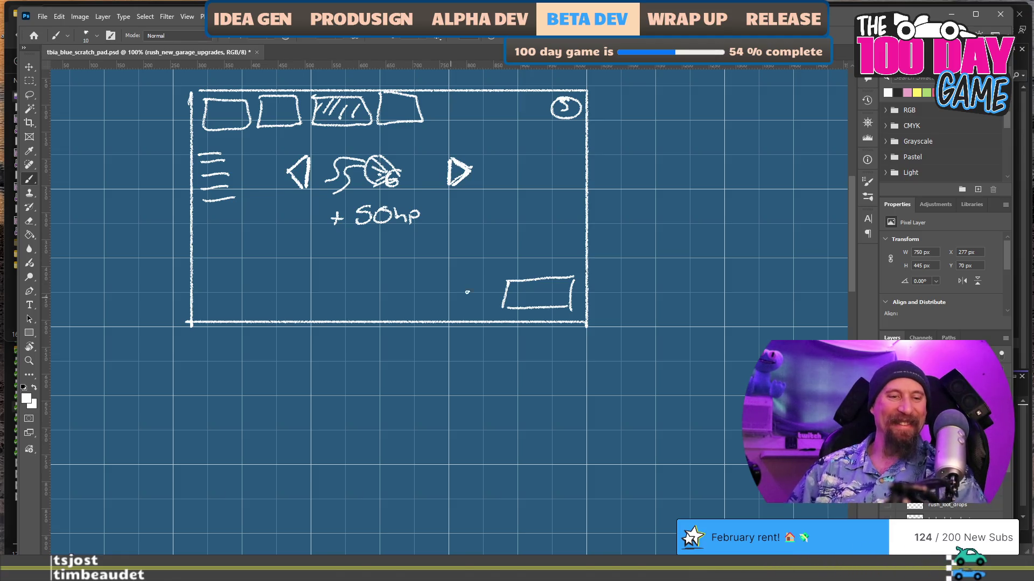
pyautogui.press('e')
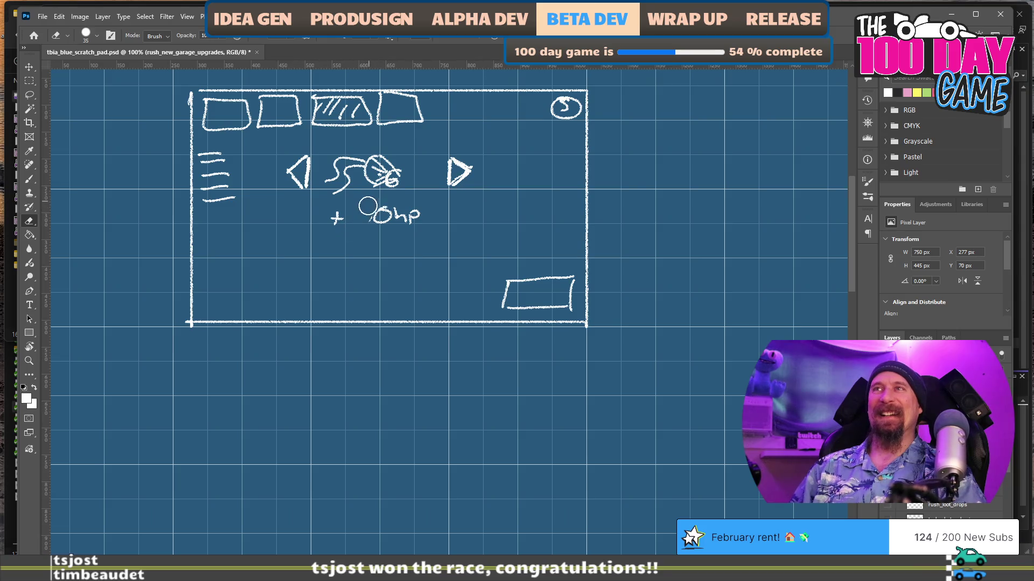
pyautogui.press('b')
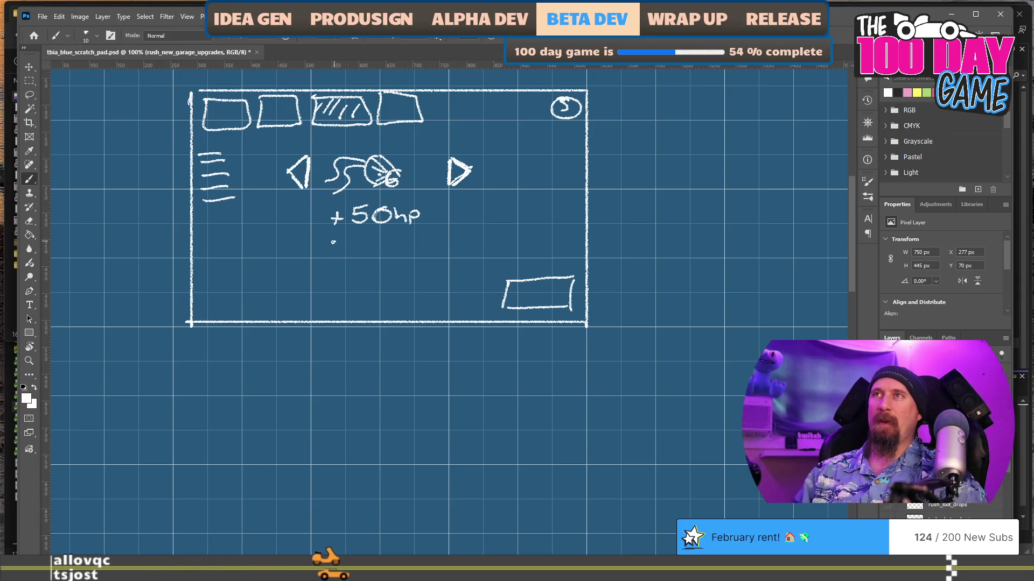
# Try + Speed and + Stuff lines under +50hp, then erase them and the leftover plus sign.
pyautogui.moveTo(335, 235); pyautogui.dragTo(335, 247)
pyautogui.moveTo(331, 240); pyautogui.dragTo(339, 239)
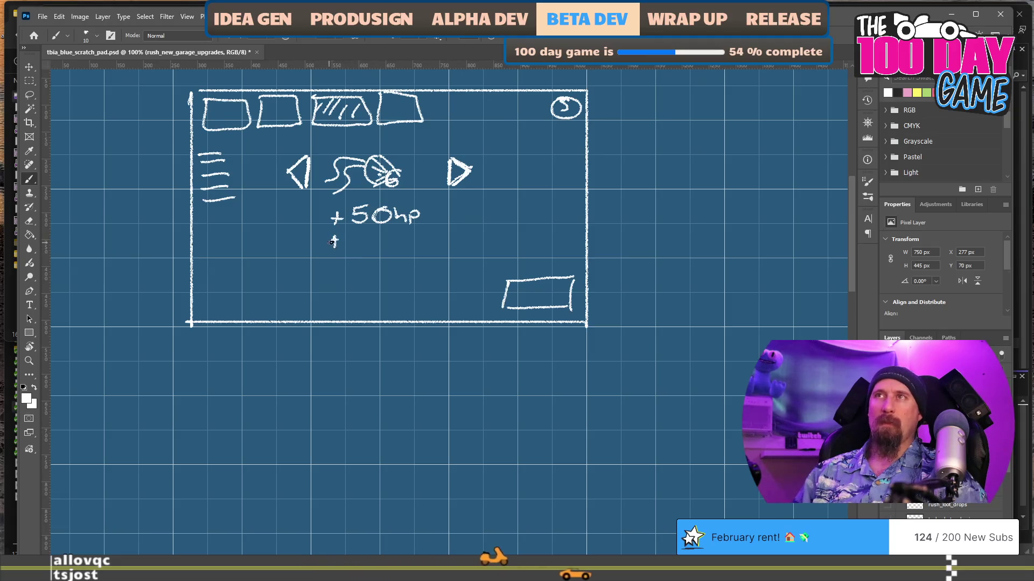
pyautogui.moveTo(370, 234)
pyautogui.mouseDown()
pyautogui.moveTo(356, 249)
pyautogui.moveTo(413, 232)
pyautogui.mouseUp()
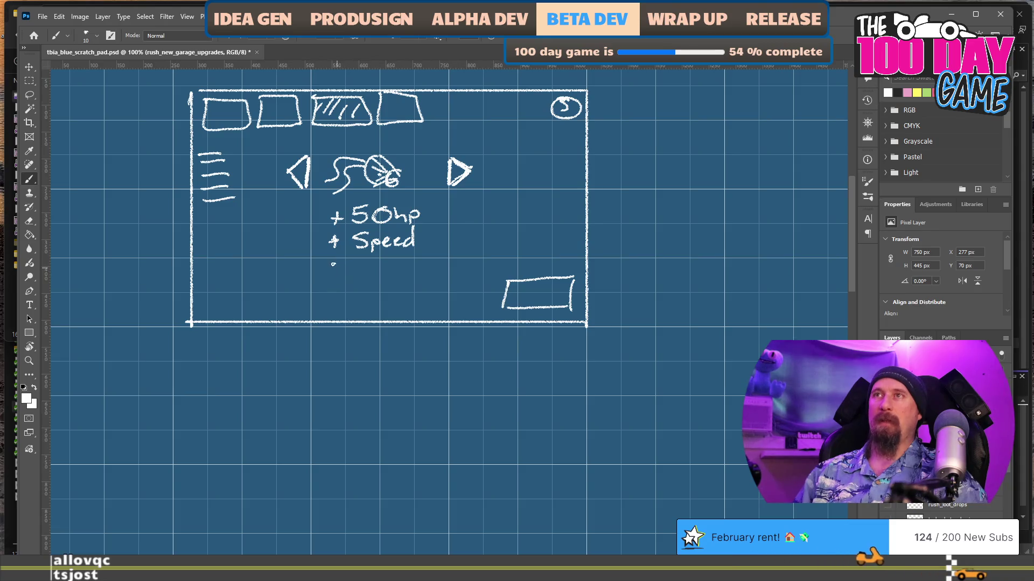
pyautogui.press('e')
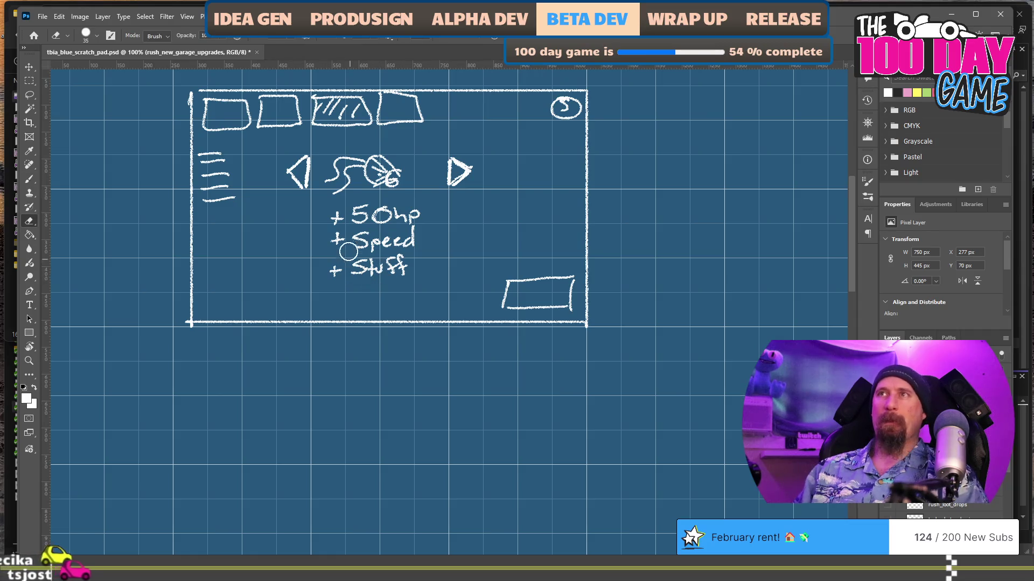
pyautogui.press('e')
pyautogui.moveTo(415, 240); pyautogui.dragTo(323, 244)
pyautogui.moveTo(393, 268)
pyautogui.mouseDown()
pyautogui.moveTo(411, 268)
pyautogui.moveTo(383, 266)
pyautogui.mouseUp()
pyautogui.moveTo(347, 274); pyautogui.dragTo(326, 261)
pyautogui.press('b')
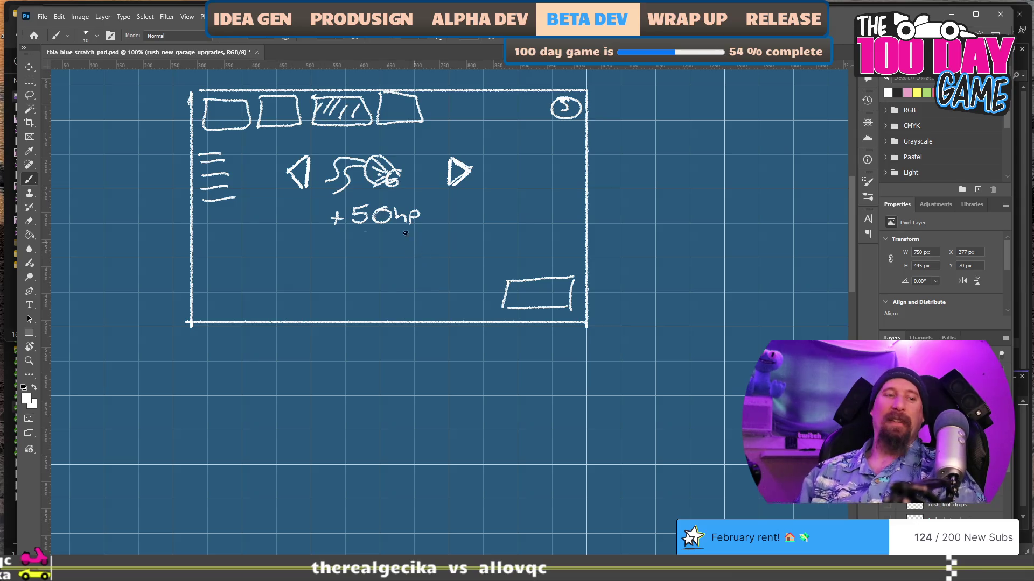
# Write the costs 1000 Metal and 50 Rubber under +50hp, undoing a mistaken 800.
pyautogui.press('e')
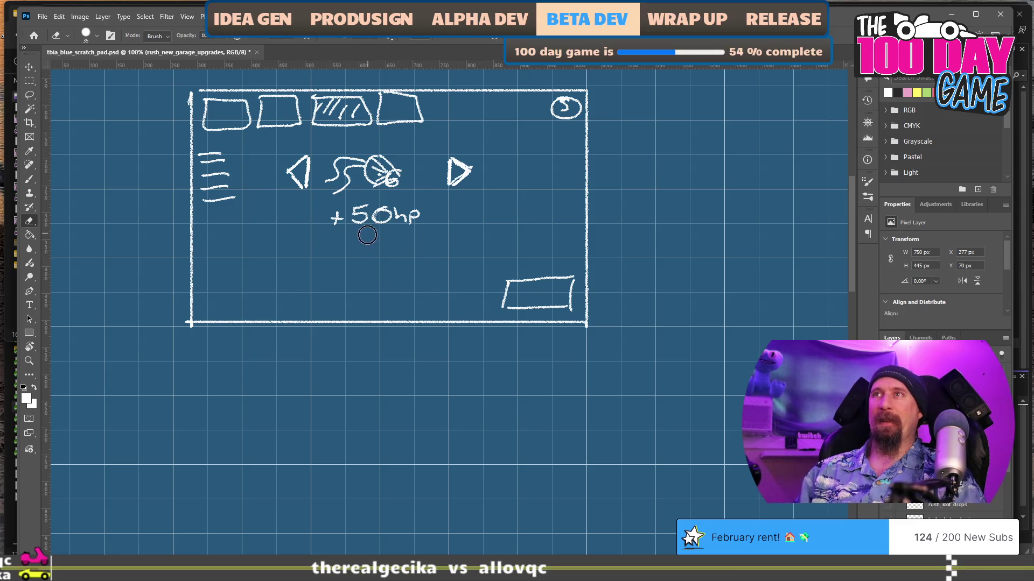
pyautogui.press('b')
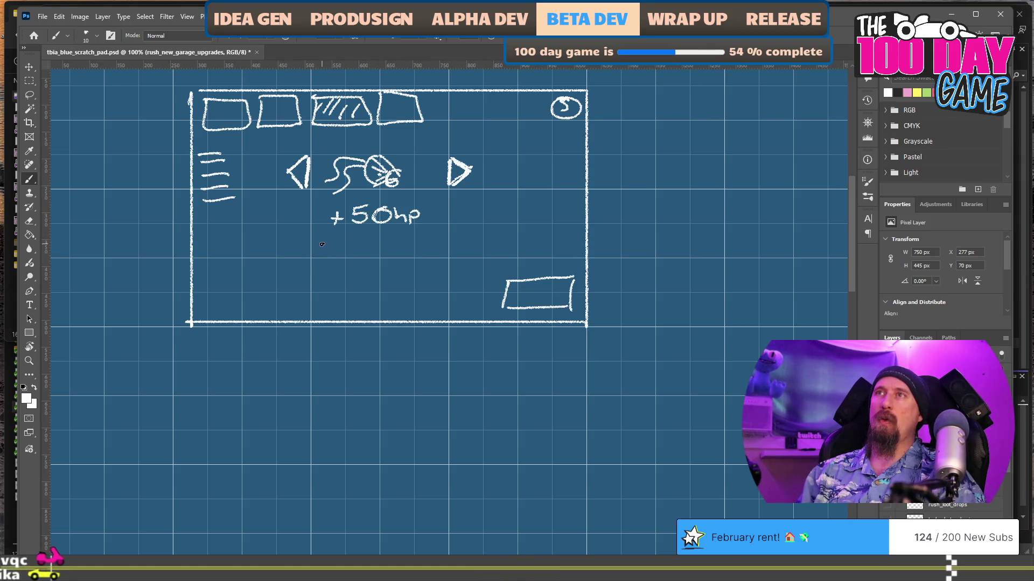
pyautogui.moveTo(324, 238)
pyautogui.mouseDown()
pyautogui.moveTo(324, 257)
pyautogui.moveTo(342, 253)
pyautogui.moveTo(338, 235)
pyautogui.mouseUp()
pyautogui.moveTo(356, 235); pyautogui.dragTo(434, 251)
pyautogui.moveTo(438, 231)
pyautogui.mouseDown()
pyautogui.moveTo(440, 252)
pyautogui.moveTo(445, 240)
pyautogui.mouseUp()
pyautogui.moveTo(450, 243); pyautogui.dragTo(455, 251)
pyautogui.moveTo(344, 264); pyautogui.dragTo(372, 268)
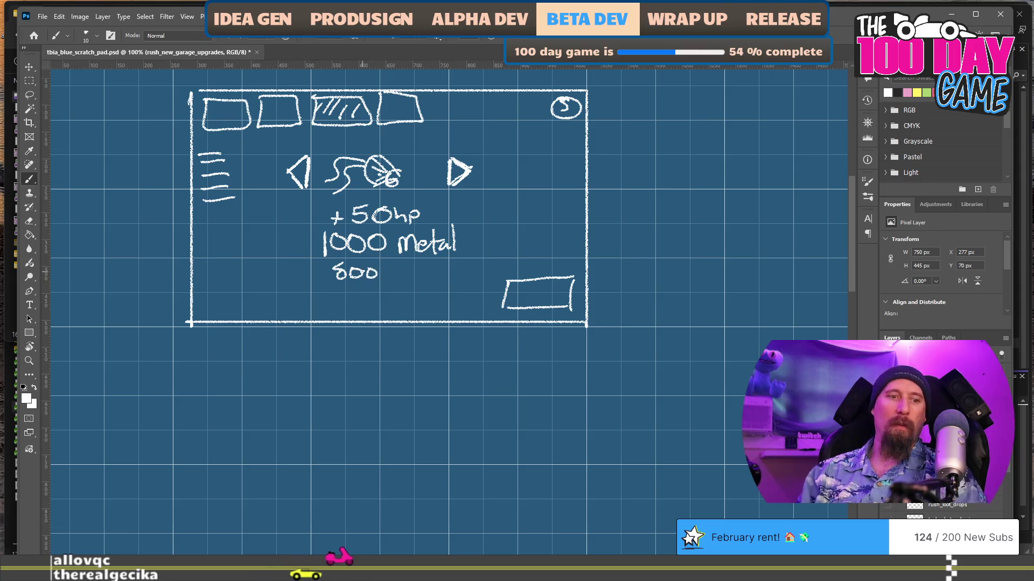
pyautogui.hotkey('ctrl', 'z')
pyautogui.hotkey('ctrl', 'z')
pyautogui.hotkey('ctrl', 'z')
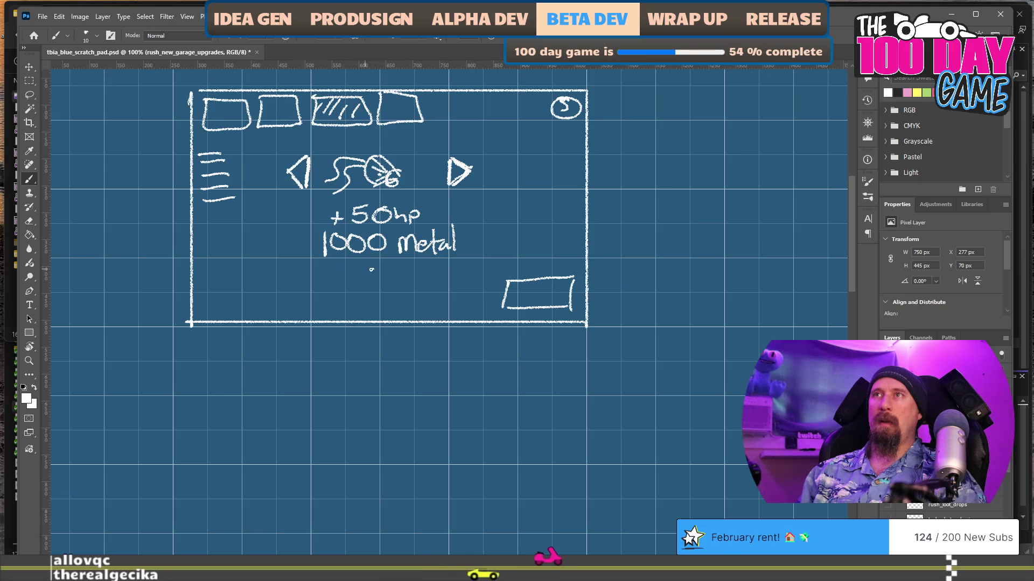
pyautogui.moveTo(364, 261)
pyautogui.mouseDown()
pyautogui.moveTo(352, 275)
pyautogui.moveTo(376, 263)
pyautogui.moveTo(461, 275)
pyautogui.mouseUp()
pyautogui.moveTo(463, 272); pyautogui.dragTo(473, 262)
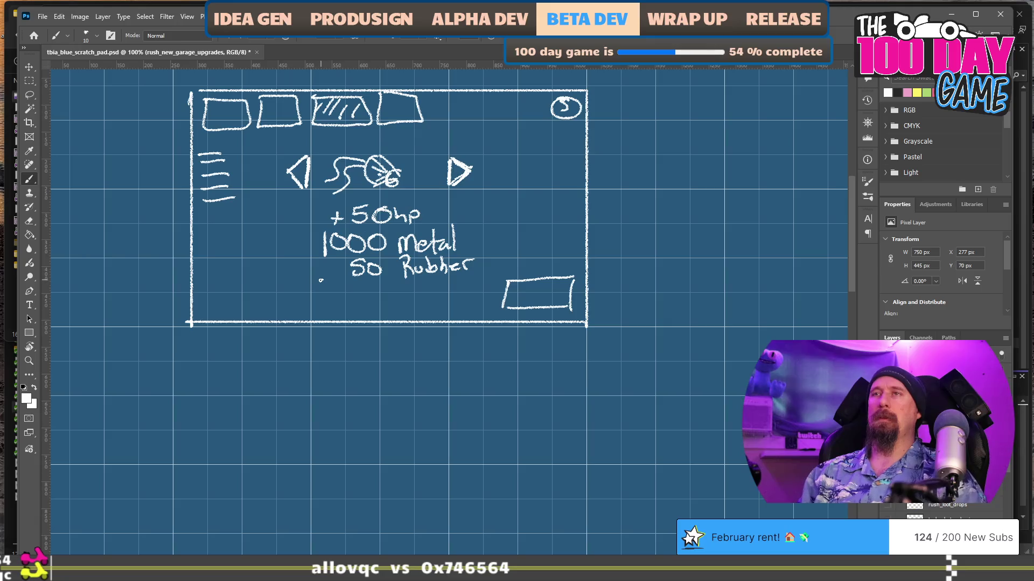
# Draw a mouse icon with a 'to Install' hint below 50 Rubber, and write Suppl in the button box.
pyautogui.moveTo(316, 283); pyautogui.dragTo(319, 293)
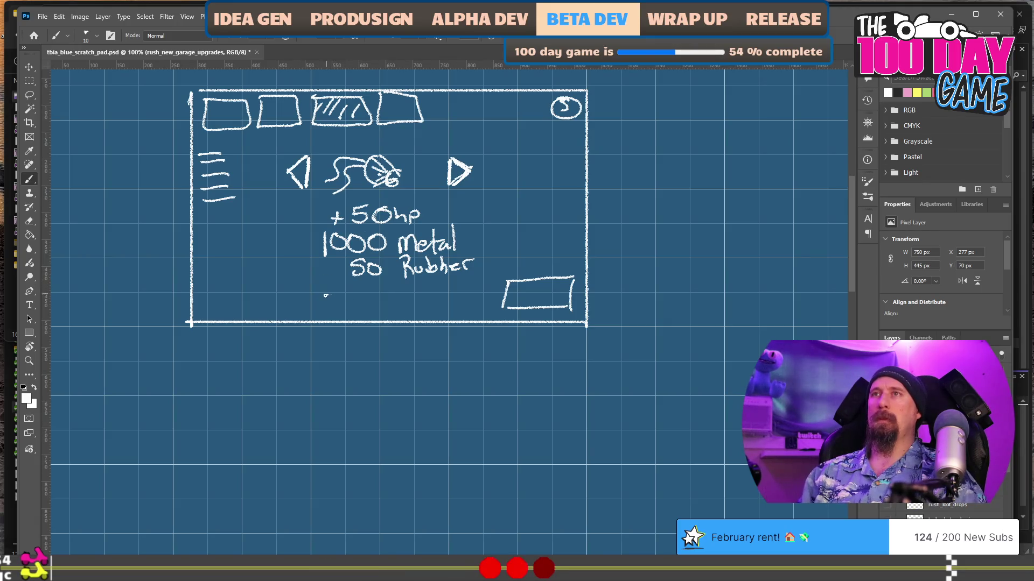
pyautogui.moveTo(331, 280)
pyautogui.mouseDown()
pyautogui.moveTo(318, 292)
pyautogui.moveTo(326, 306)
pyautogui.mouseUp()
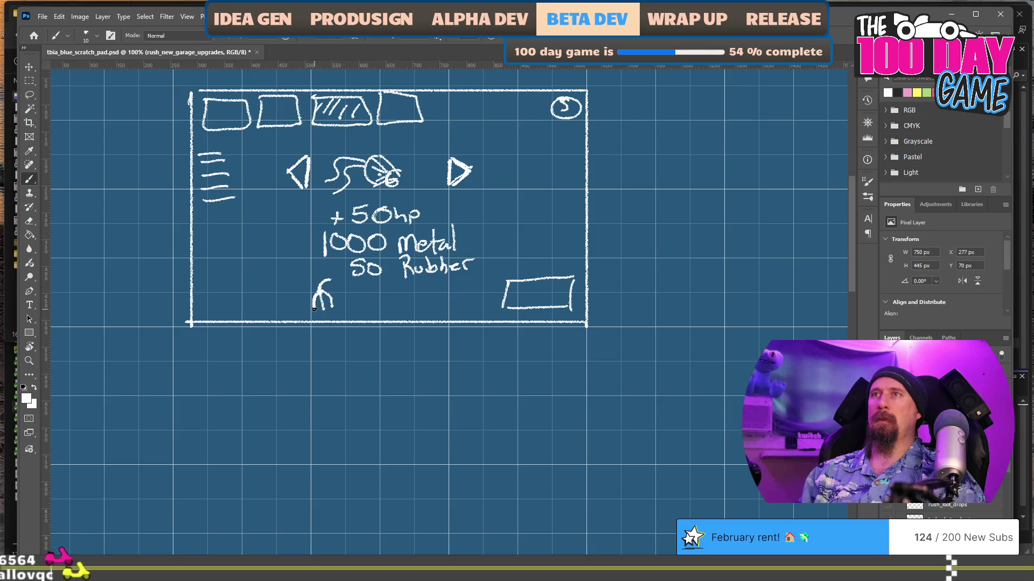
pyautogui.moveTo(315, 302); pyautogui.dragTo(353, 306)
pyautogui.moveTo(343, 297)
pyautogui.mouseDown()
pyautogui.moveTo(408, 305)
pyautogui.moveTo(413, 292)
pyautogui.mouseUp()
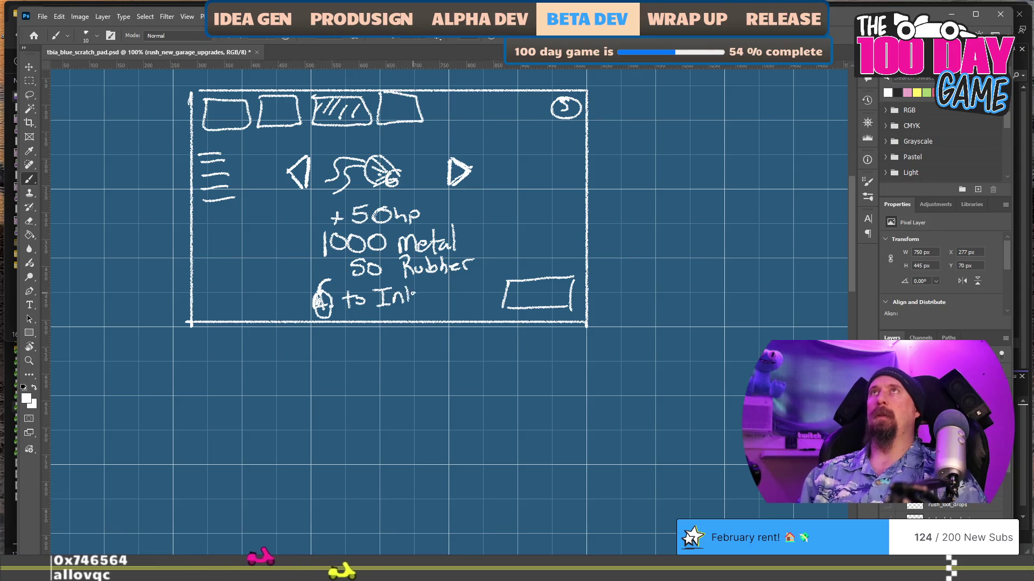
pyautogui.hotkey('ctrl', 'z')
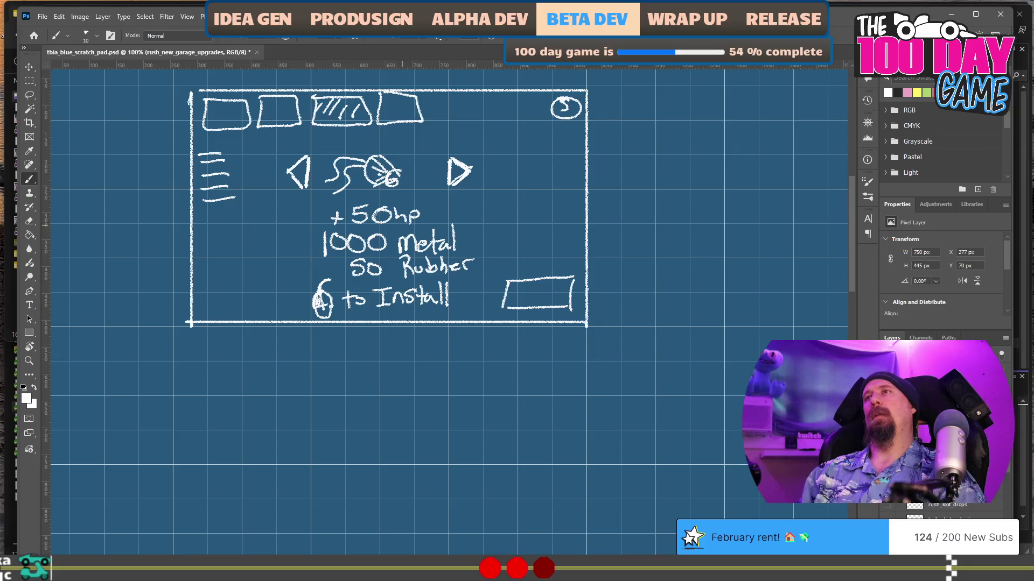
pyautogui.moveTo(526, 293); pyautogui.dragTo(548, 295)
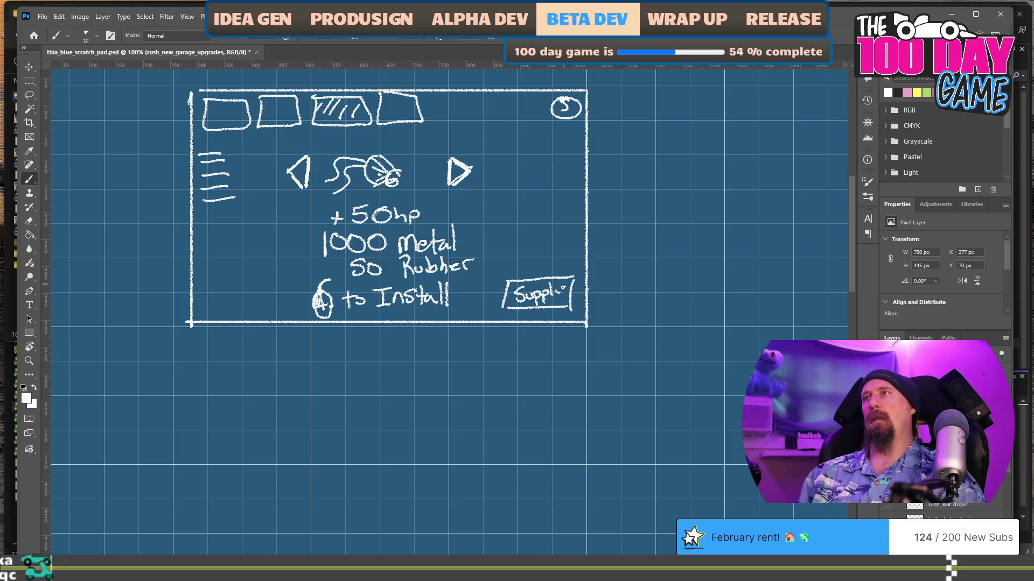
# Write Run under Supply with a curved arrow above, undo a stray Rush, and cross-hatch the third tab.
pyautogui.moveTo(525, 313); pyautogui.dragTo(565, 311)
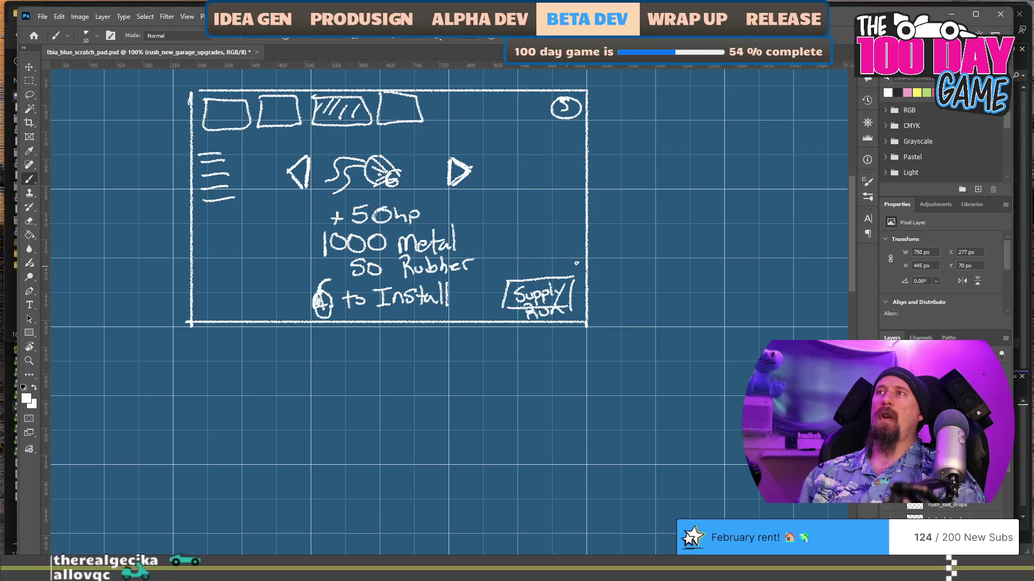
pyautogui.moveTo(531, 262)
pyautogui.mouseDown()
pyautogui.moveTo(547, 262)
pyautogui.moveTo(561, 233)
pyautogui.moveTo(626, 242)
pyautogui.mouseUp()
pyautogui.moveTo(638, 218); pyautogui.dragTo(663, 232)
pyautogui.hotkey('ctrl', 'z')
pyautogui.hotkey('ctrl', 'z')
pyautogui.hotkey('ctrl', 'z')
pyautogui.hotkey('ctrl', 'z')
pyautogui.hotkey('ctrl', 'z')
pyautogui.hotkey('ctrl', 'z')
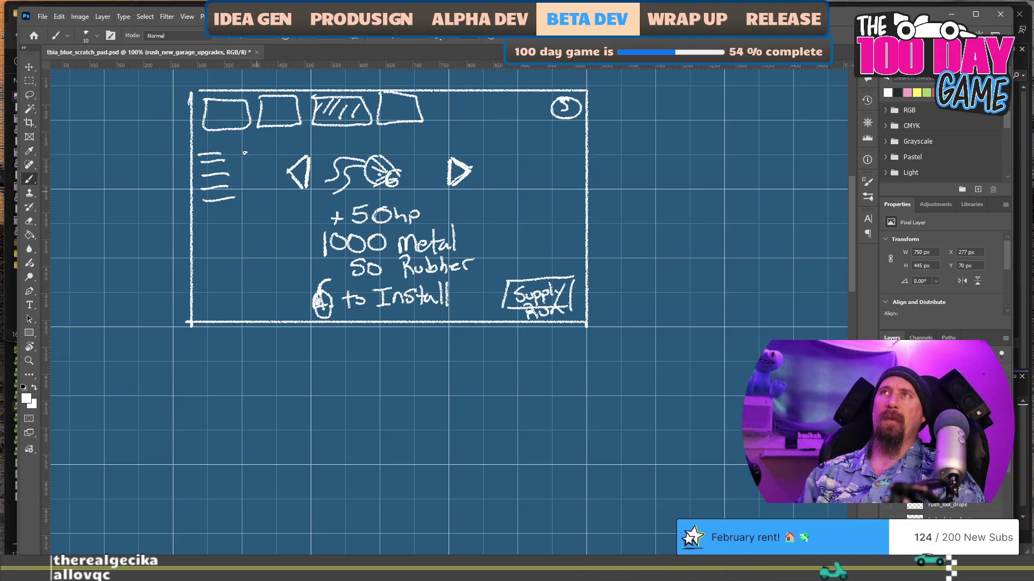
pyautogui.moveTo(334, 118); pyautogui.dragTo(349, 119)
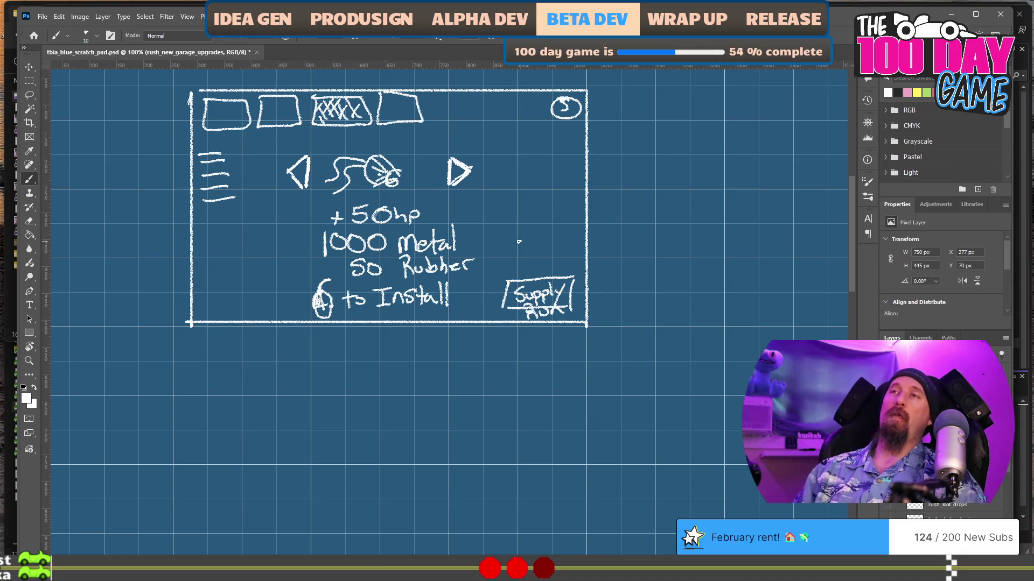
pyautogui.moveTo(466, 420); pyautogui.dragTo(528, 276)
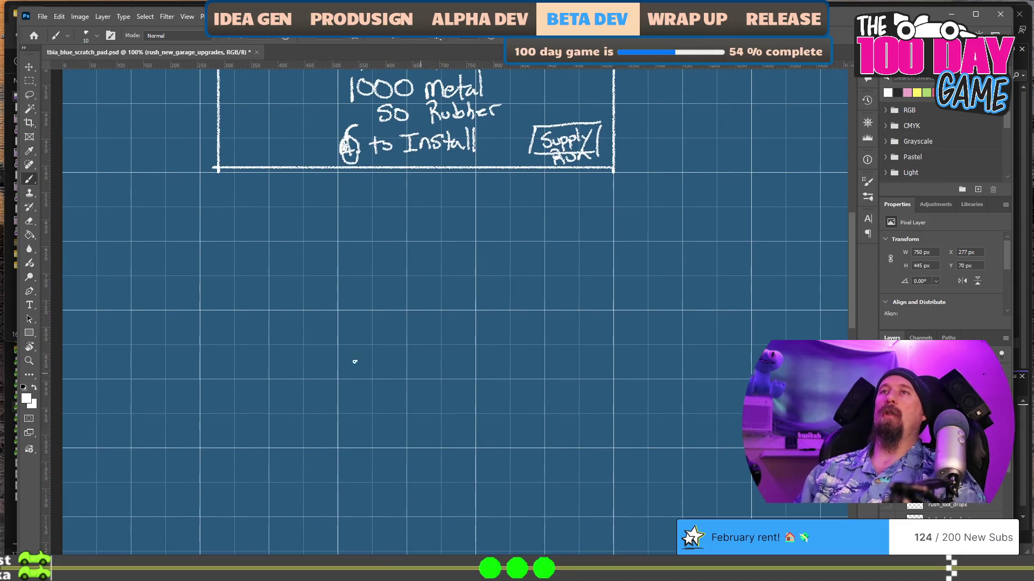
pyautogui.moveTo(208, 213)
pyautogui.mouseDown()
pyautogui.moveTo(209, 366)
pyautogui.moveTo(548, 365)
pyautogui.moveTo(547, 197)
pyautogui.moveTo(197, 197)
pyautogui.mouseUp()
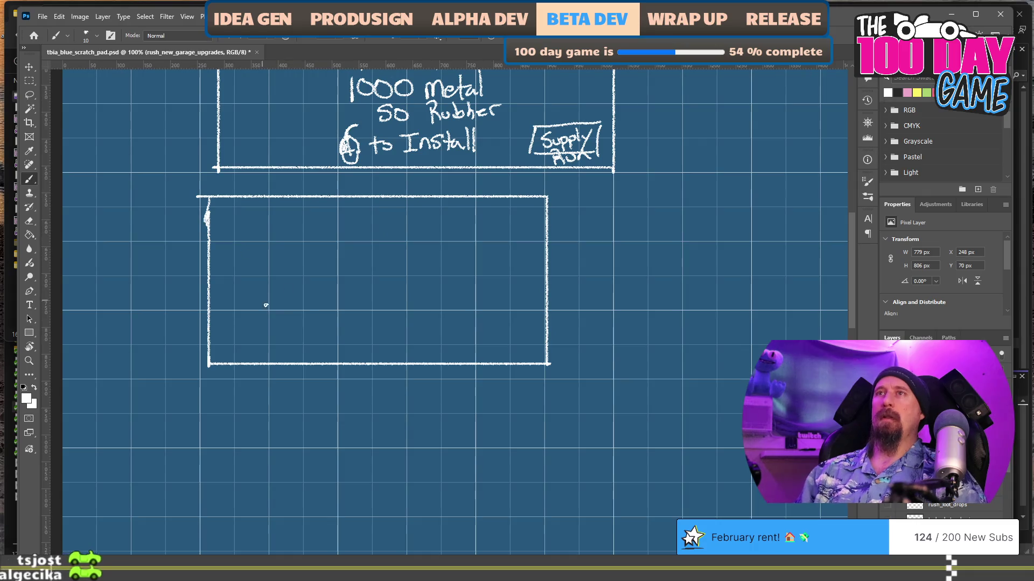
pyautogui.moveTo(264, 340)
pyautogui.mouseDown()
pyautogui.moveTo(259, 333)
pyautogui.moveTo(343, 276)
pyautogui.moveTo(395, 251)
pyautogui.moveTo(459, 285)
pyautogui.mouseUp()
pyautogui.moveTo(288, 217)
pyautogui.mouseDown()
pyautogui.moveTo(318, 261)
pyautogui.moveTo(291, 216)
pyautogui.mouseUp()
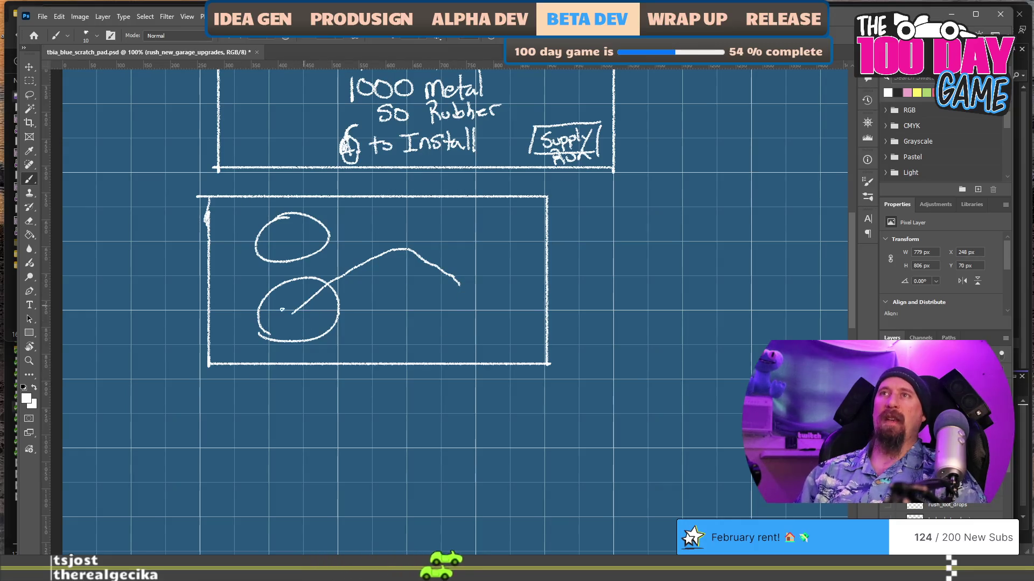
pyautogui.moveTo(280, 317)
pyautogui.mouseDown()
pyautogui.moveTo(383, 254)
pyautogui.moveTo(422, 252)
pyautogui.moveTo(486, 312)
pyautogui.mouseUp()
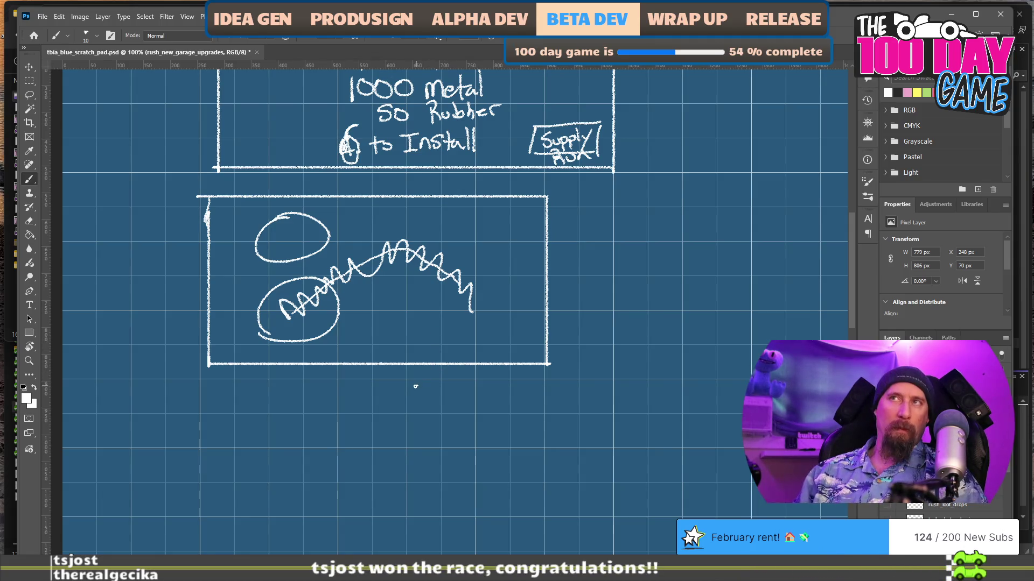
pyautogui.hotkey('ctrl', 'z')
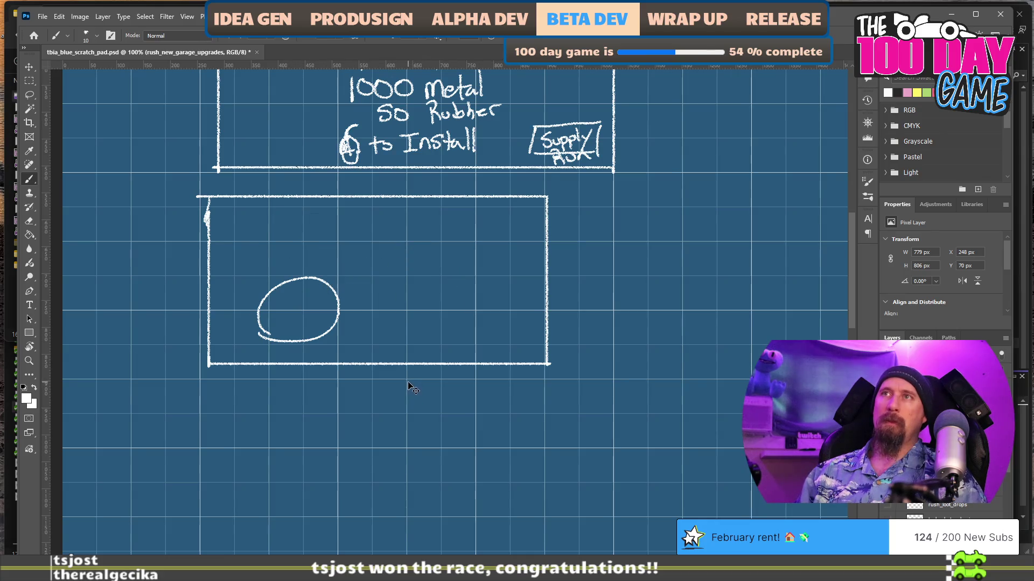
pyautogui.hotkey('ctrl', 'z')
pyautogui.hotkey('ctrl', 'z')
pyautogui.hotkey('ctrl', 'z')
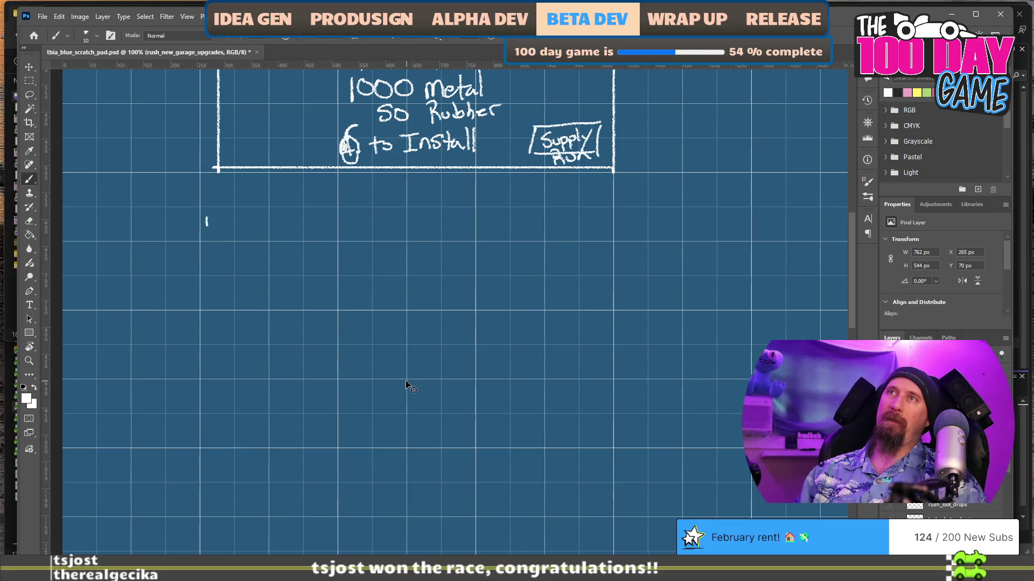
pyautogui.hotkey('ctrl', 'z')
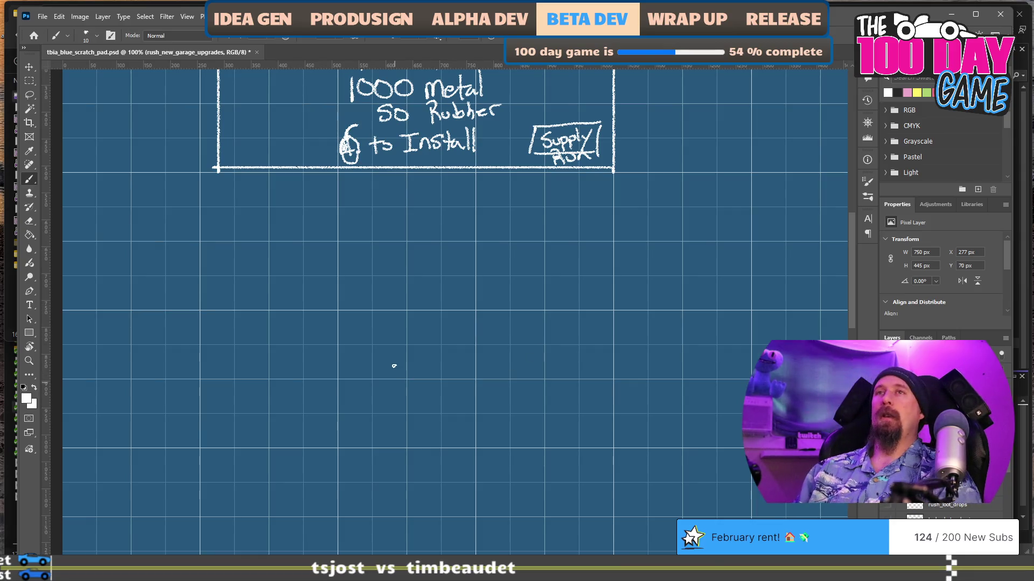
pyautogui.scroll(5, 399, 233)
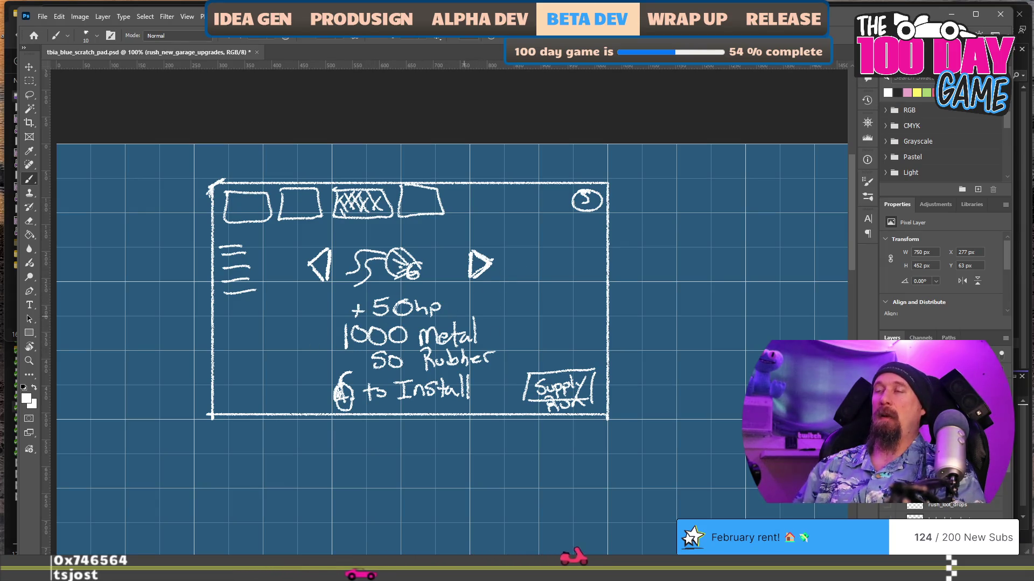
# Pan the canvas to bring the empty grid beside the garage wireframe into view.
pyautogui.moveTo(386, 459); pyautogui.dragTo(357, 399)
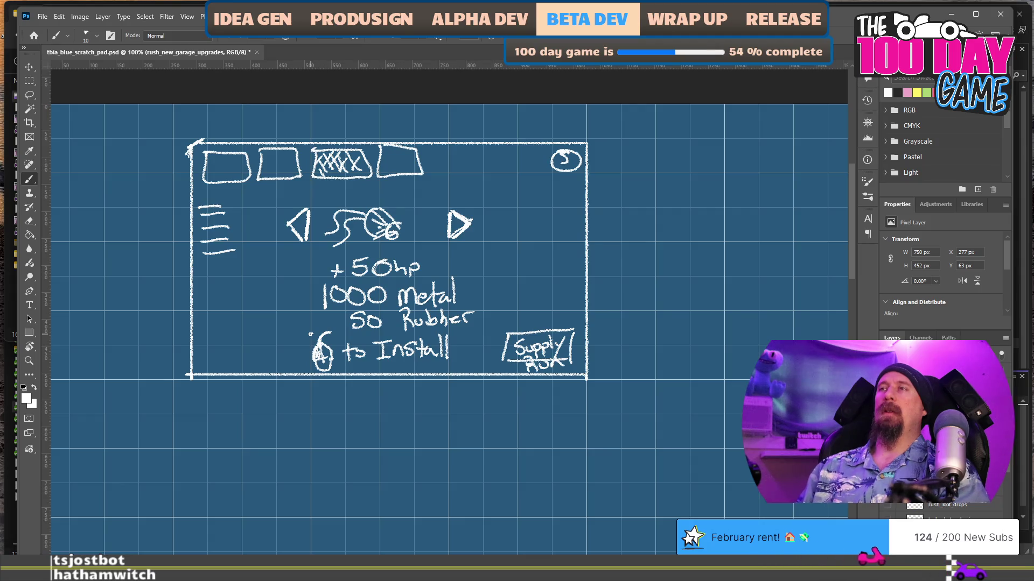
pyautogui.moveTo(546, 264)
pyautogui.mouseDown()
pyautogui.moveTo(305, 259)
pyautogui.moveTo(289, 267)
pyautogui.mouseUp()
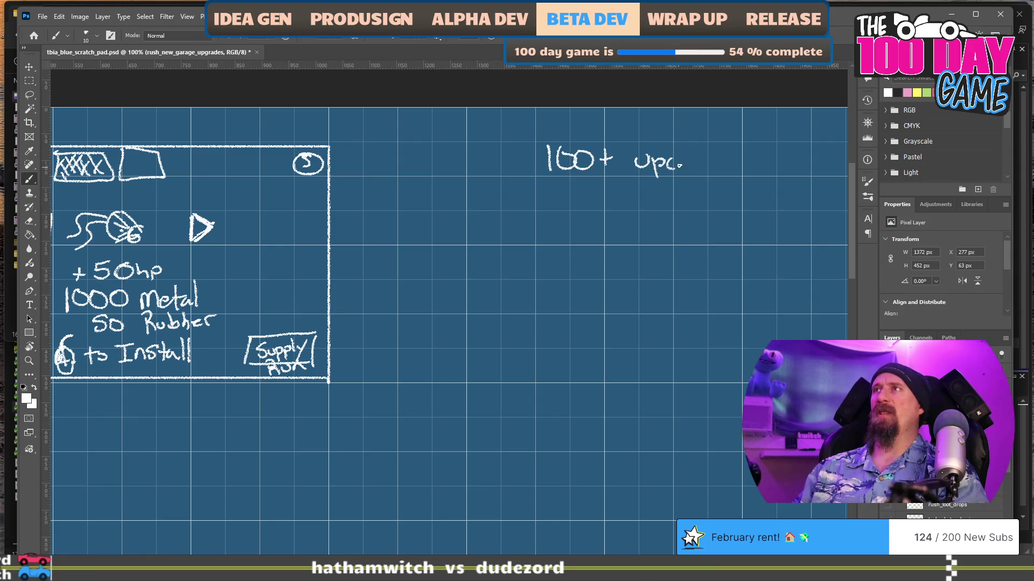
# Finish '100+ upgrades', write +5 beside the small box, and add a > mark before it.
pyautogui.moveTo(698, 159); pyautogui.dragTo(719, 161)
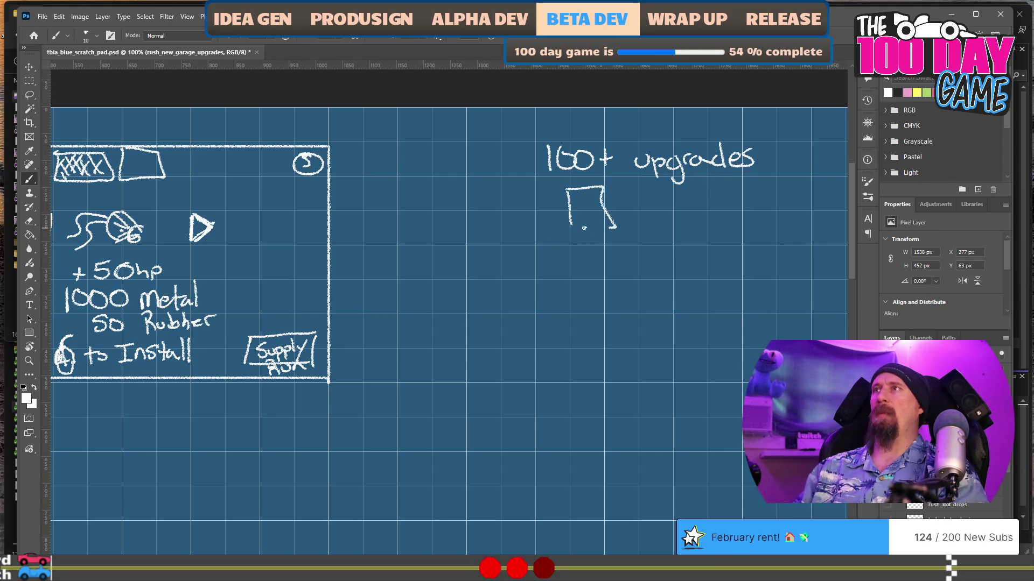
pyautogui.moveTo(624, 200); pyautogui.dragTo(641, 198)
pyautogui.moveTo(659, 185)
pyautogui.mouseDown()
pyautogui.moveTo(661, 201)
pyautogui.moveTo(691, 194)
pyautogui.mouseUp()
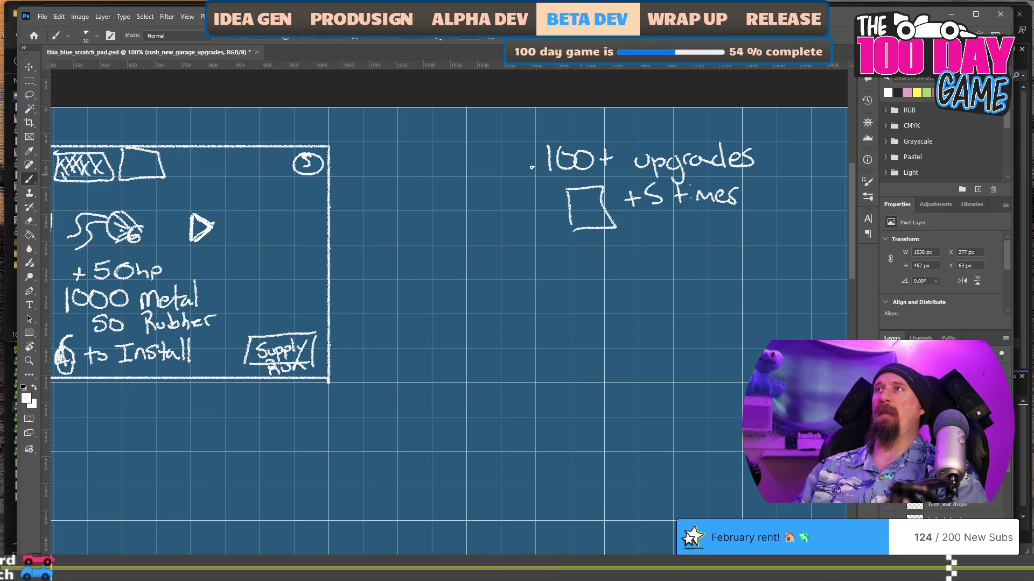
pyautogui.moveTo(507, 145); pyautogui.dragTo(511, 168)
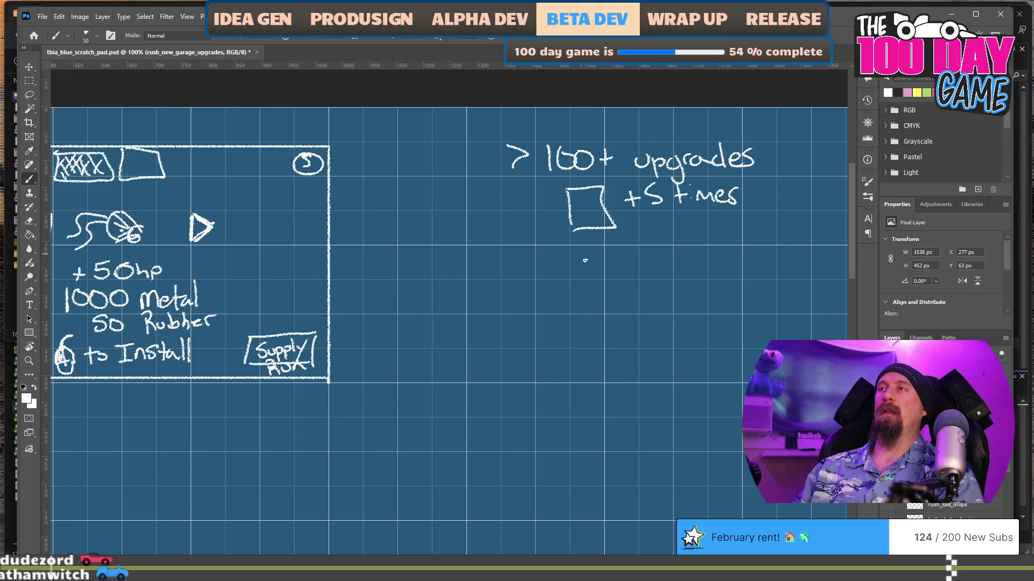
# Write 300 above the upgrade notes, outline them, and add '15 races' below.
pyautogui.moveTo(536, 115); pyautogui.dragTo(537, 141)
pyautogui.moveTo(560, 121); pyautogui.dragTo(570, 122)
pyautogui.scroll(-2, 581, 291)
pyautogui.moveTo(540, 312)
pyautogui.mouseDown()
pyautogui.moveTo(468, 269)
pyautogui.moveTo(509, 276)
pyautogui.moveTo(533, 266)
pyautogui.moveTo(539, 278)
pyautogui.mouseUp()
pyautogui.moveTo(553, 263); pyautogui.dragTo(543, 278)
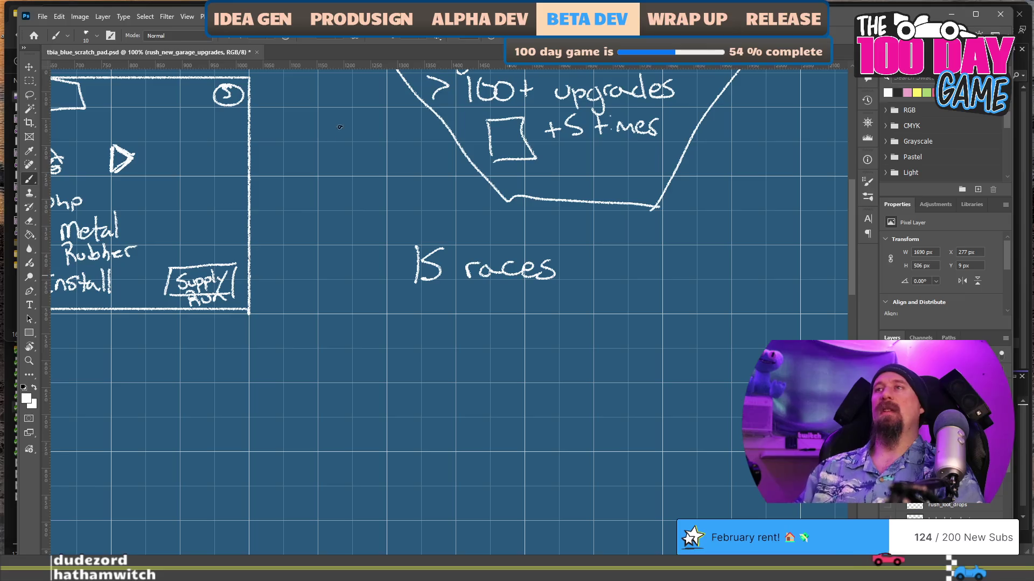
pyautogui.scroll(-1, 445, 377)
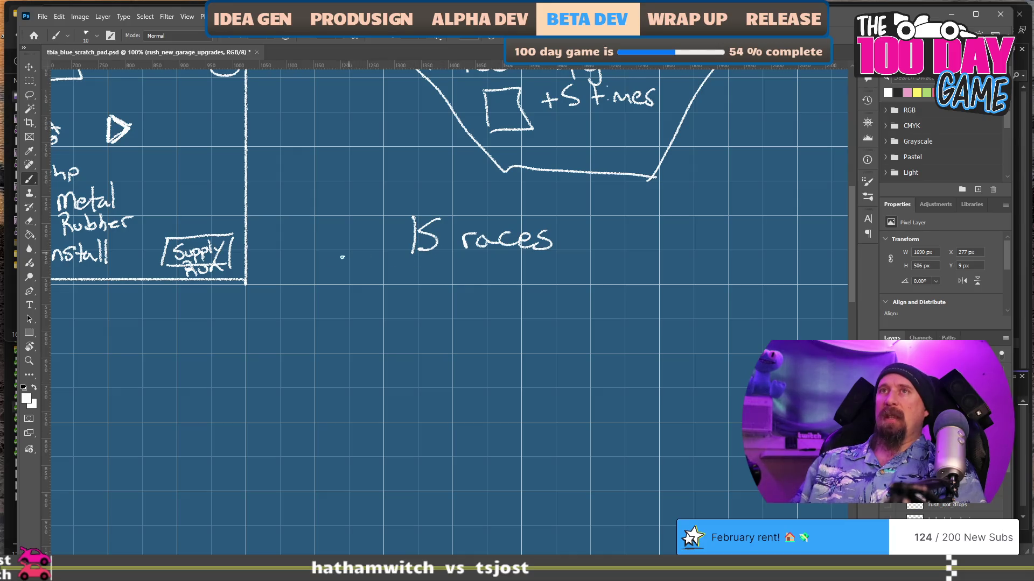
pyautogui.hscroll(-5, 345, 256)
pyautogui.scroll(1, 377, 242)
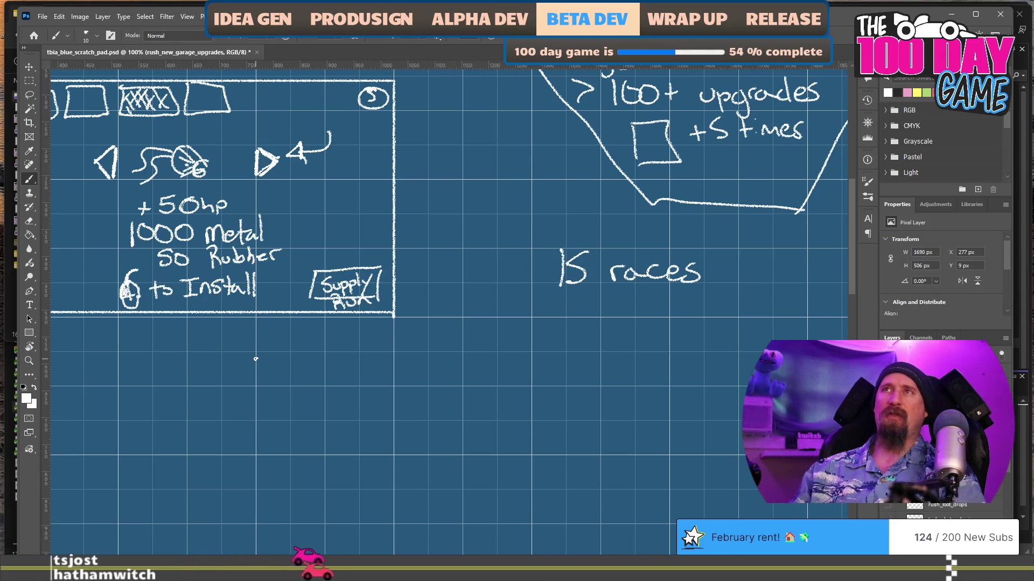
pyautogui.hotkey('ctrl', 'z')
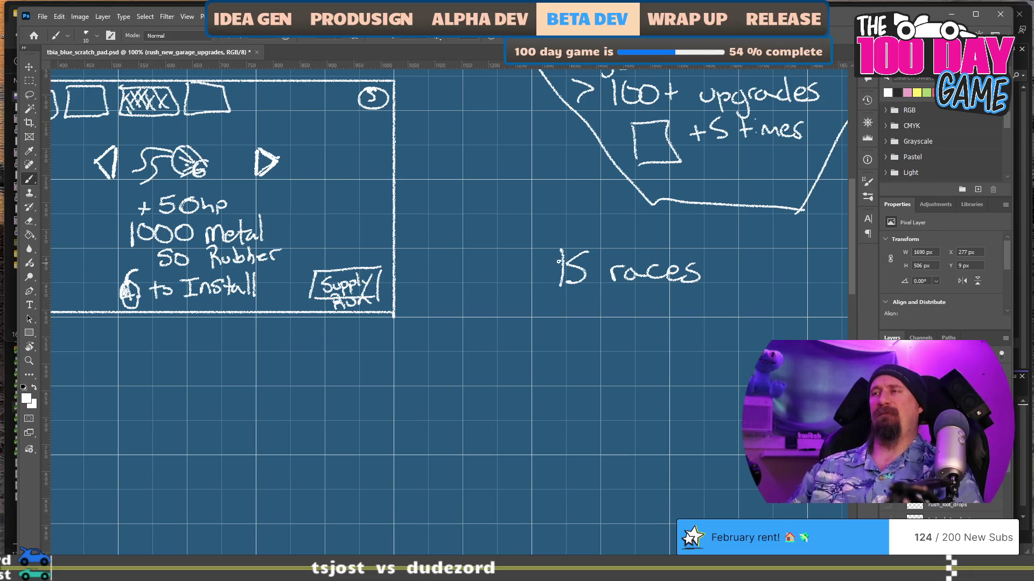
pyautogui.moveTo(518, 312); pyautogui.dragTo(486, 302)
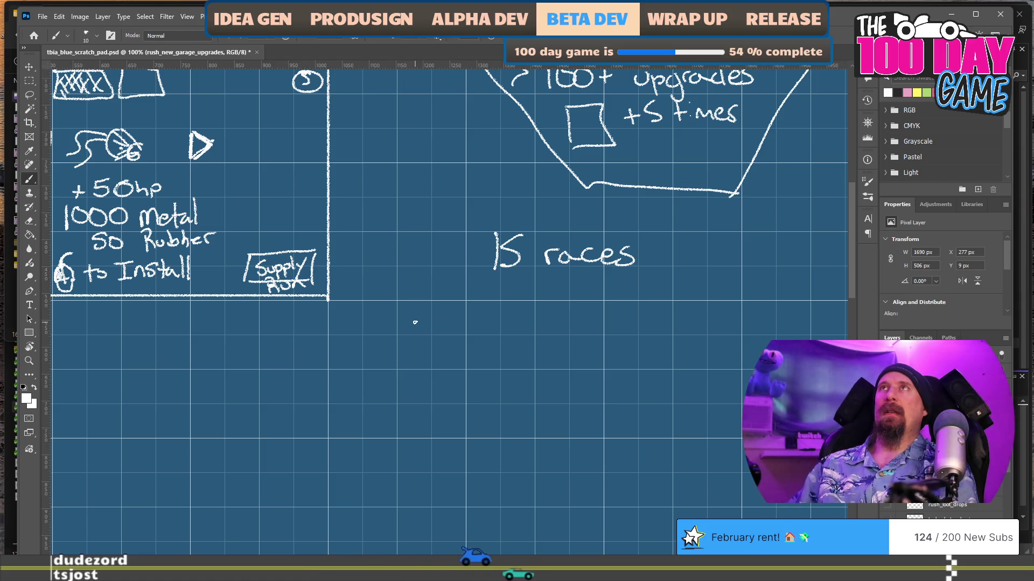
pyautogui.hscroll(3, 545, 293)
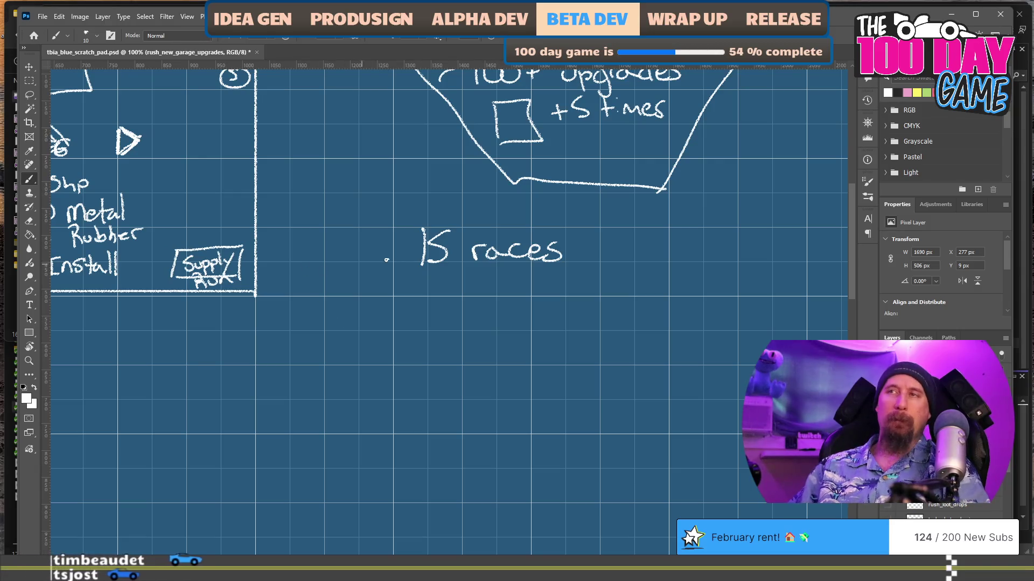
pyautogui.press('e')
pyautogui.moveTo(422, 219); pyautogui.dragTo(418, 253)
pyautogui.press('b')
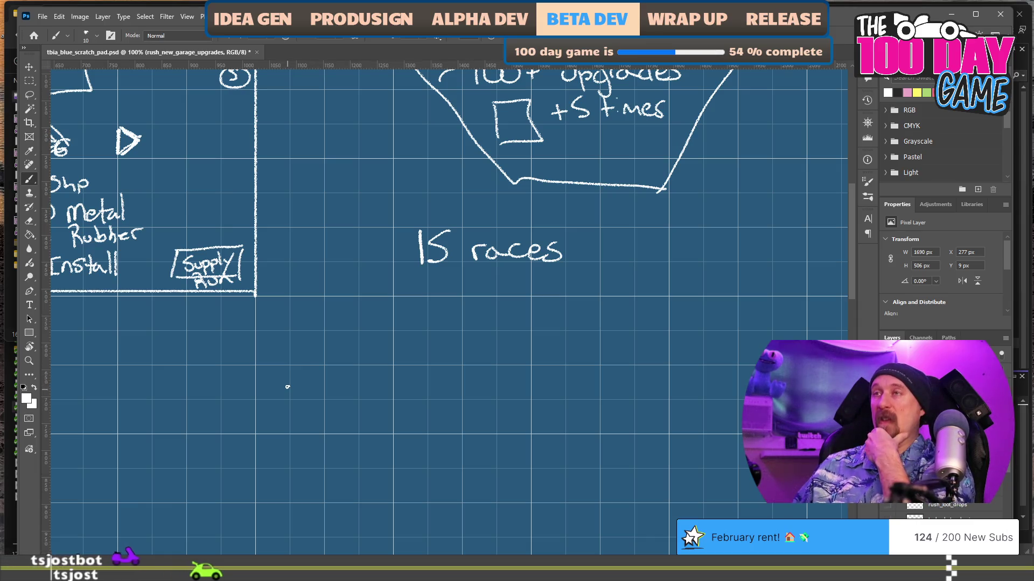
pyautogui.moveTo(535, 354); pyautogui.dragTo(665, 374)
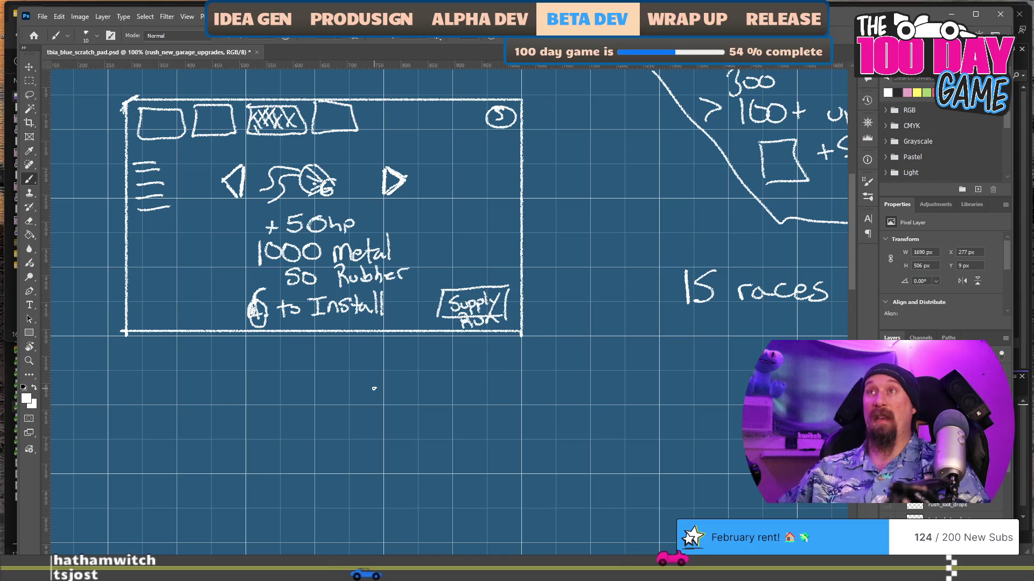
pyautogui.hotkey('alt', 'Tab')
pyautogui.hotkey('alt', 'Tab')
pyautogui.hotkey('alt', 'Tab')
pyautogui.hotkey('alt', 'Tab')
# Launch the game build from Visual Studio with F5 and continue past its title screen.
pyautogui.click(411, 242)
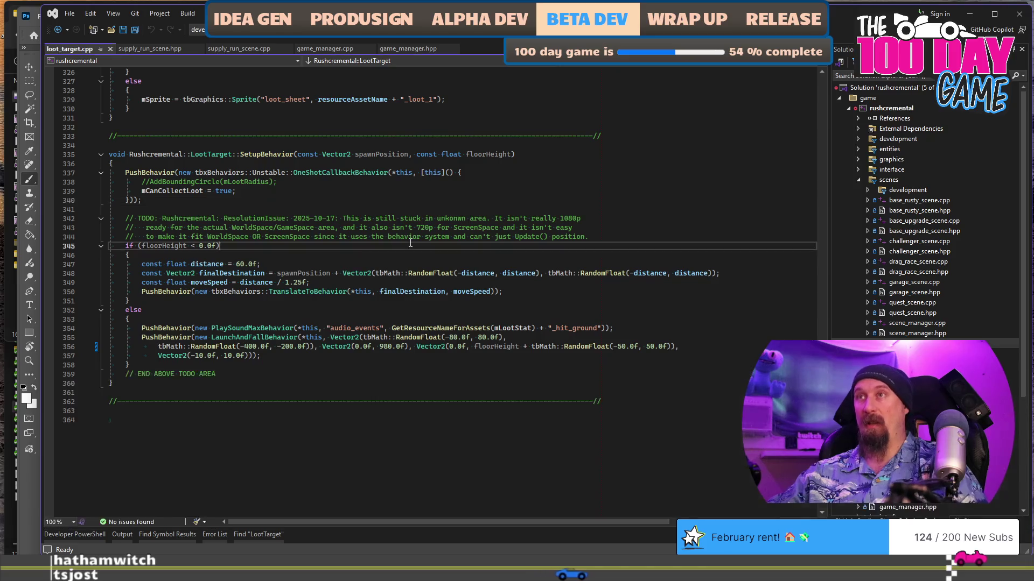
pyautogui.press('F5')
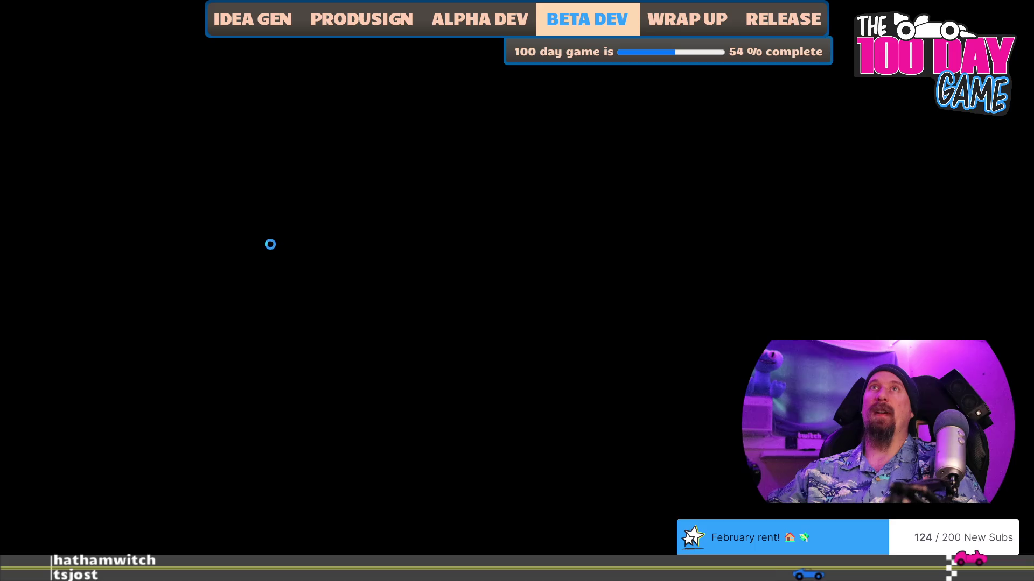
pyautogui.click(295, 370)
# Pan the garage upgrade tree and max out the Fuel Filter and Grip upgrades, leaving 7.76k.
pyautogui.moveTo(311, 458)
pyautogui.mouseDown()
pyautogui.moveTo(553, 265)
pyautogui.moveTo(646, 85)
pyautogui.moveTo(664, 245)
pyautogui.moveTo(659, 350)
pyautogui.moveTo(645, 392)
pyautogui.mouseUp()
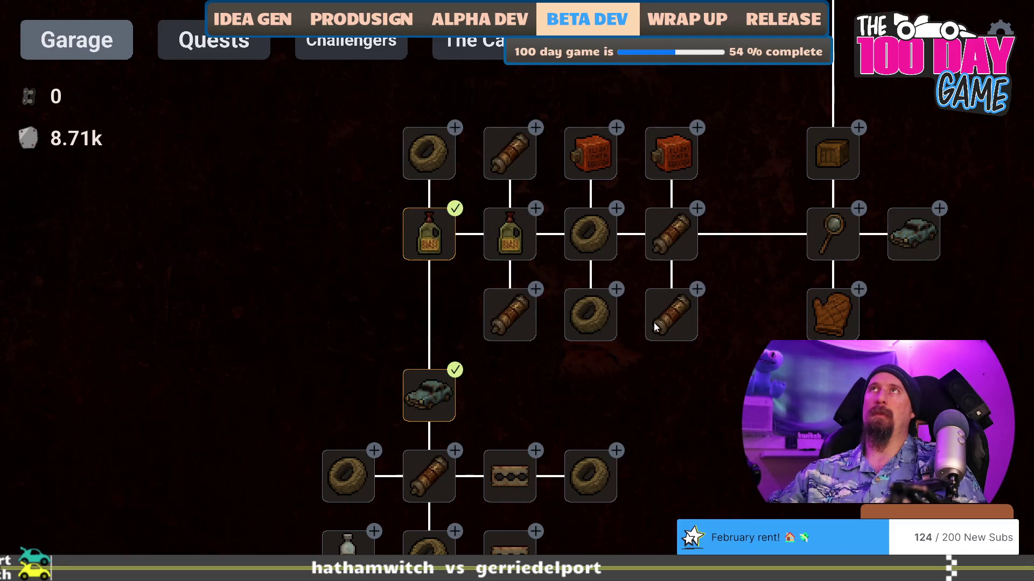
pyautogui.moveTo(671, 373); pyautogui.dragTo(683, 272)
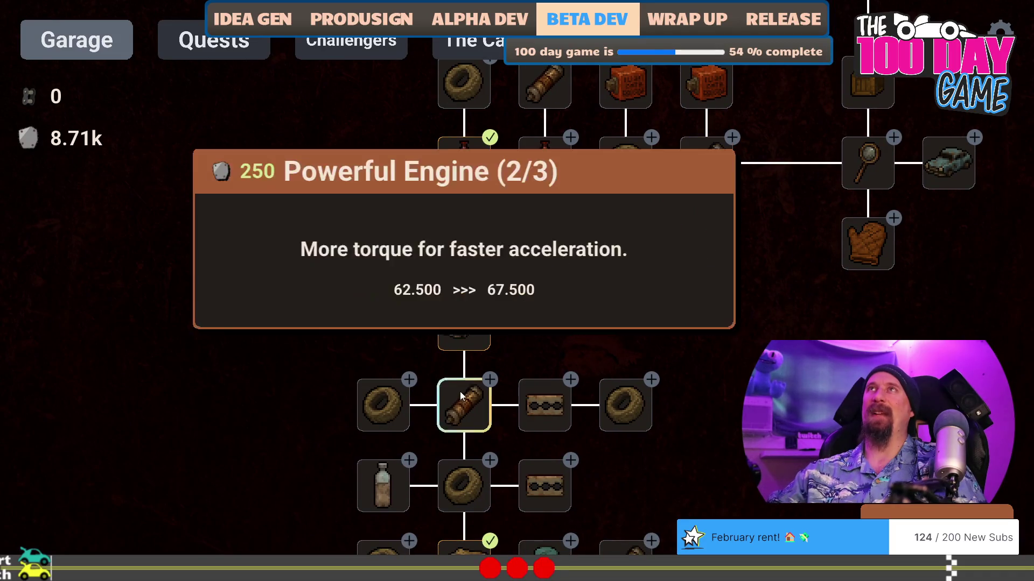
pyautogui.scroll(-4, 732, 353)
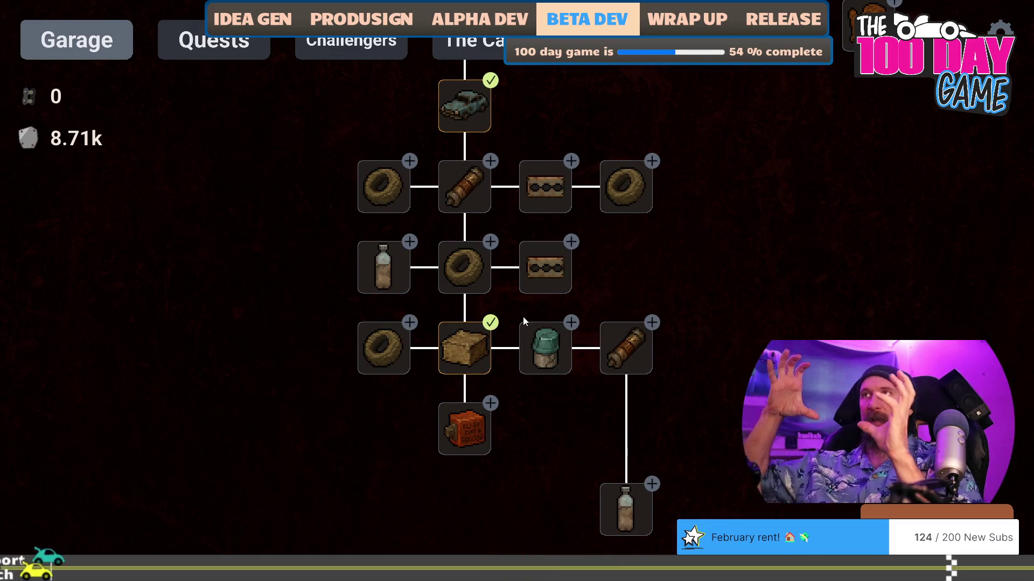
pyautogui.moveTo(715, 203)
pyautogui.mouseDown()
pyautogui.moveTo(606, 402)
pyautogui.moveTo(537, 496)
pyautogui.mouseUp()
pyautogui.click(536, 234)
pyautogui.click(535, 234)
pyautogui.click(536, 234)
pyautogui.click(459, 237)
pyautogui.click(459, 237)
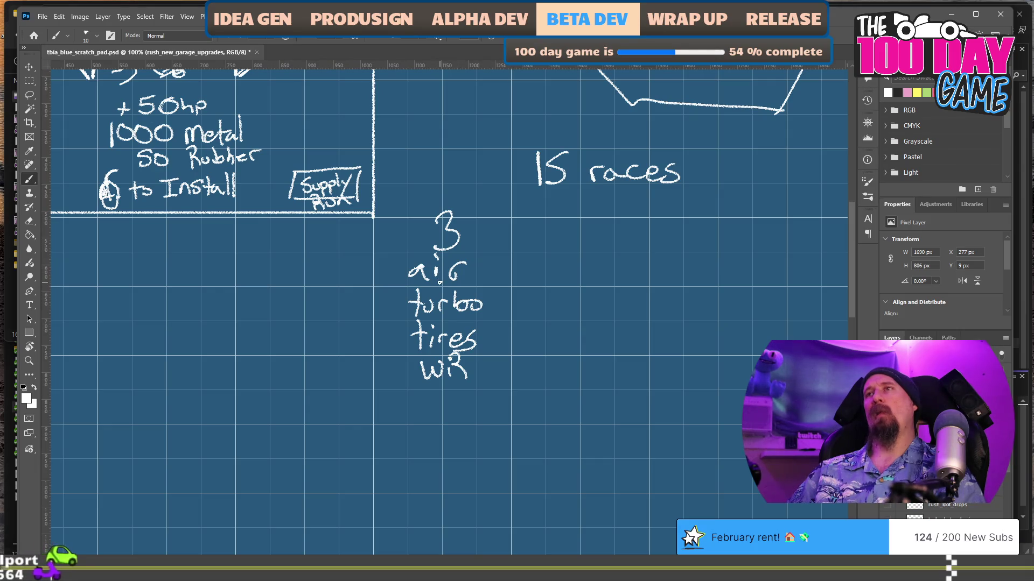
# Erase the word under the 3 and write 'in/ex' in its place.
pyautogui.press('e')
pyautogui.moveTo(465, 271); pyautogui.dragTo(411, 270)
pyautogui.press('b')
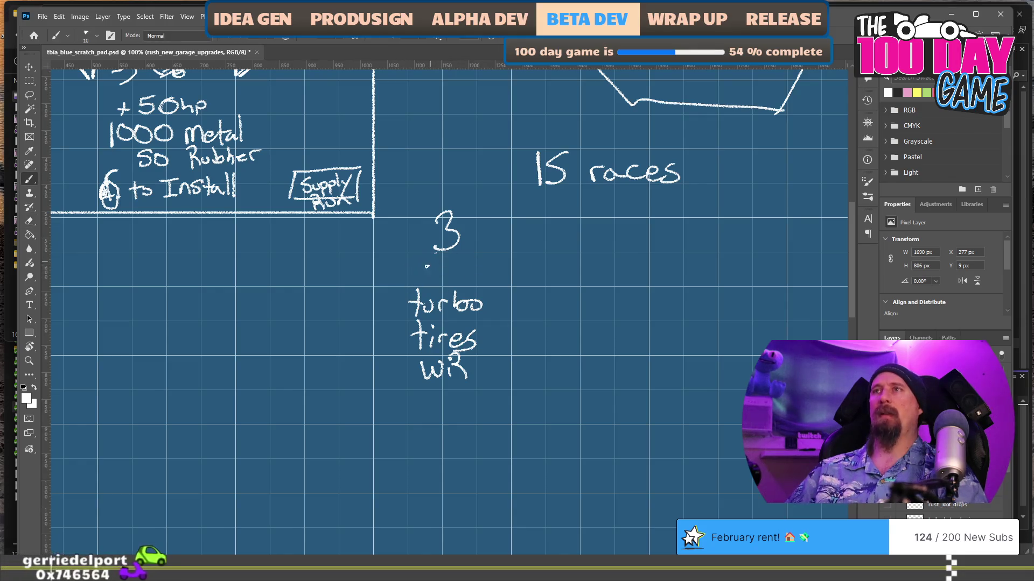
pyautogui.moveTo(411, 258)
pyautogui.mouseDown()
pyautogui.moveTo(429, 276)
pyautogui.moveTo(470, 278)
pyautogui.mouseUp()
pyautogui.moveTo(470, 263); pyautogui.dragTo(459, 278)
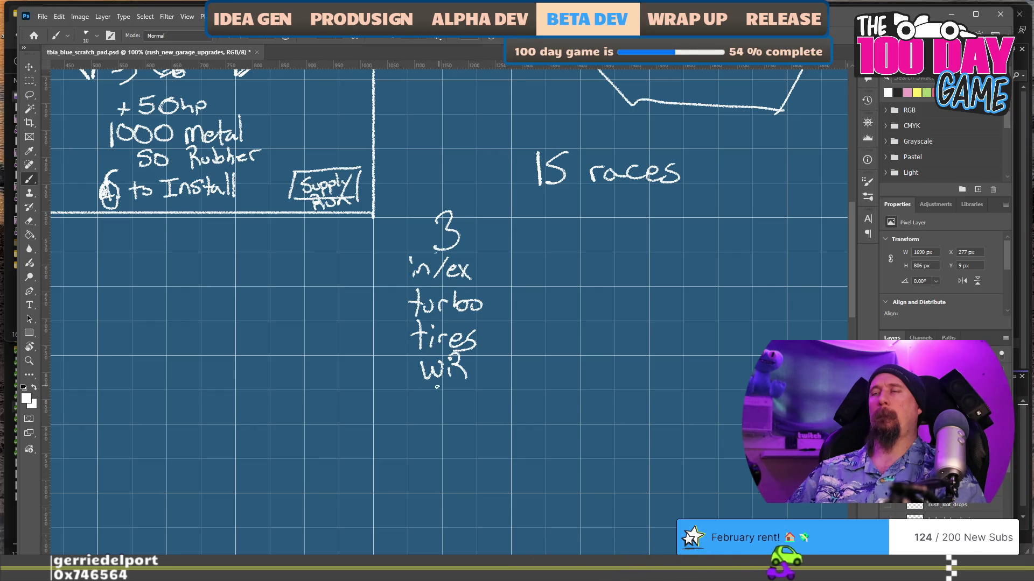
# Add 'aero' below wiR, fixing botched letters, and write an icons note left of the list.
pyautogui.moveTo(425, 401)
pyautogui.mouseDown()
pyautogui.moveTo(414, 405)
pyautogui.moveTo(433, 403)
pyautogui.mouseUp()
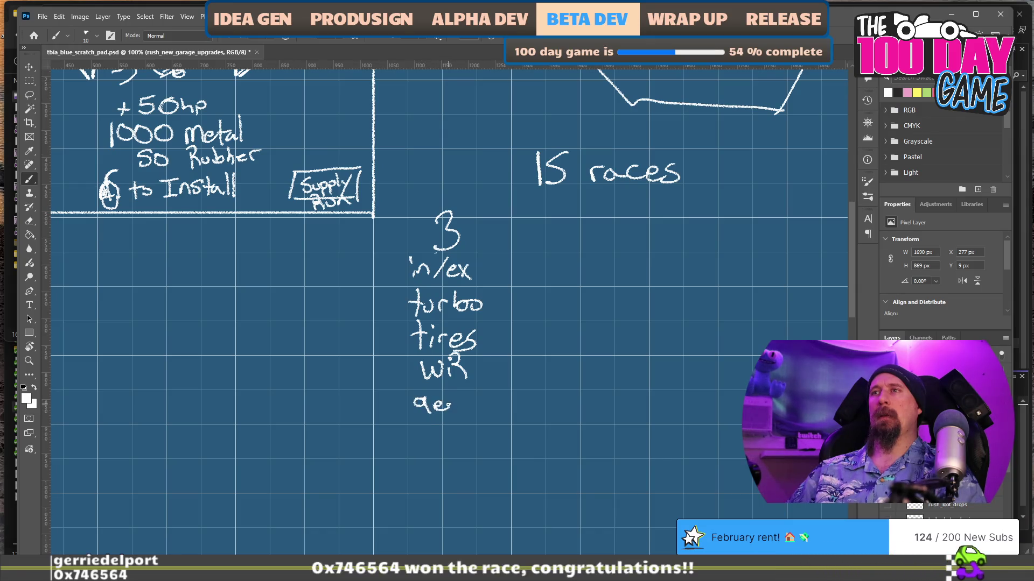
pyautogui.press('e')
pyautogui.moveTo(427, 404); pyautogui.dragTo(459, 410)
pyautogui.press('b')
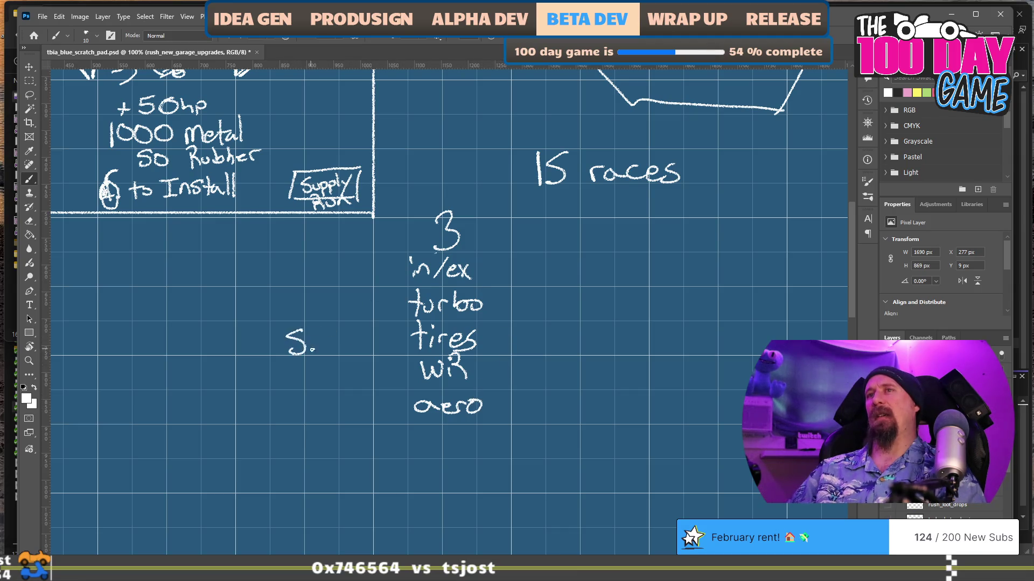
pyautogui.moveTo(321, 345); pyautogui.dragTo(334, 350)
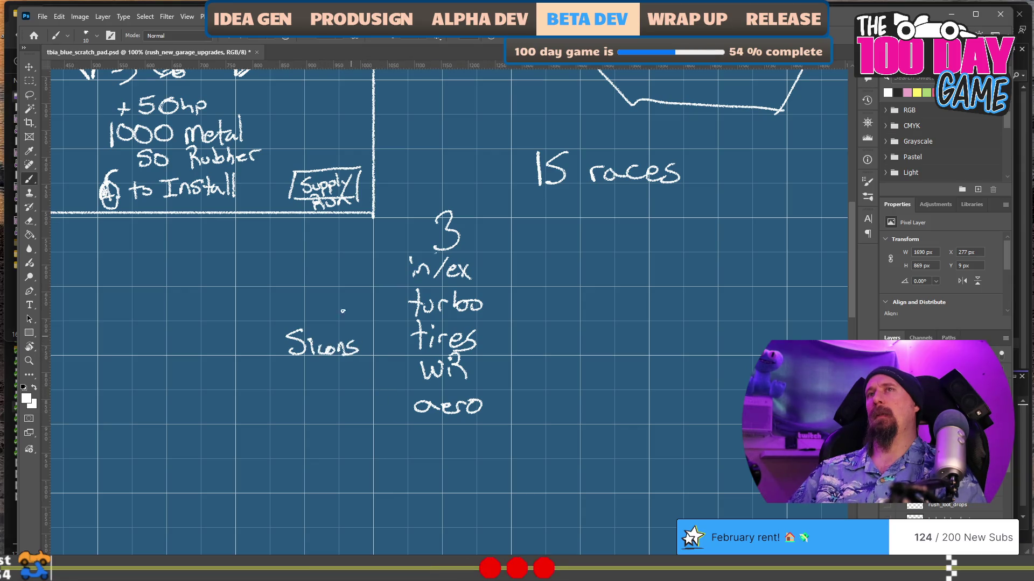
# Pan onto empty grid right of the list and draw a new frame's left and top edges.
pyautogui.moveTo(295, 286); pyautogui.dragTo(457, 376)
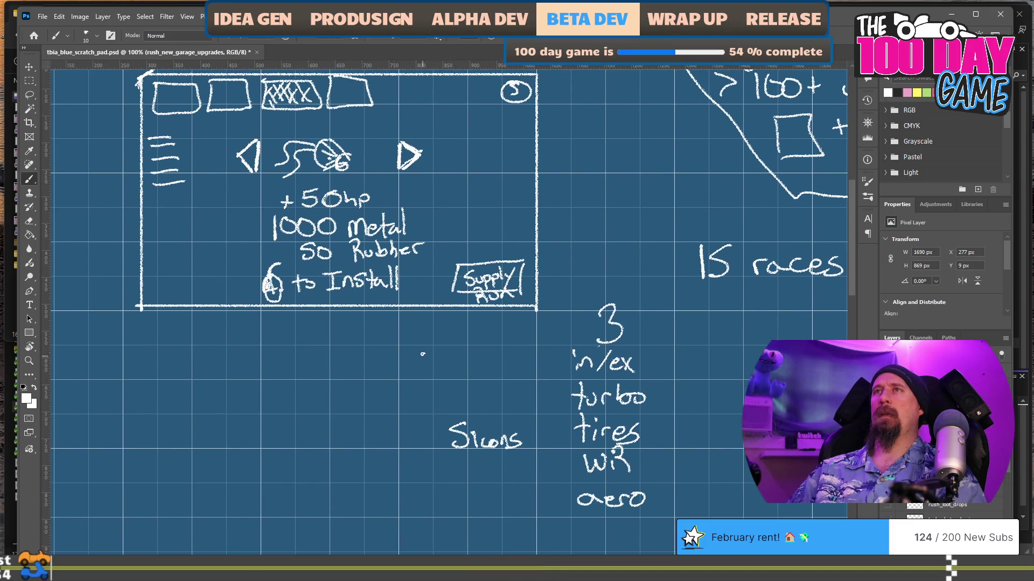
pyautogui.moveTo(427, 477); pyautogui.dragTo(354, 313)
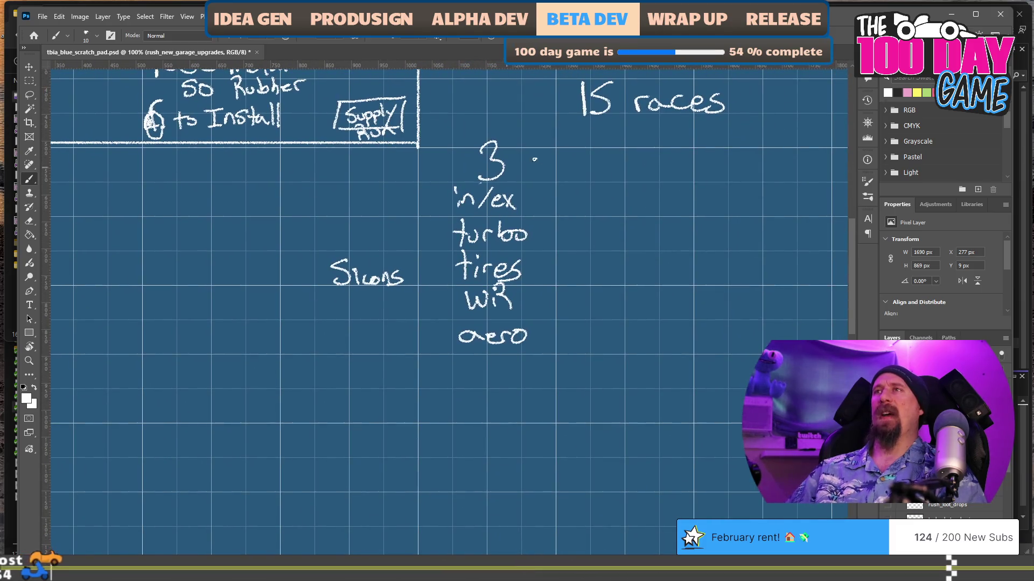
pyautogui.moveTo(553, 319); pyautogui.dragTo(382, 296)
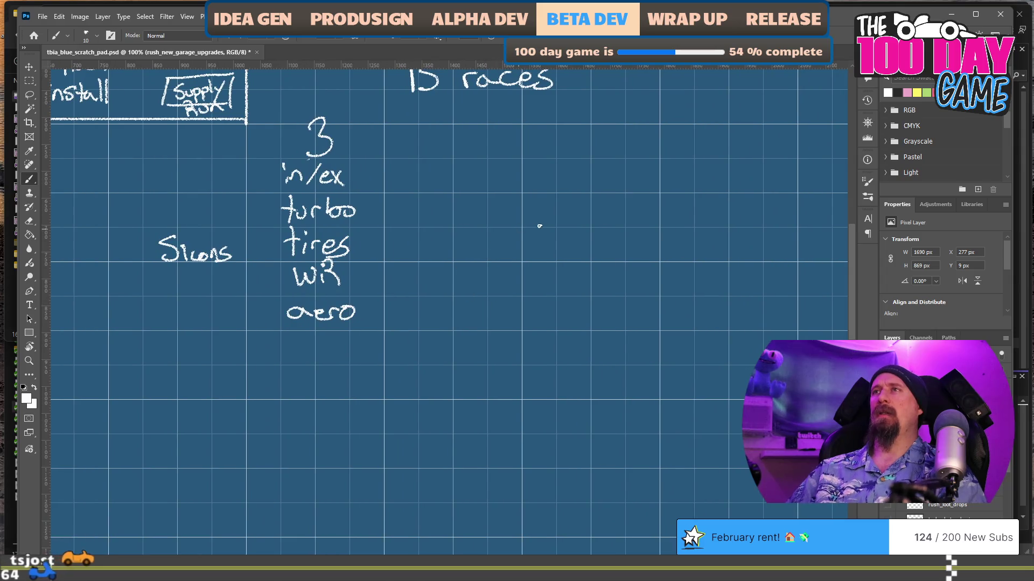
pyautogui.moveTo(592, 342); pyautogui.dragTo(520, 327)
pyautogui.moveTo(447, 125); pyautogui.dragTo(448, 375)
pyautogui.moveTo(448, 128)
pyautogui.mouseDown()
pyautogui.moveTo(801, 141)
pyautogui.moveTo(831, 131)
pyautogui.moveTo(832, 323)
pyautogui.mouseUp()
# Close the frame, then sketch a row of tab boxes, a circled 5, a bottom-right button box and a car.
pyautogui.moveTo(832, 373); pyautogui.dragTo(500, 373)
pyautogui.moveTo(590, 409); pyautogui.dragTo(483, 427)
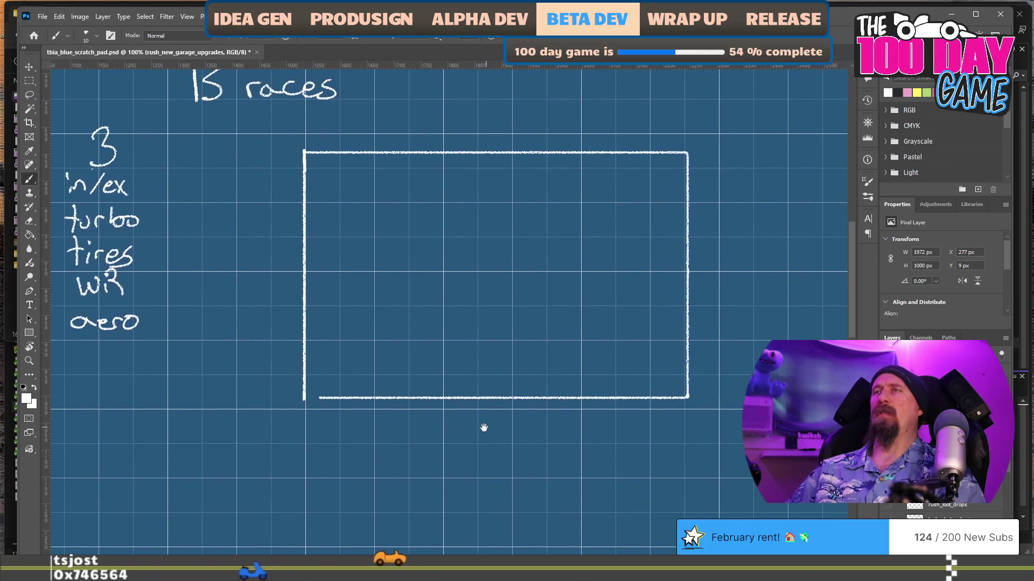
pyautogui.moveTo(321, 161)
pyautogui.mouseDown()
pyautogui.moveTo(350, 189)
pyautogui.moveTo(322, 161)
pyautogui.moveTo(383, 188)
pyautogui.moveTo(377, 162)
pyautogui.moveTo(419, 189)
pyautogui.moveTo(449, 159)
pyautogui.moveTo(432, 161)
pyautogui.moveTo(509, 160)
pyautogui.moveTo(474, 162)
pyautogui.mouseUp()
pyautogui.moveTo(655, 164); pyautogui.dragTo(659, 185)
pyautogui.moveTo(607, 356)
pyautogui.mouseDown()
pyautogui.moveTo(606, 392)
pyautogui.moveTo(669, 387)
pyautogui.mouseUp()
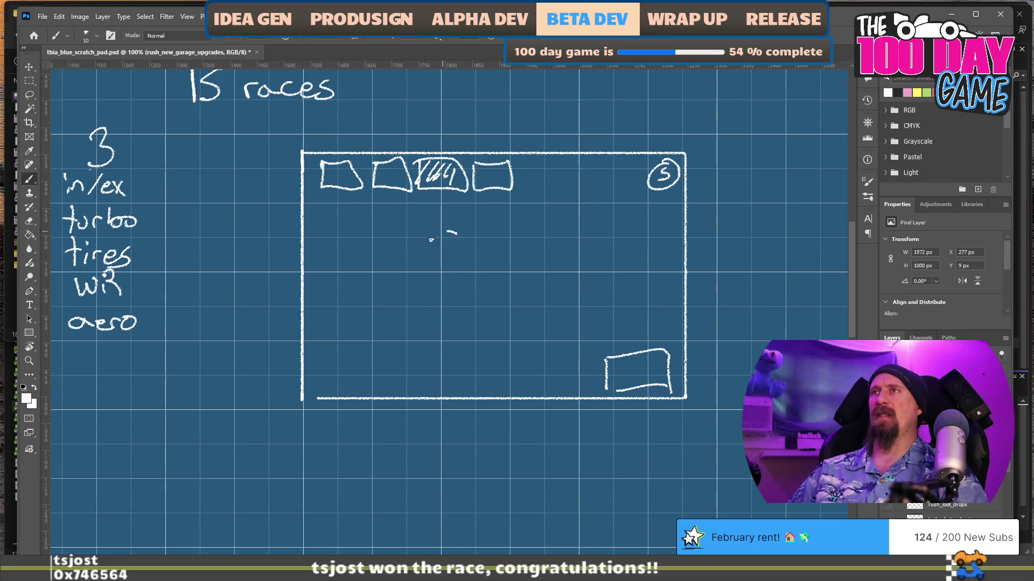
pyautogui.moveTo(517, 233); pyautogui.dragTo(523, 230)
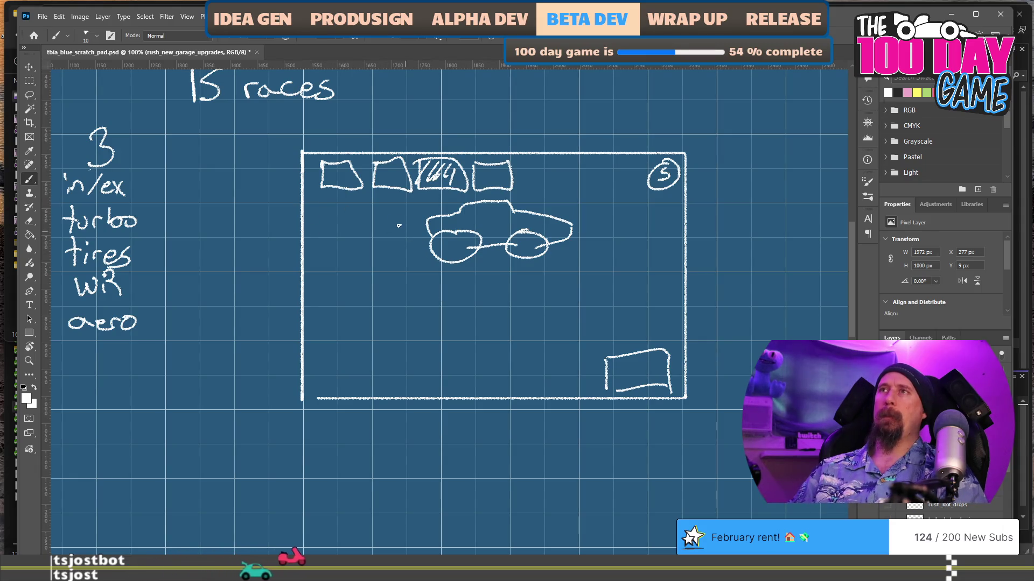
# Draw a left arrow and a right arrow on either side of the car, tidying with the eraser.
pyautogui.moveTo(407, 231); pyautogui.dragTo(412, 224)
pyautogui.press('e')
pyautogui.press('b')
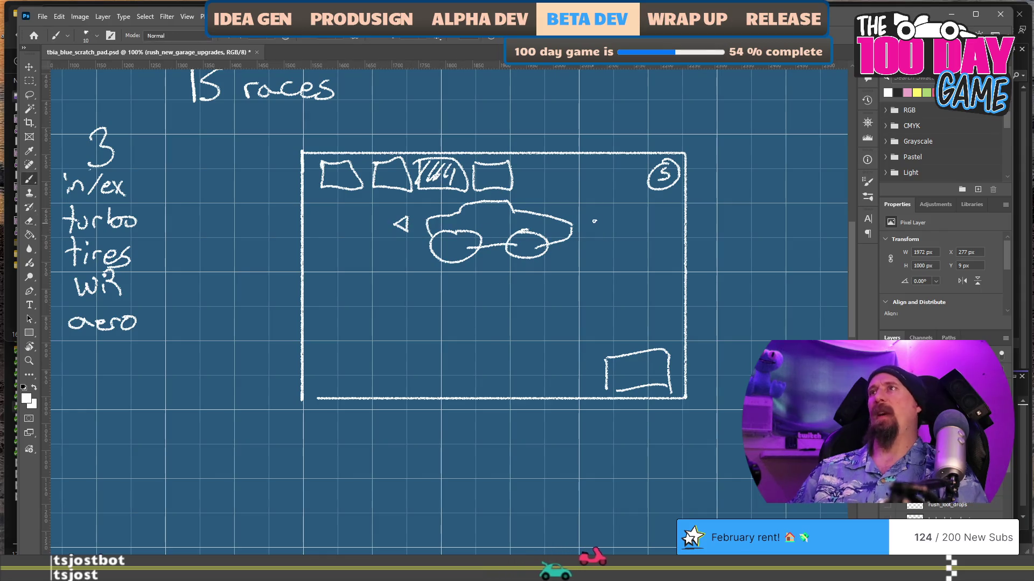
pyautogui.moveTo(587, 230)
pyautogui.mouseDown()
pyautogui.moveTo(587, 216)
pyautogui.moveTo(587, 232)
pyautogui.mouseUp()
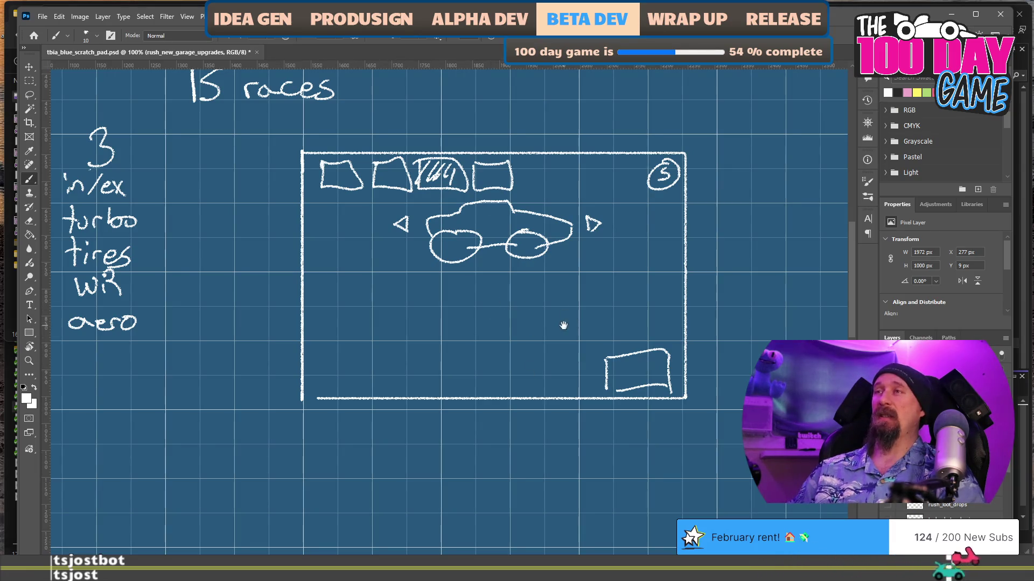
# Switch back to white and start a large list box below the car with its left and bottom edges.
pyautogui.hscroll(3, 494, 303)
pyautogui.scroll(1, 494, 302)
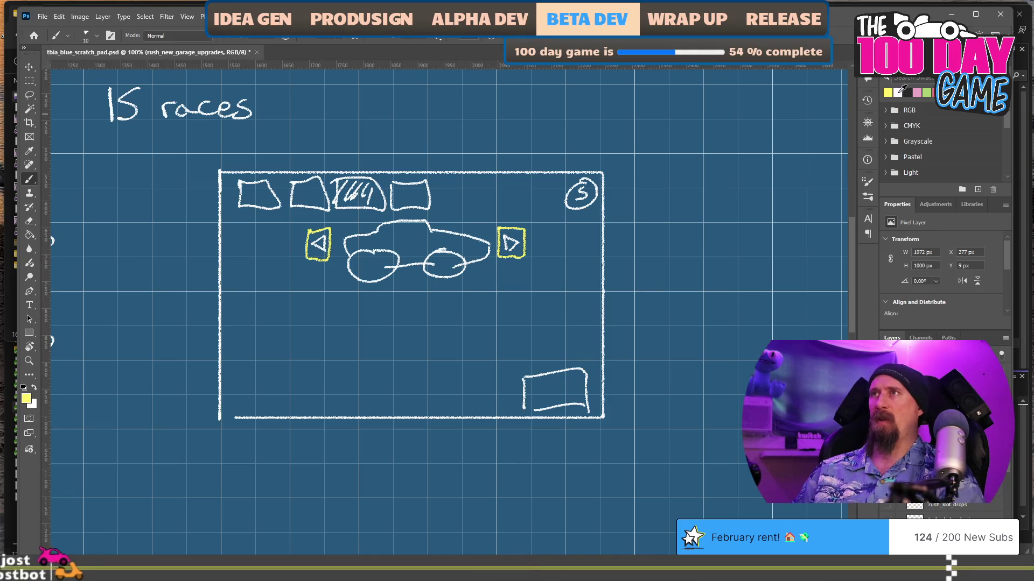
pyautogui.click(897, 92)
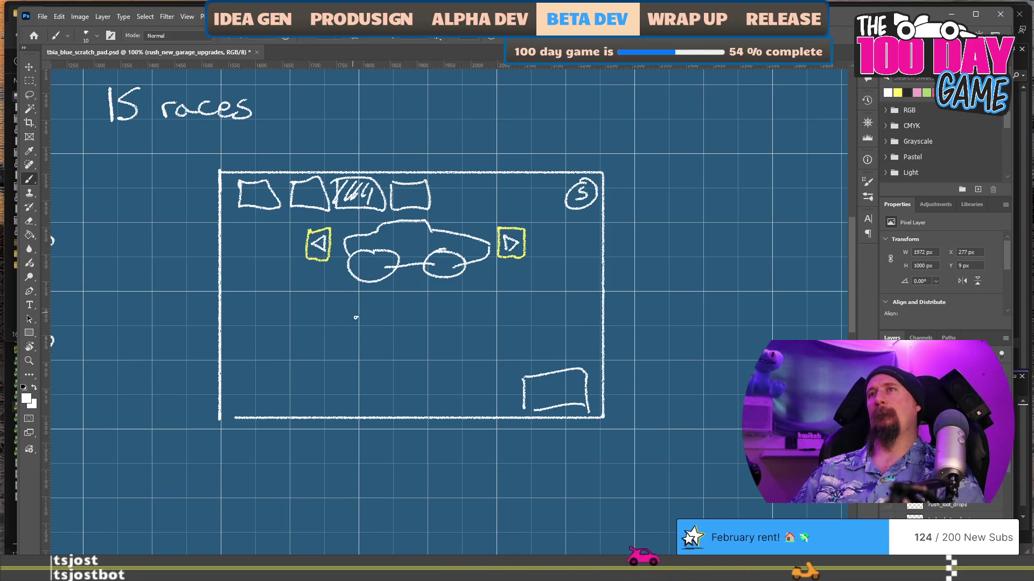
pyautogui.click(350, 305)
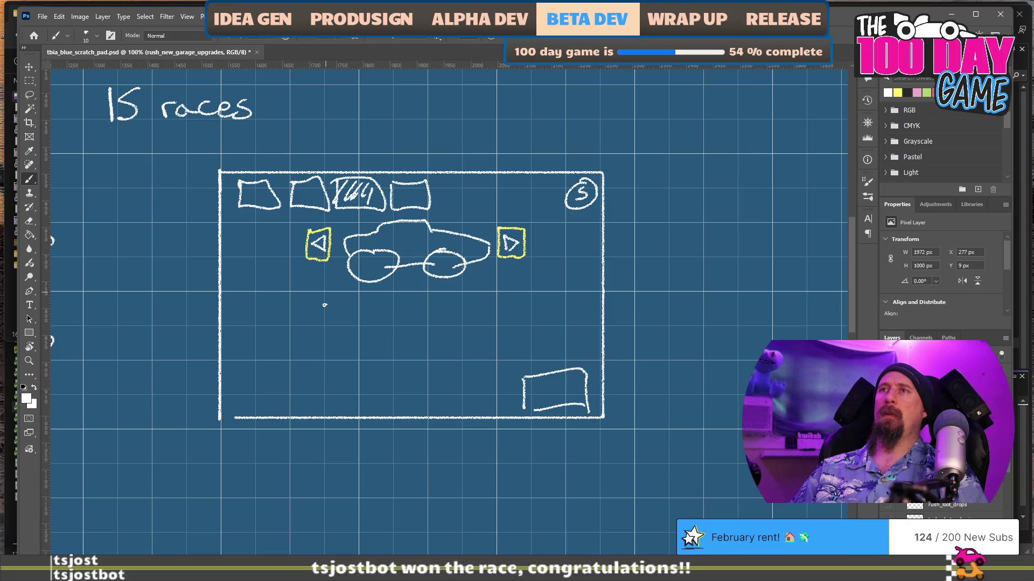
pyautogui.moveTo(326, 397); pyautogui.dragTo(435, 397)
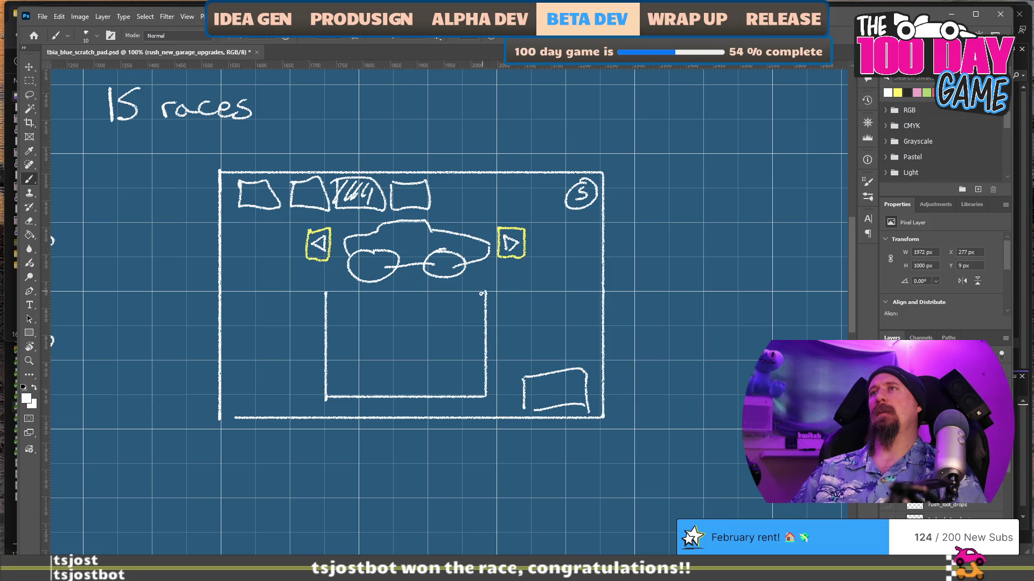
# Close the list box's top edge and rule two horizontal divider lines across it.
pyautogui.moveTo(481, 294); pyautogui.dragTo(444, 289)
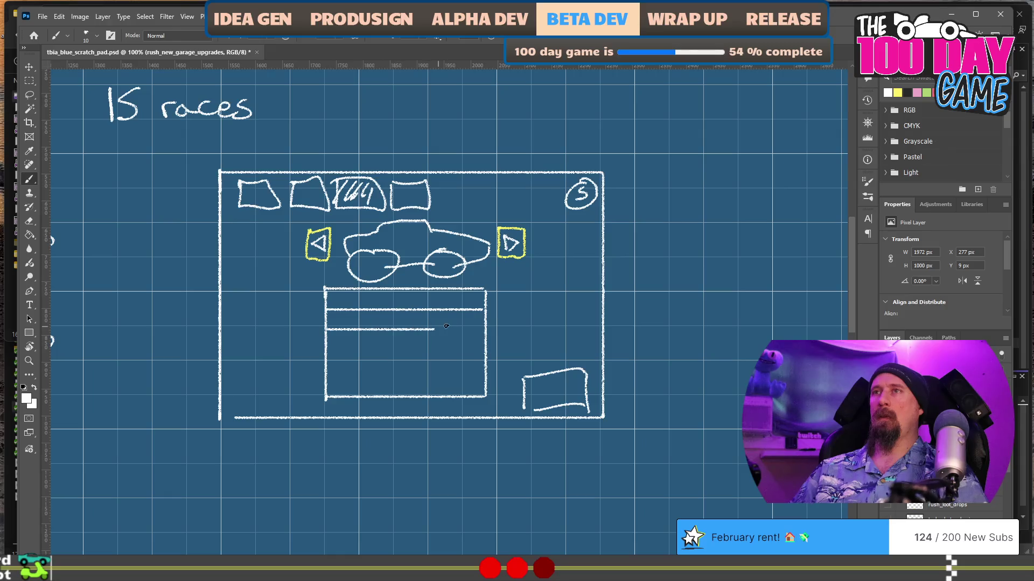
pyautogui.keyDown('shift'); pyautogui.click(339, 350); pyautogui.keyUp('shift')
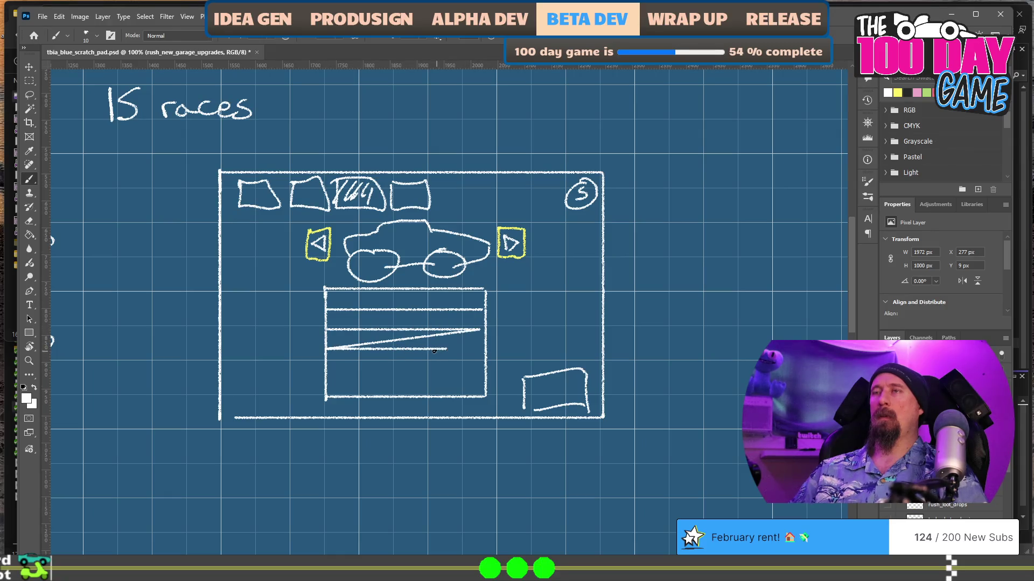
pyautogui.hotkey('ctrl', 'z')
pyautogui.hotkey('ctrl', 'z')
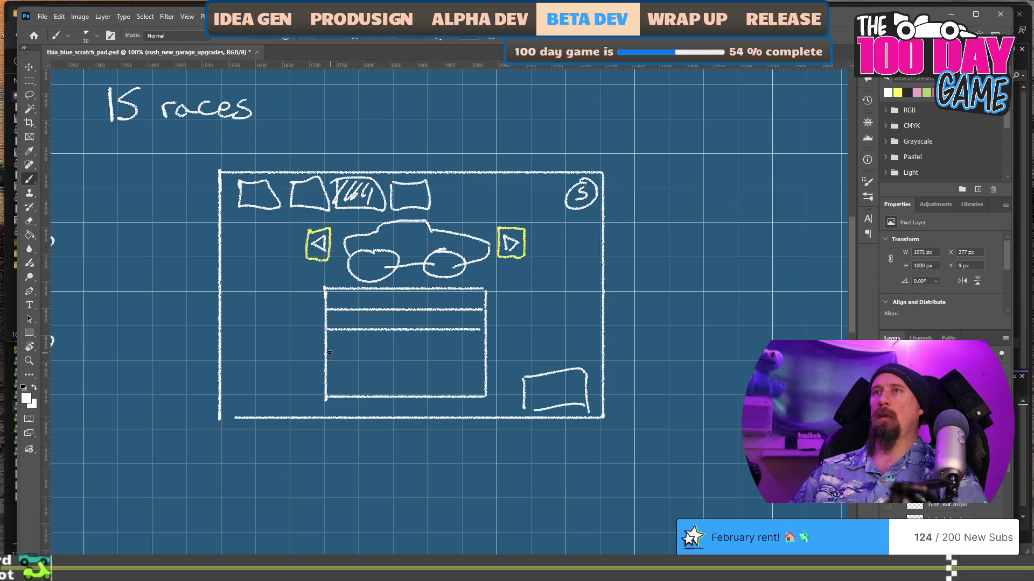
pyautogui.moveTo(328, 350); pyautogui.dragTo(483, 350)
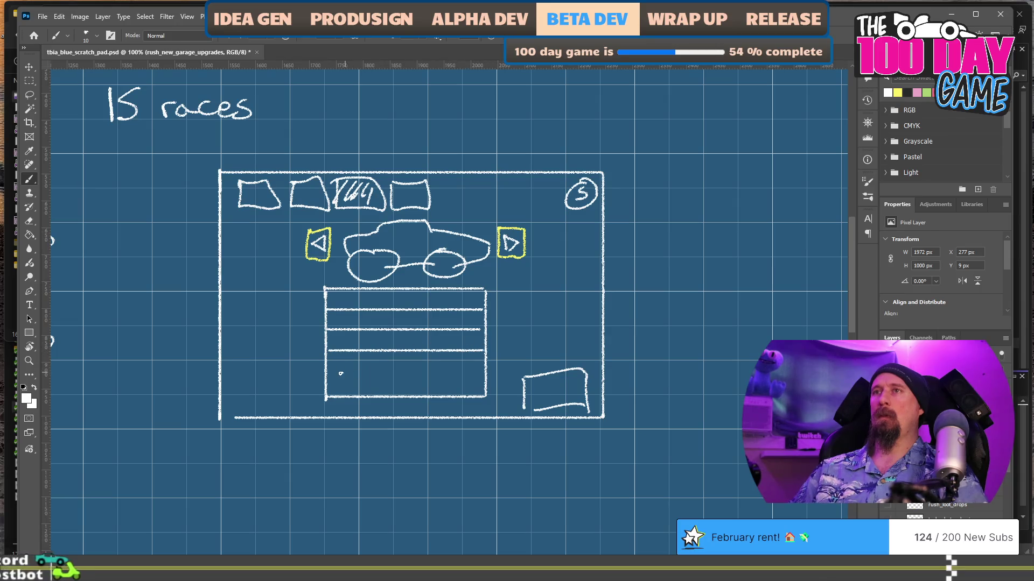
pyautogui.keyDown('shift'); pyautogui.click(329, 373); pyautogui.keyUp('shift')
pyautogui.hotkey('ctrl', 'z')
pyautogui.moveTo(326, 373); pyautogui.dragTo(484, 372)
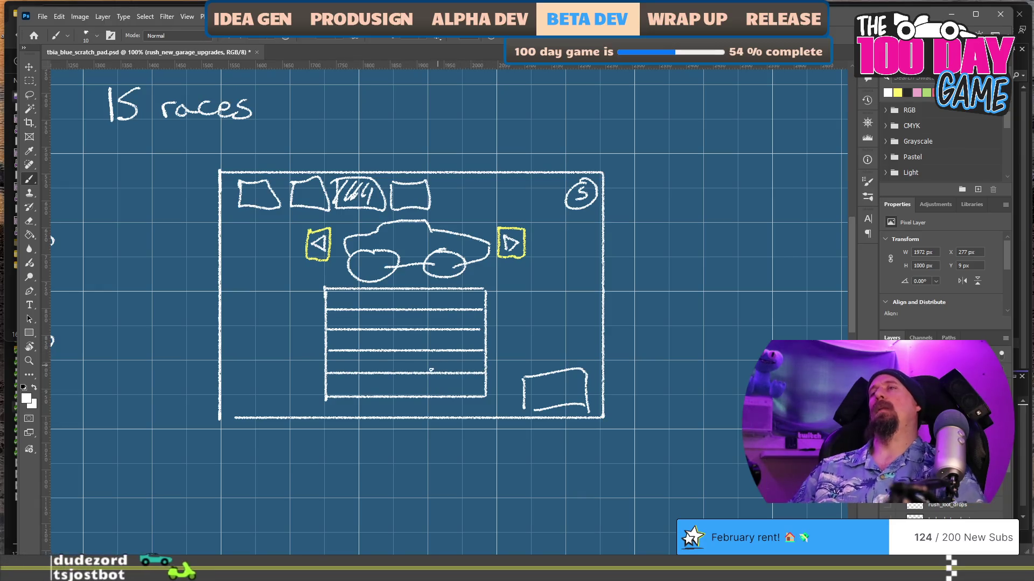
# Add a green checkmark boxed in yellow at the list's top-left, then return to white paint.
pyautogui.click(926, 92)
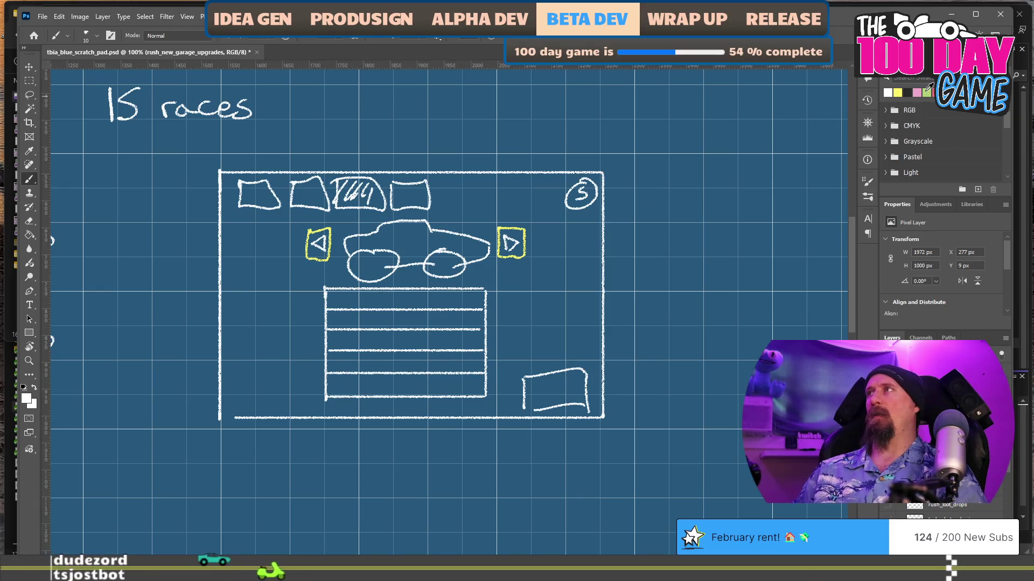
pyautogui.moveTo(329, 293); pyautogui.dragTo(344, 286)
pyautogui.click(908, 93)
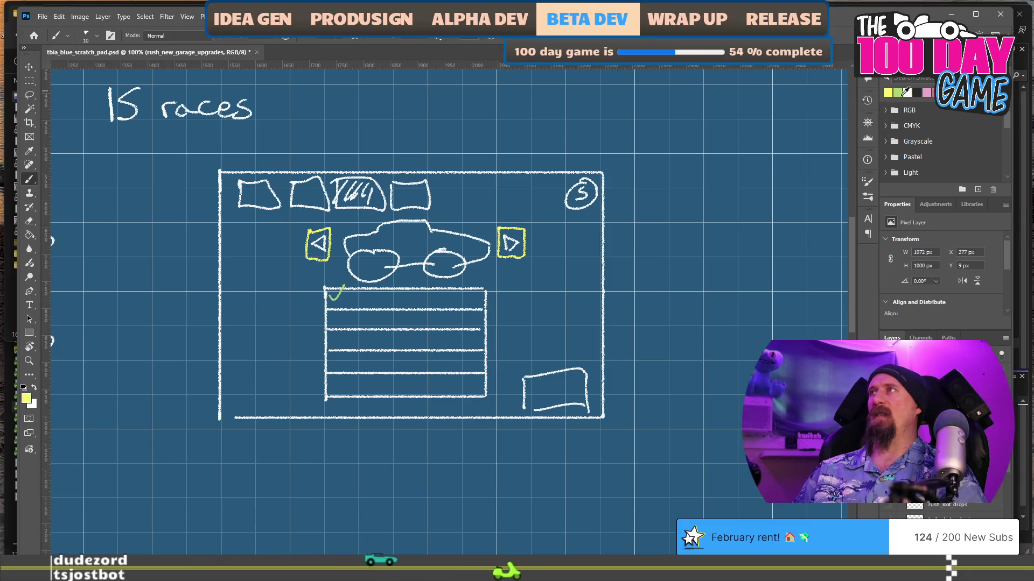
pyautogui.moveTo(326, 288)
pyautogui.mouseDown()
pyautogui.moveTo(349, 307)
pyautogui.moveTo(329, 285)
pyautogui.mouseUp()
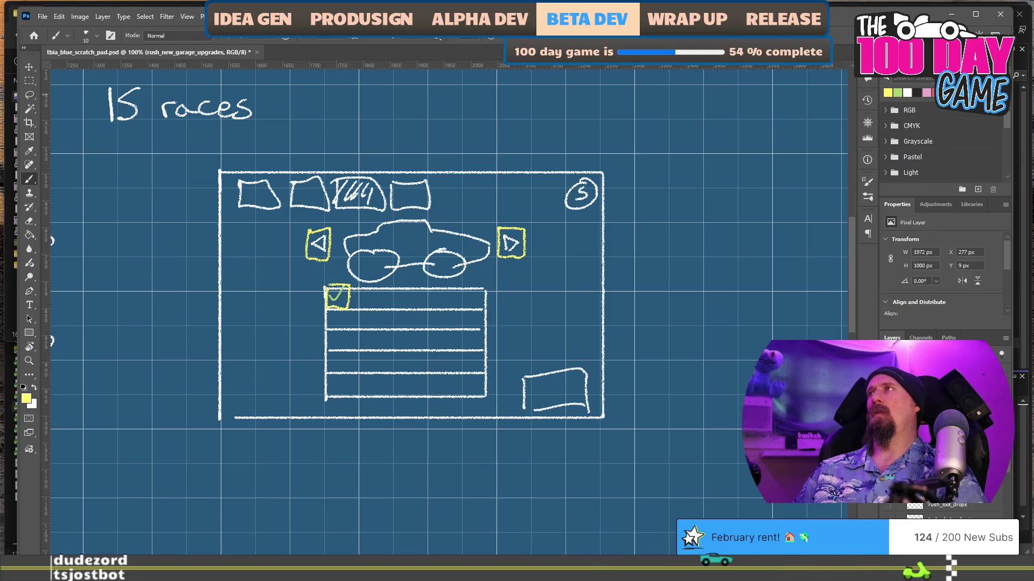
pyautogui.click(907, 92)
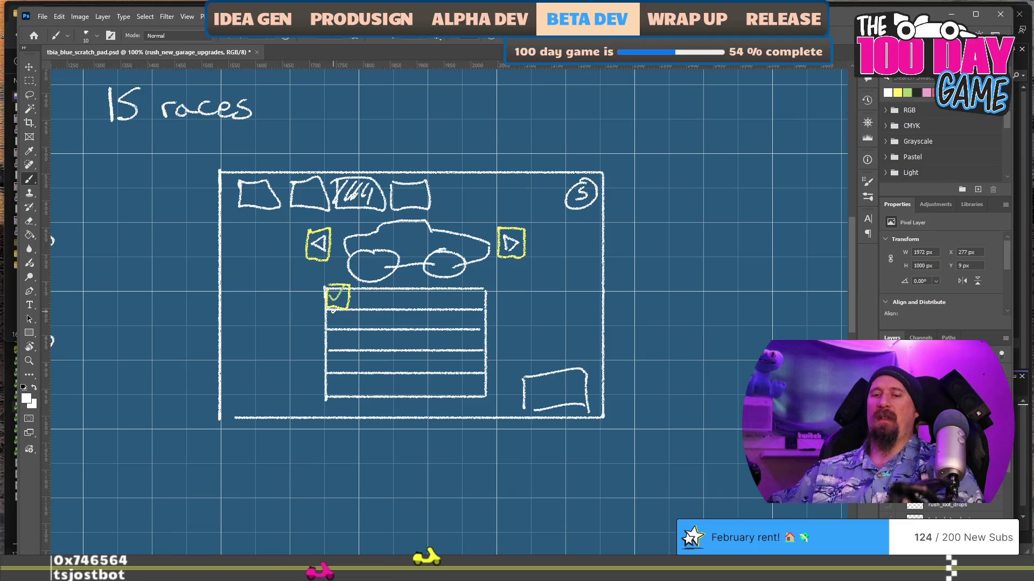
pyautogui.hotkey('alt', 'Tab')
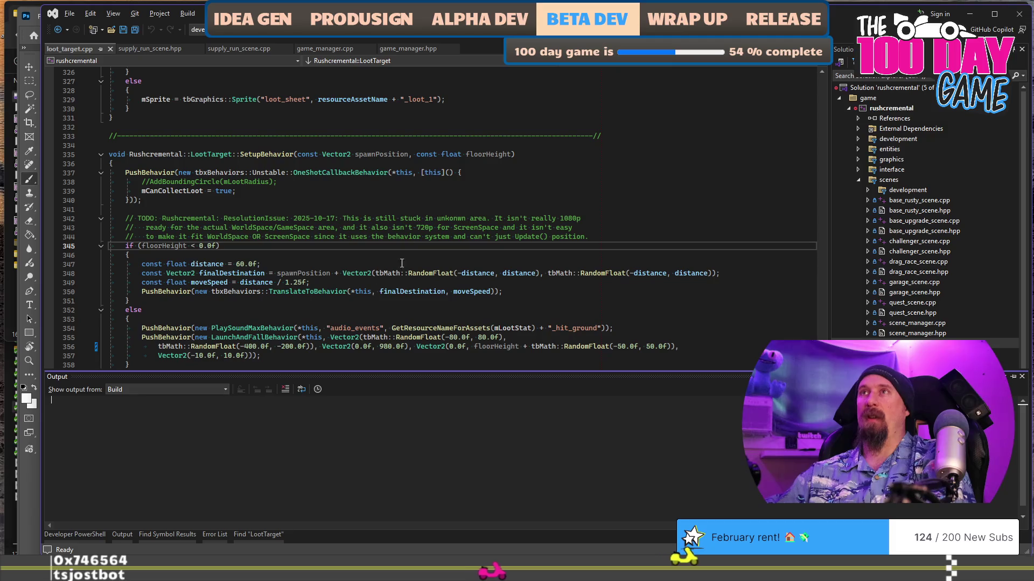
# Build and run the game with F5 and load Profile 1 into the garage.
pyautogui.press('F5')
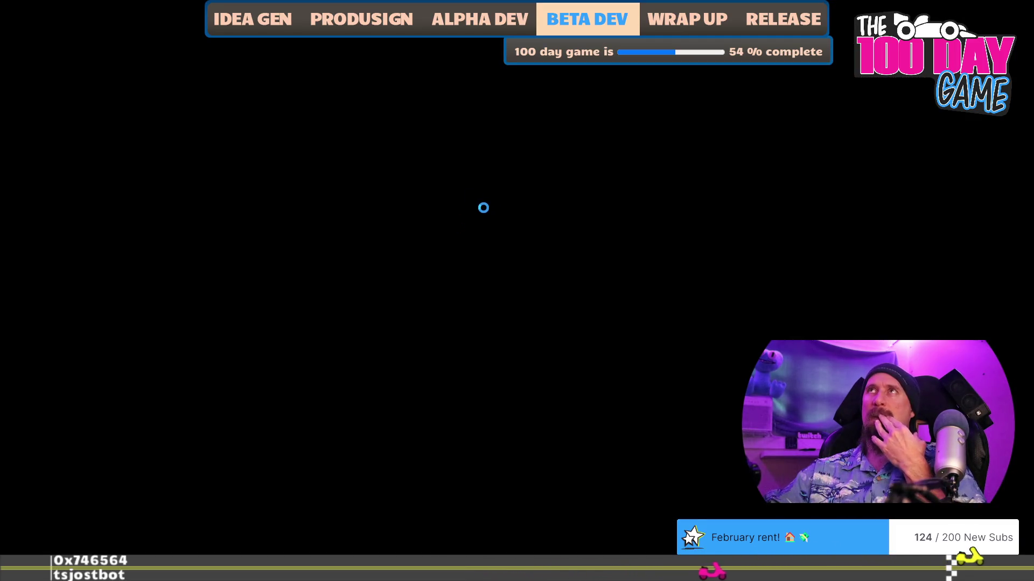
pyautogui.click(363, 399)
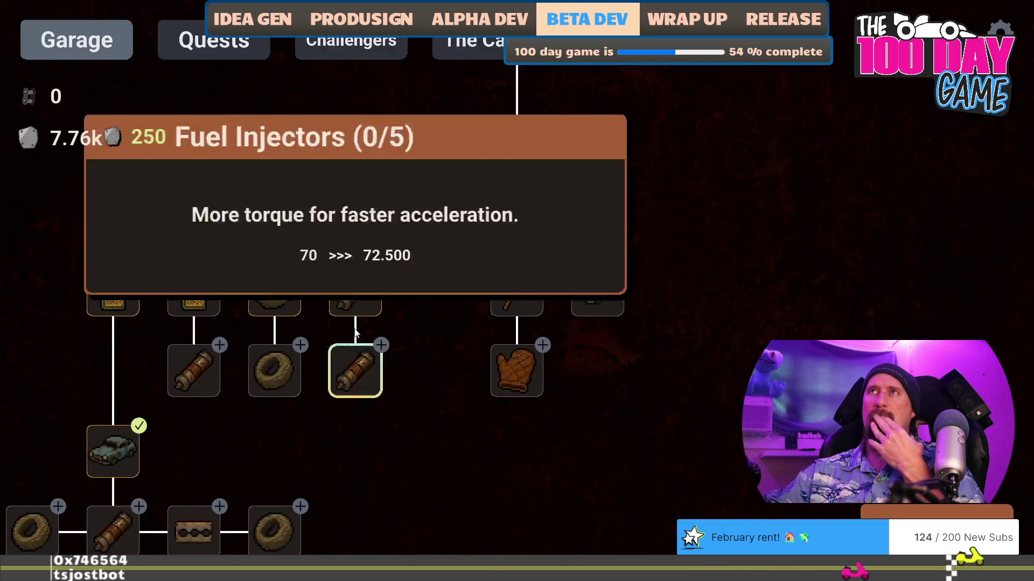
# Open Quests, claim the Junior Collector reward of 50 Metal, then quit the game.
pyautogui.click(247, 41)
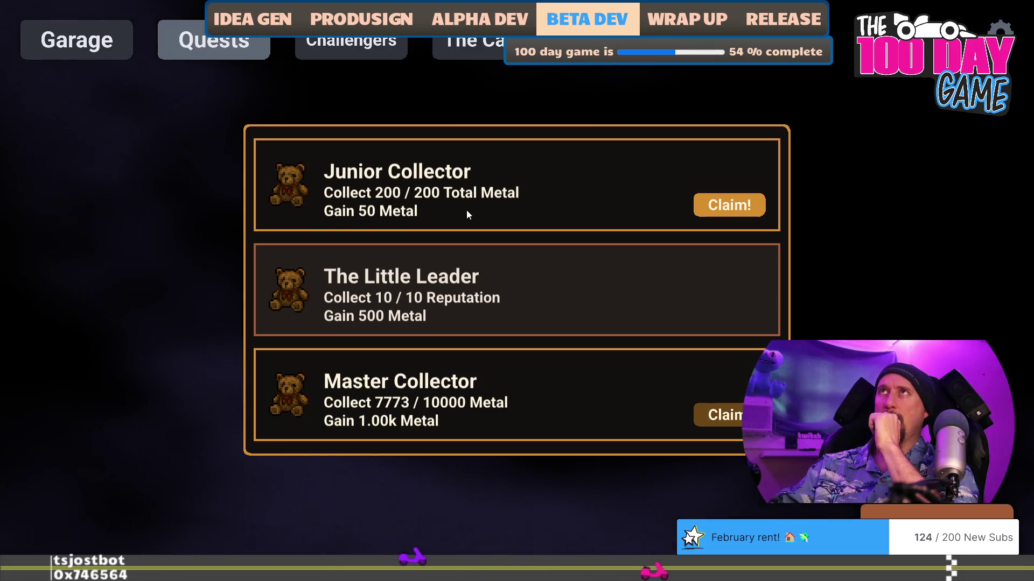
pyautogui.click(739, 197)
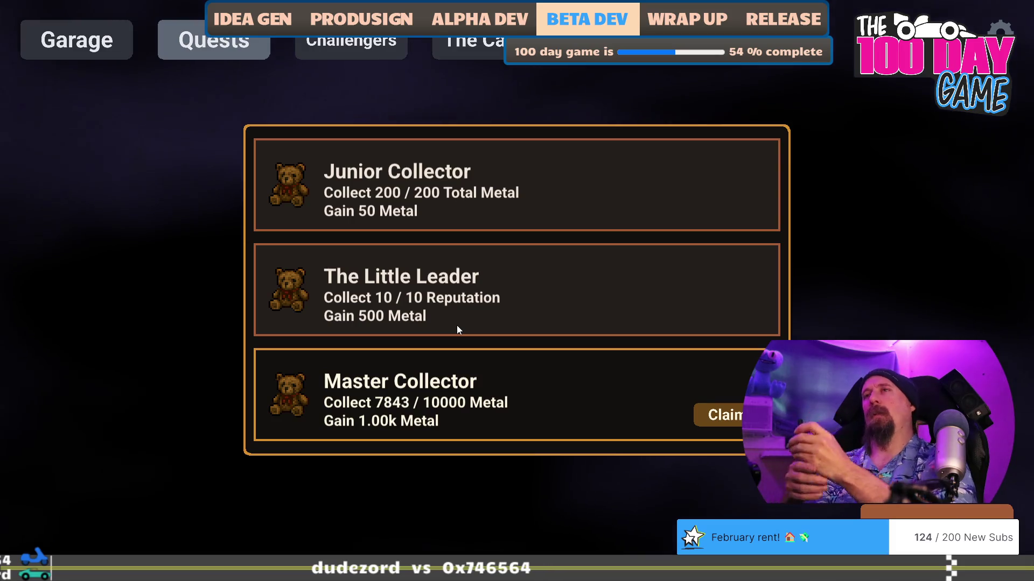
pyautogui.press('Escape')
pyautogui.press('Escape')
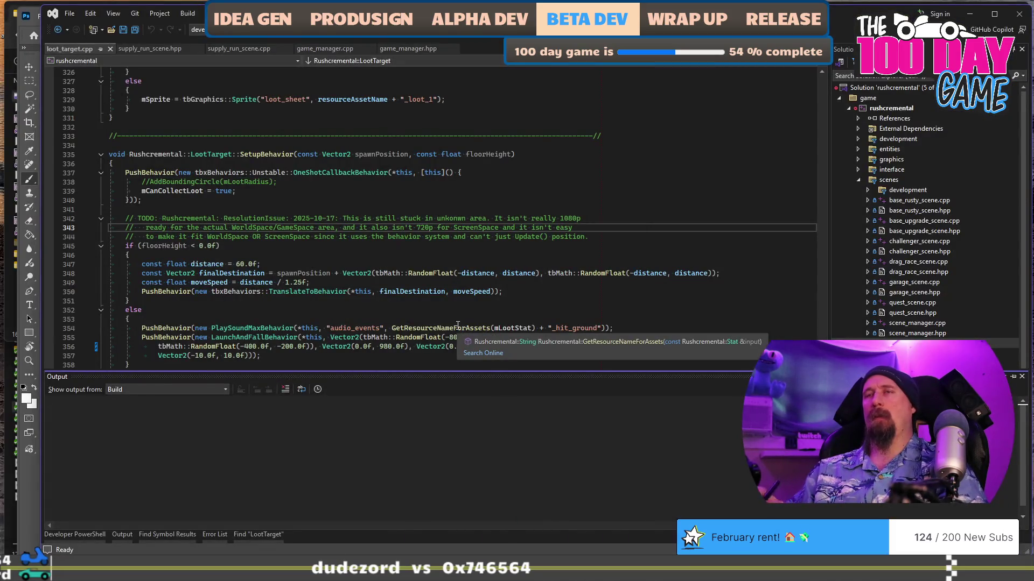
# Pan to empty grid right of the garage wireframe and sketch a new frame's corner, left and bottom edges.
pyautogui.hotkey('alt', 'Tab')
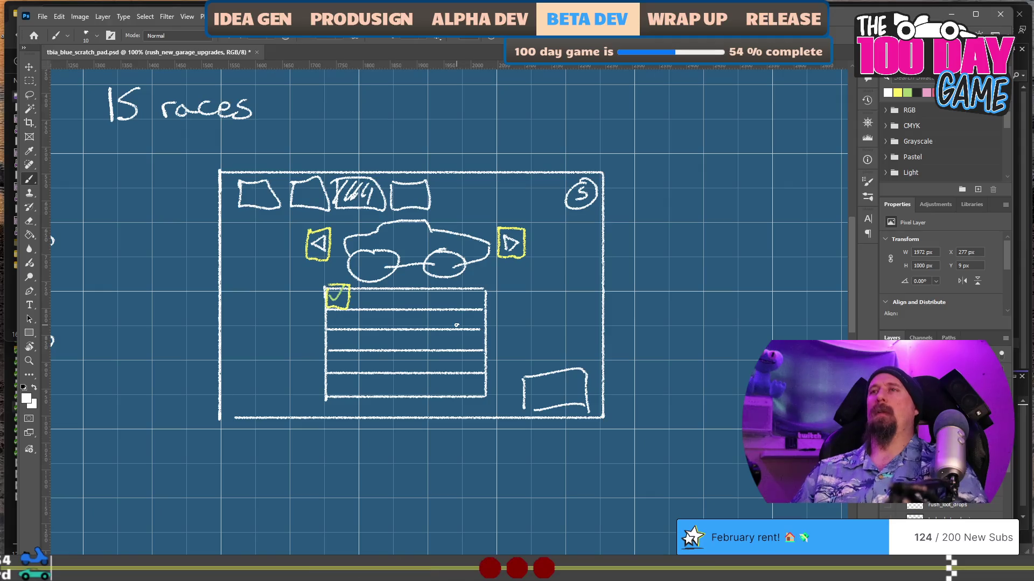
pyautogui.moveTo(450, 339)
pyautogui.mouseDown()
pyautogui.moveTo(337, 283)
pyautogui.moveTo(168, 302)
pyautogui.mouseUp()
pyautogui.click(354, 140)
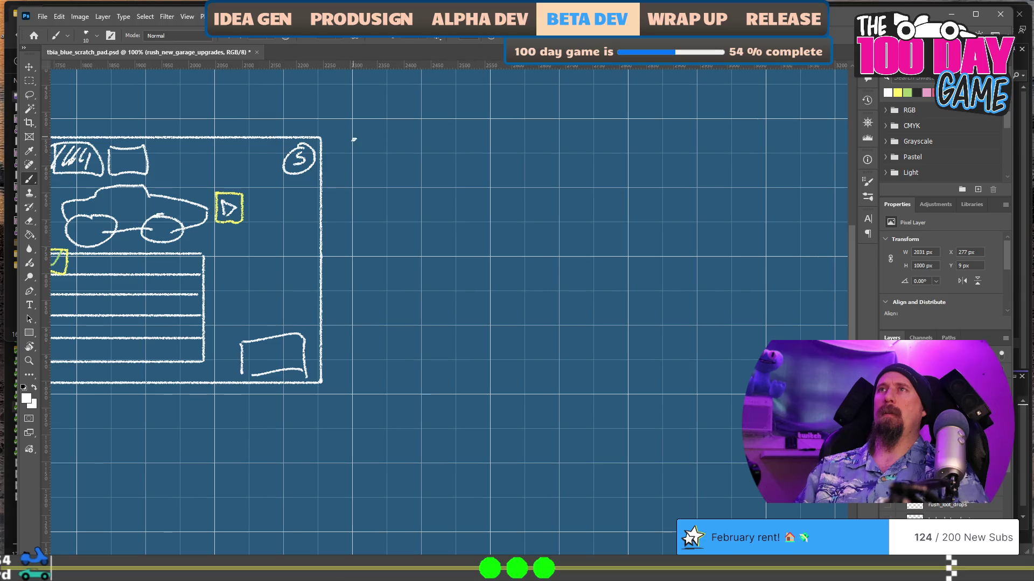
pyautogui.moveTo(341, 344); pyautogui.dragTo(339, 380)
pyautogui.moveTo(474, 386)
pyautogui.mouseDown()
pyautogui.moveTo(676, 406)
pyautogui.moveTo(701, 347)
pyautogui.moveTo(673, 133)
pyautogui.moveTo(332, 134)
pyautogui.mouseUp()
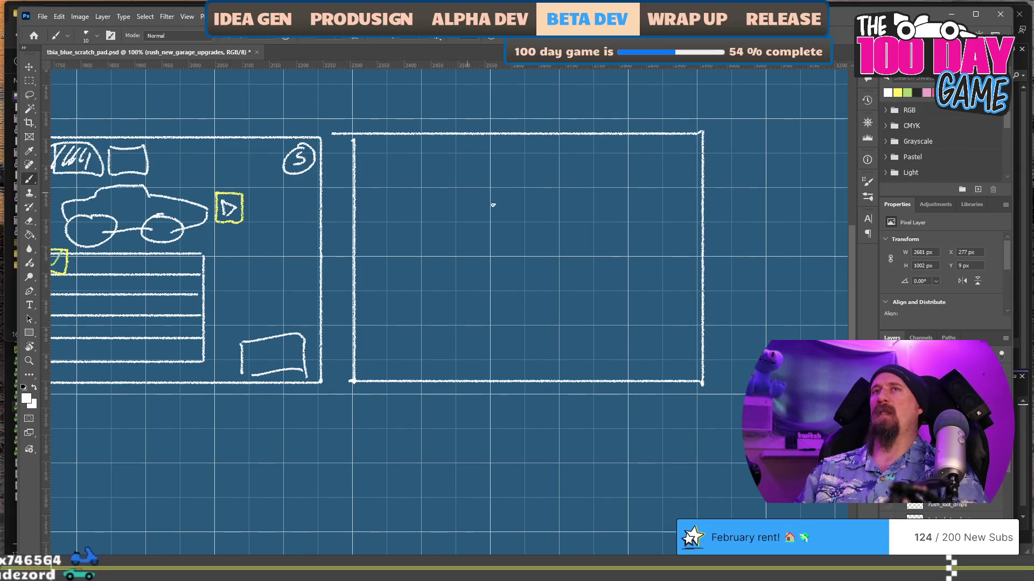